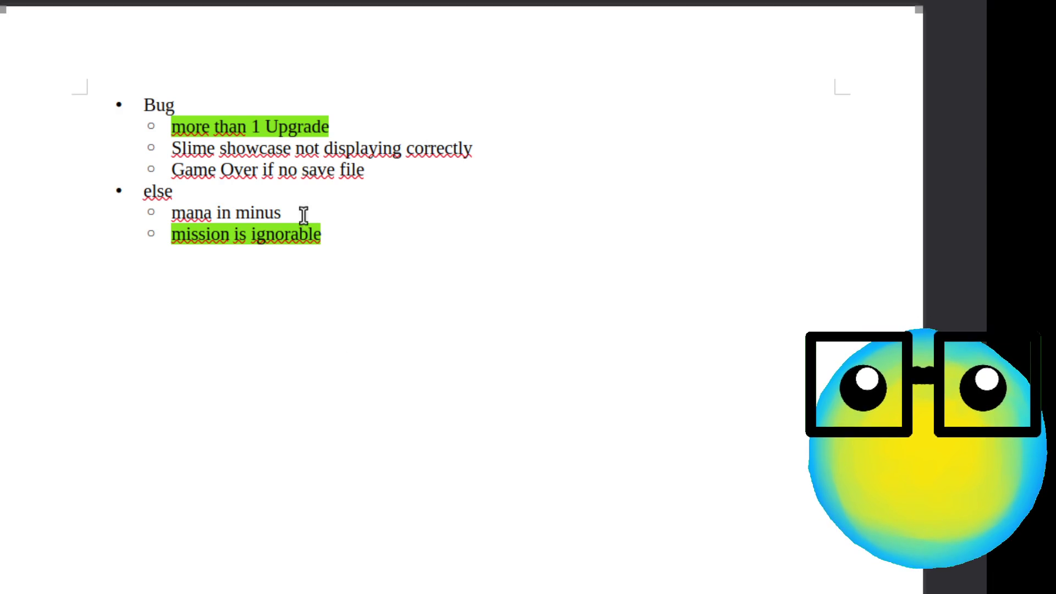
- Review the 'mana in minus' and 'Slime showcase not displaying correctly' notes in the Writer list
left_click_drag(295, 218, 172, 213)
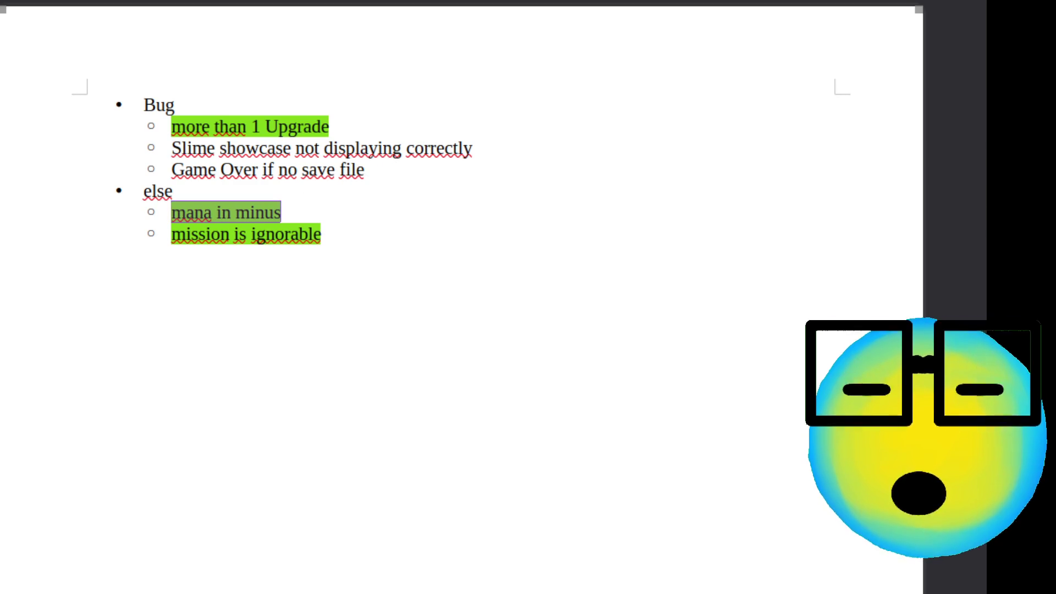
left_click(399, 195)
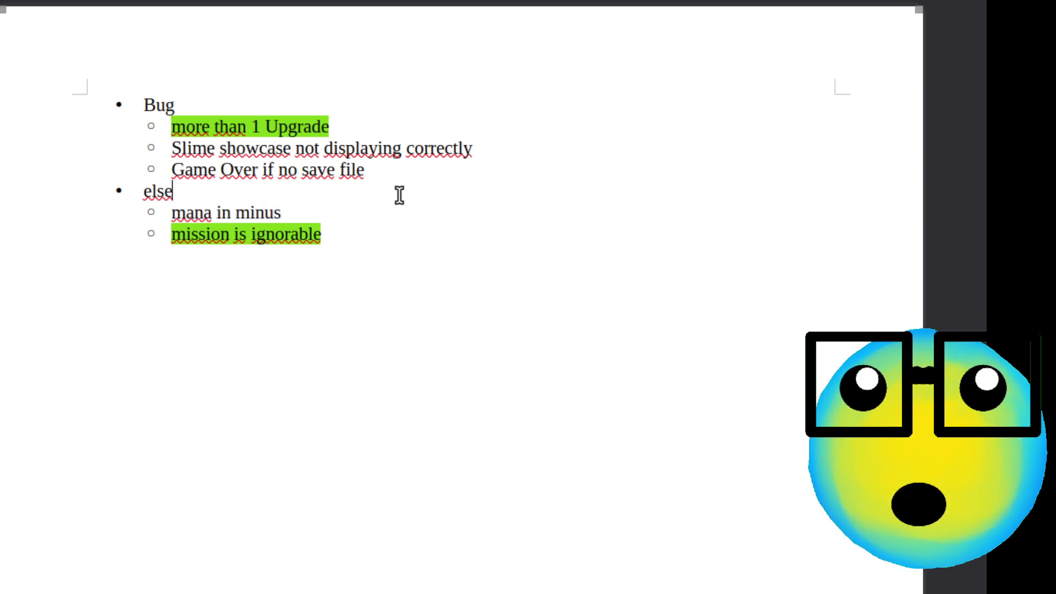
left_click_drag(496, 148, 156, 148)
left_click(446, 181)
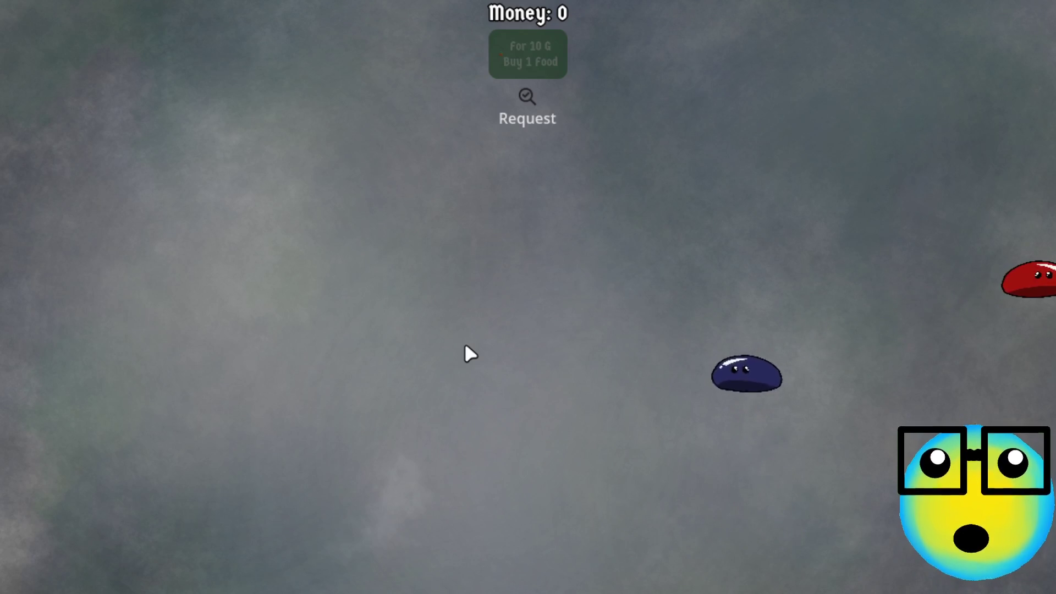
- Send the blue slime on a mission and steer it with WASD to gather experience
left_click(735, 226)
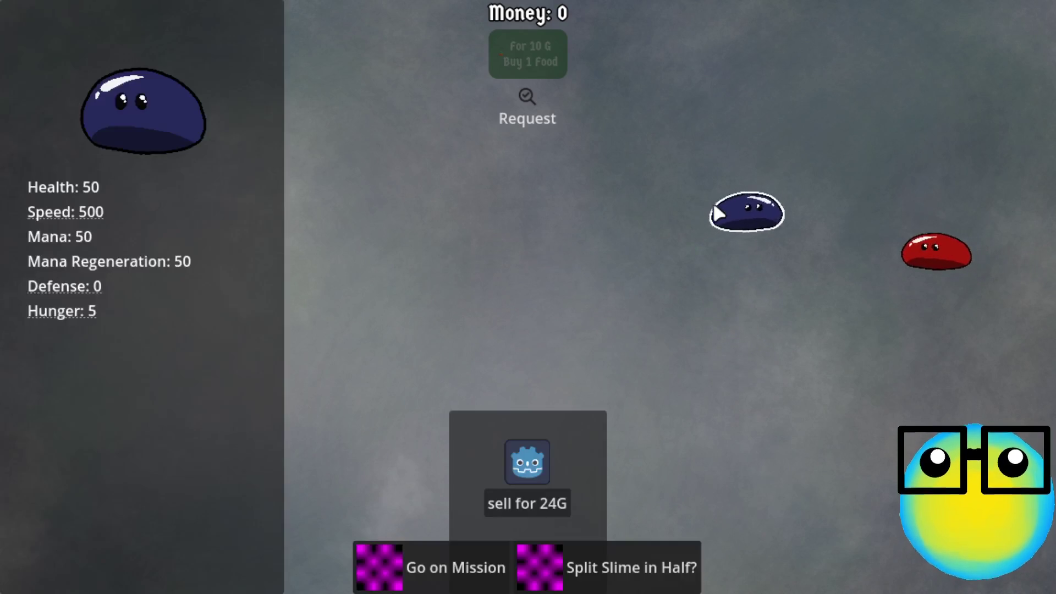
left_click(400, 577)
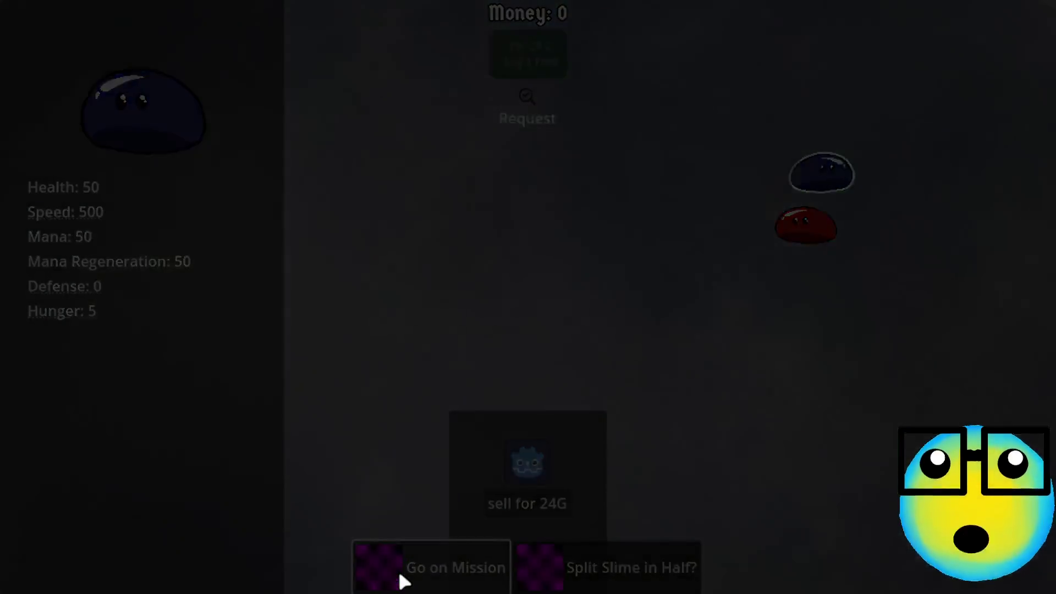
key("a")
key("s")
key("d")
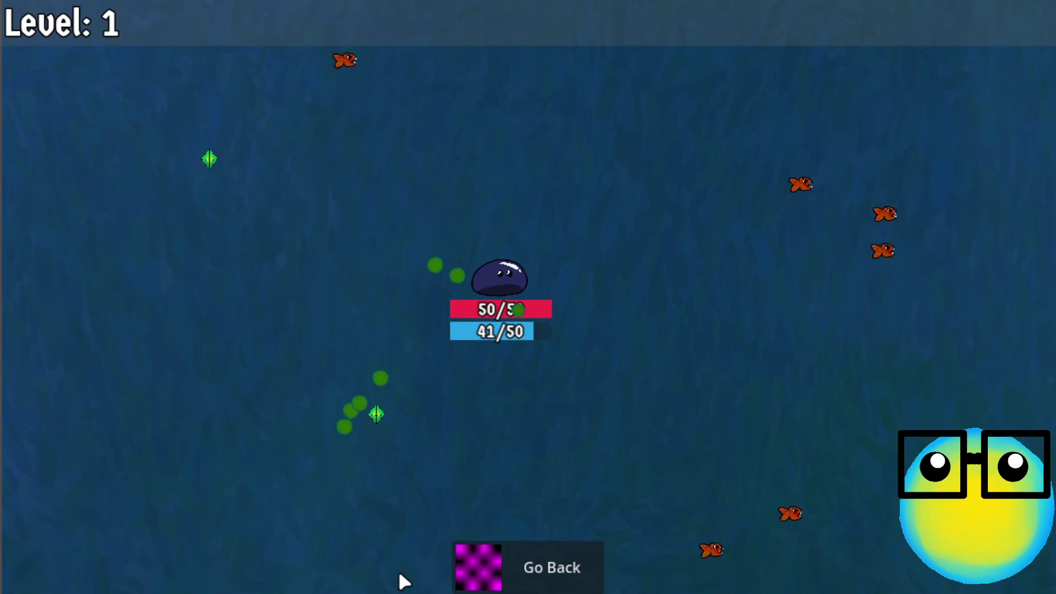
key("a")
key("s")
key("d")
key("a")
key("w")
key("a")
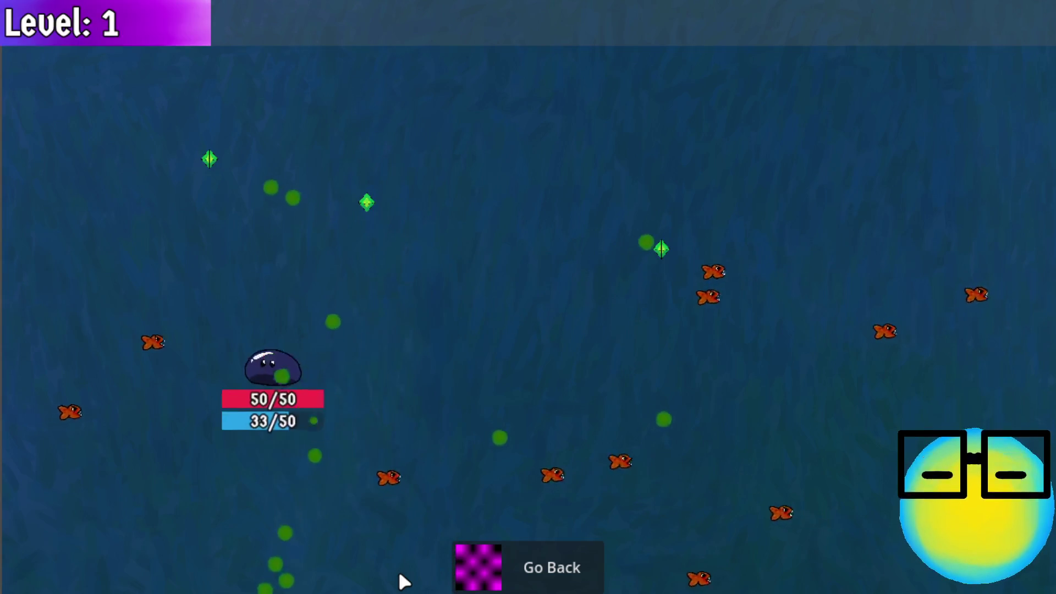
key("d")
key("d")
key("s")
key("a")
key("s")
key("d")
key("s")
key("d")
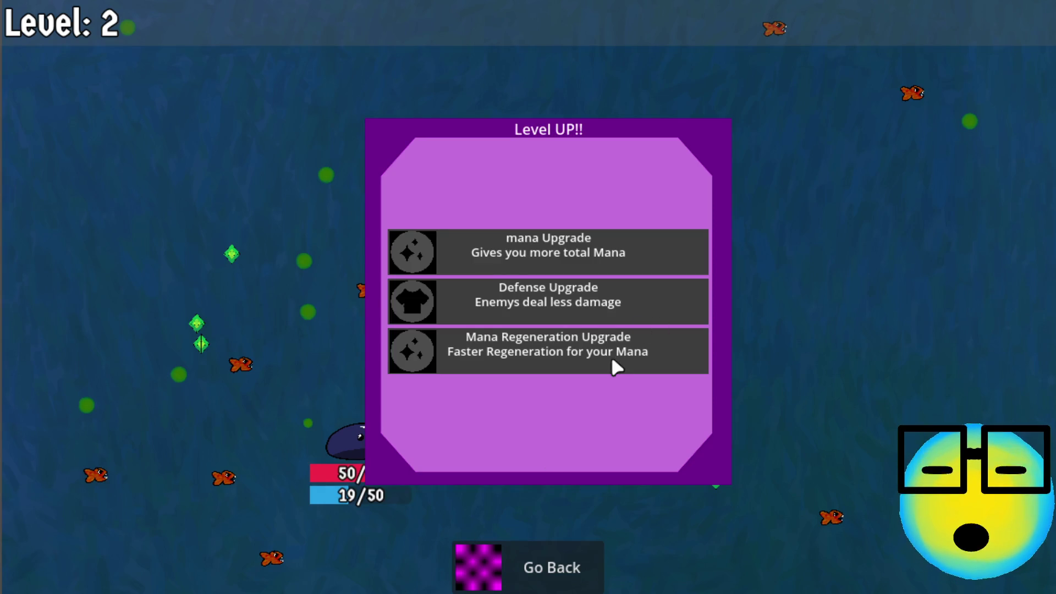
- Take the Defense and mana upgrades, then return home and reselect the blue slime
left_click(616, 289)
key("d")
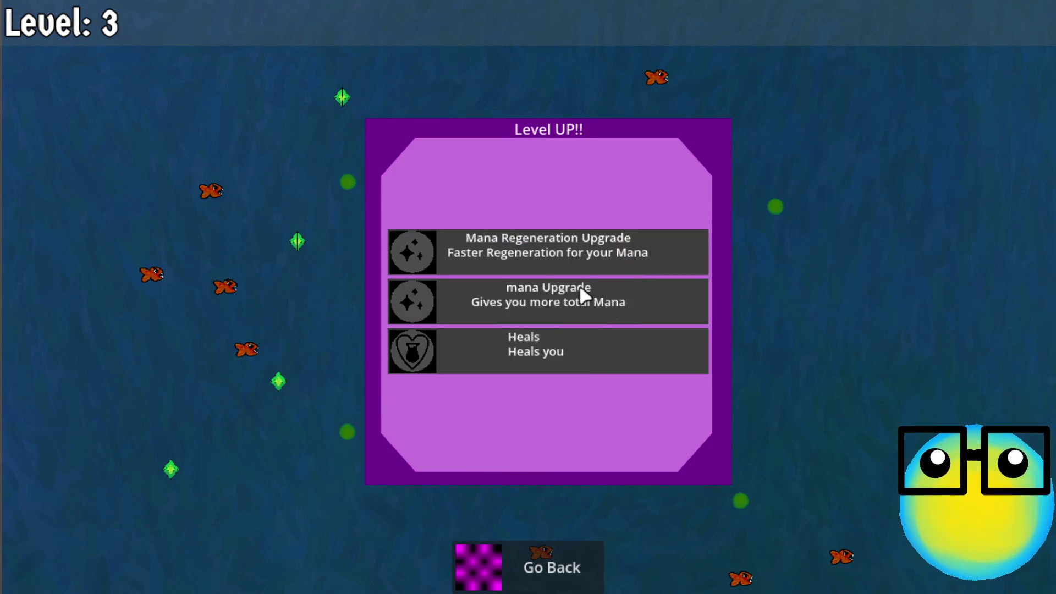
left_click(580, 290)
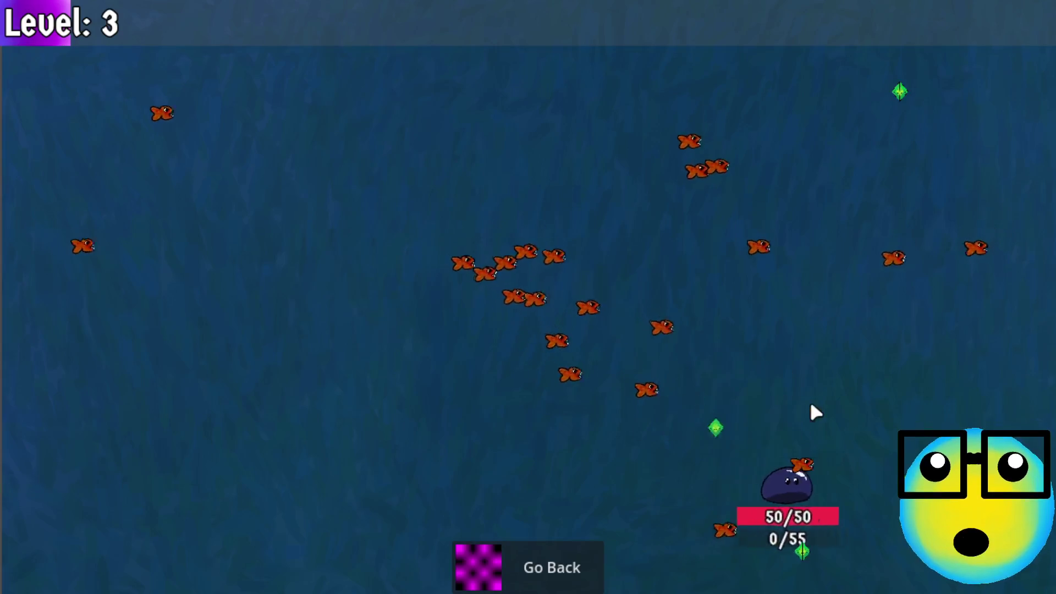
left_click(521, 586)
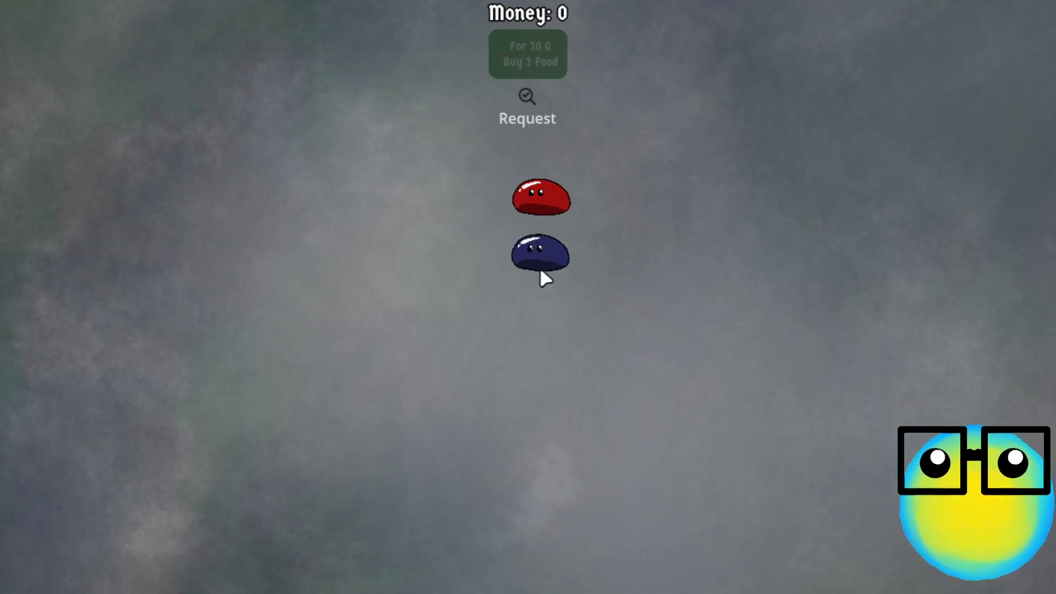
left_click(540, 272)
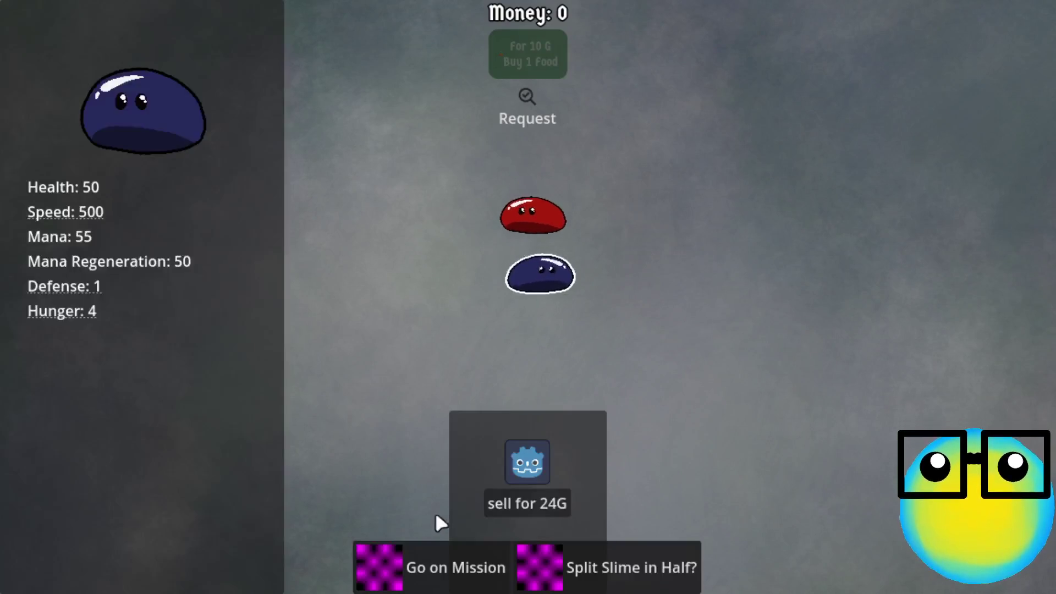
- Run a blue slime mission taking two More Bullets upgrades, then go back home
left_click(442, 569)
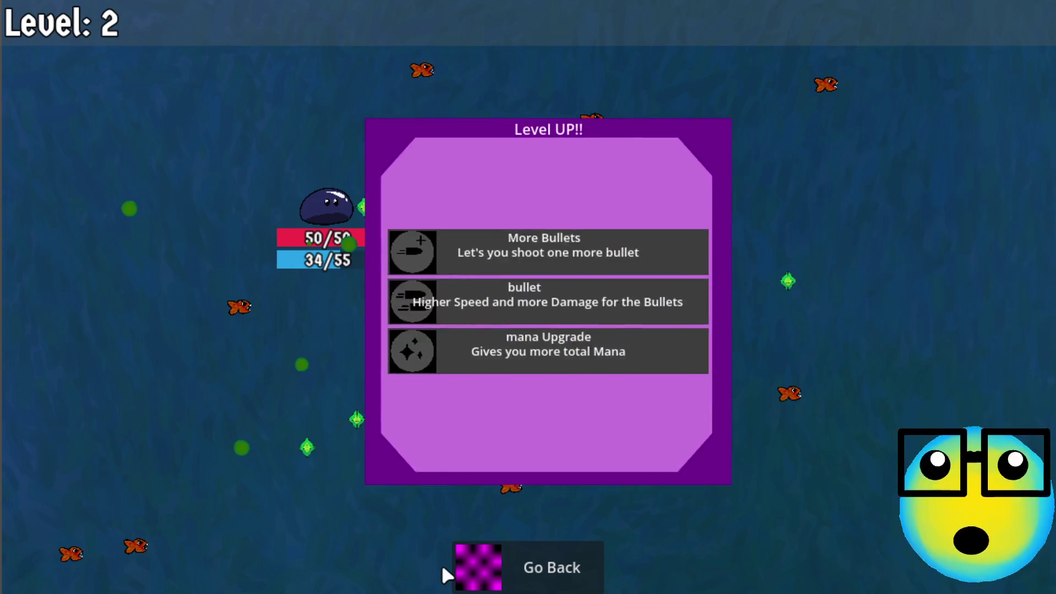
left_click(557, 248)
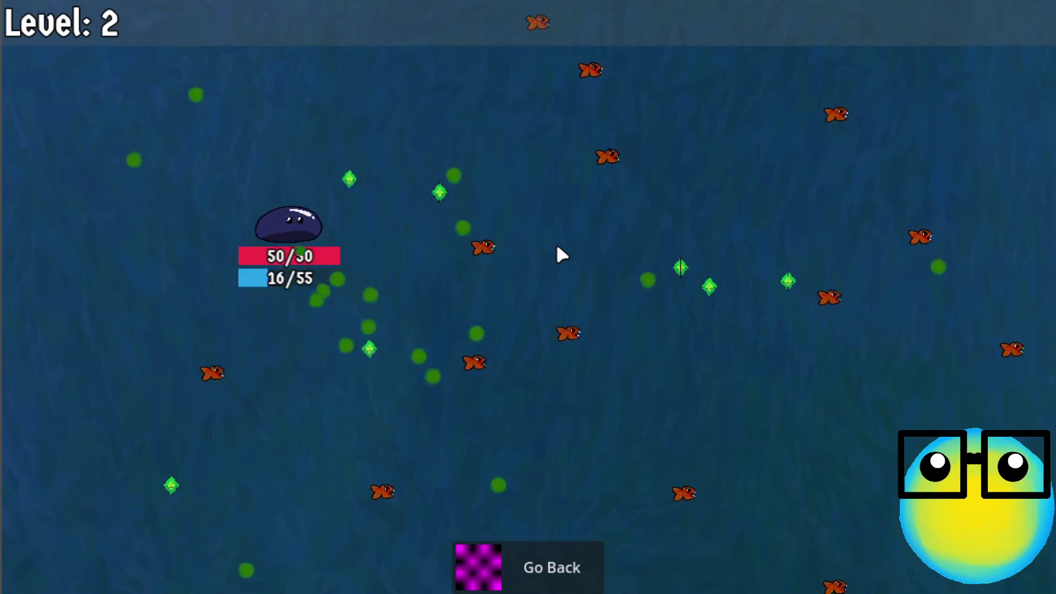
key("a")
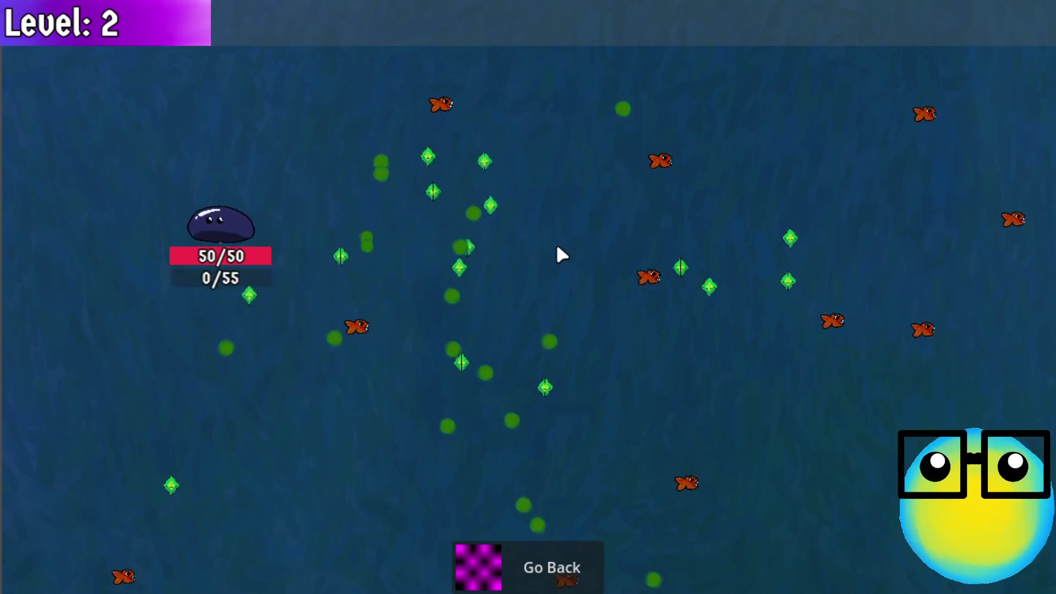
key("s")
key("d")
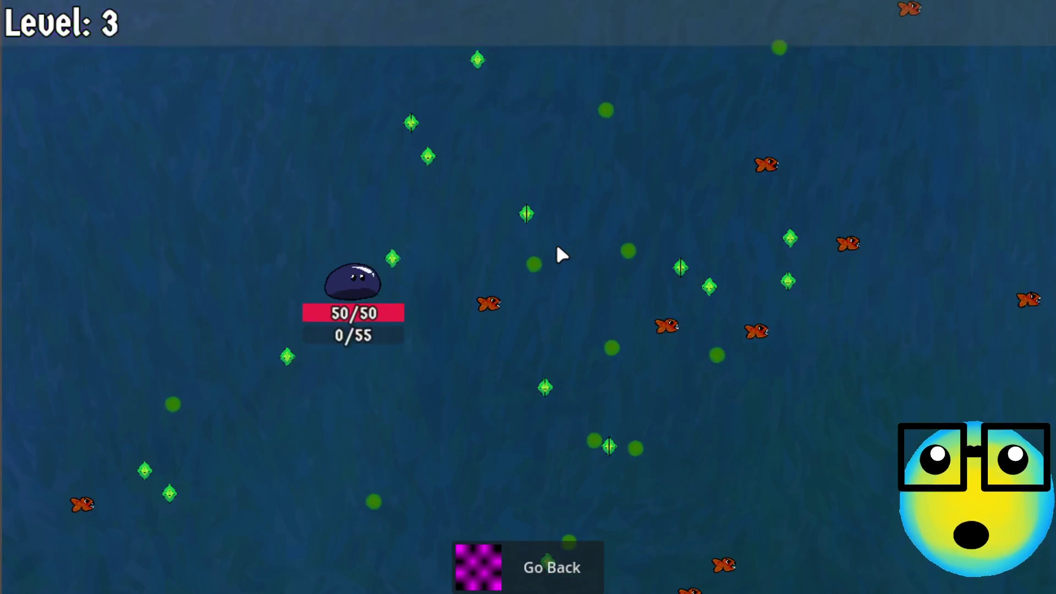
left_click(623, 259)
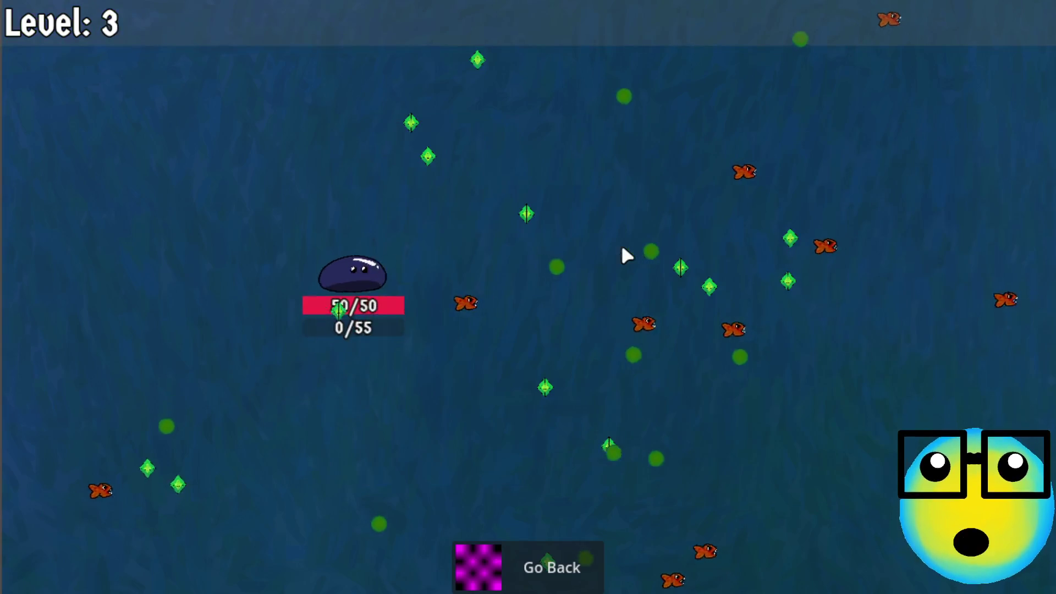
left_click(532, 571)
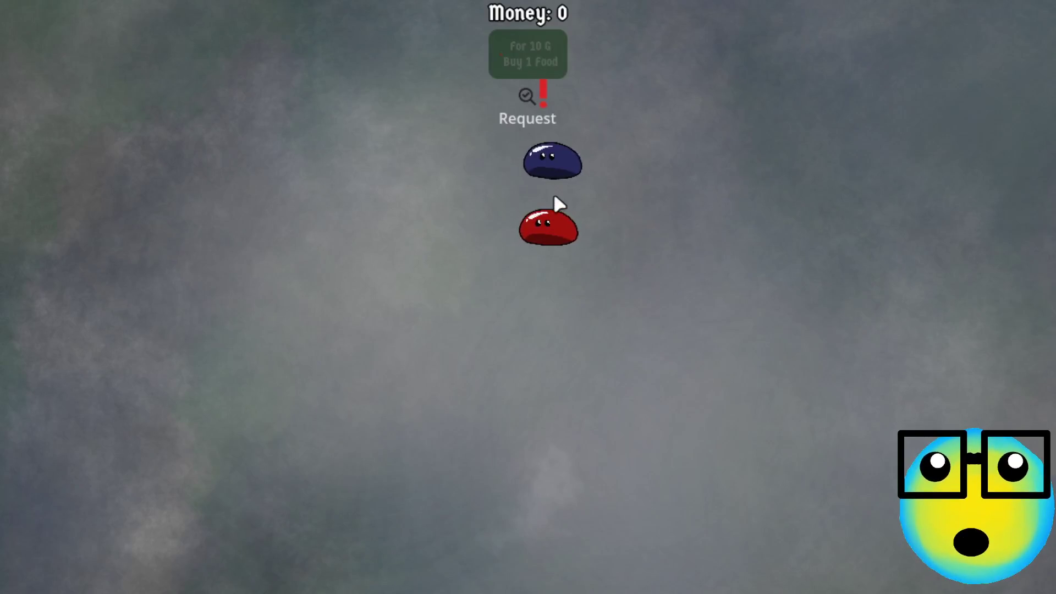
- Run another mission with More Bullets, deliver the red slime, and resend the blue slime
left_click(562, 173)
left_click(371, 572)
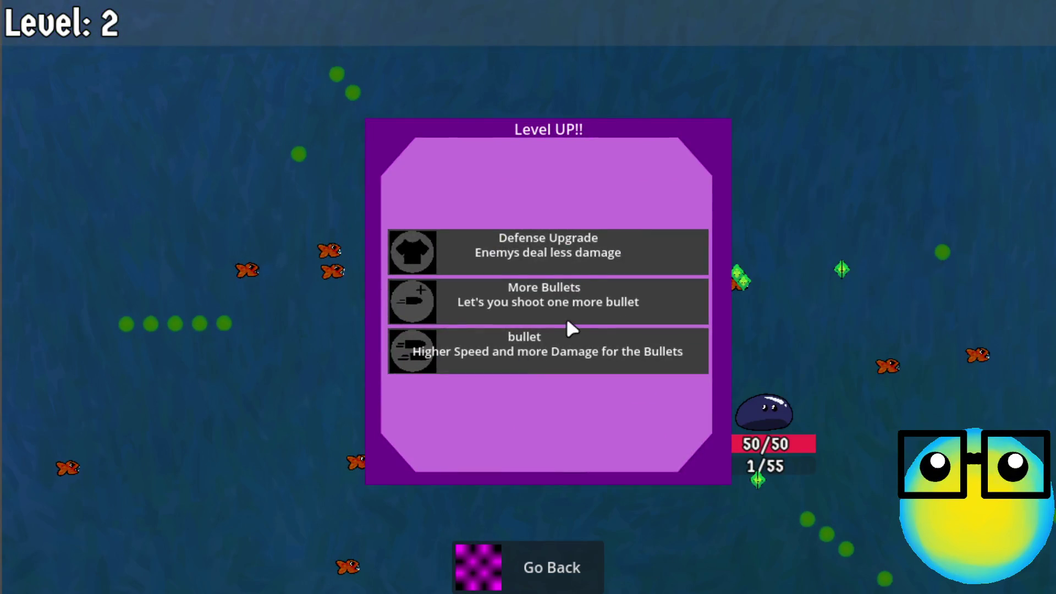
left_click(574, 307)
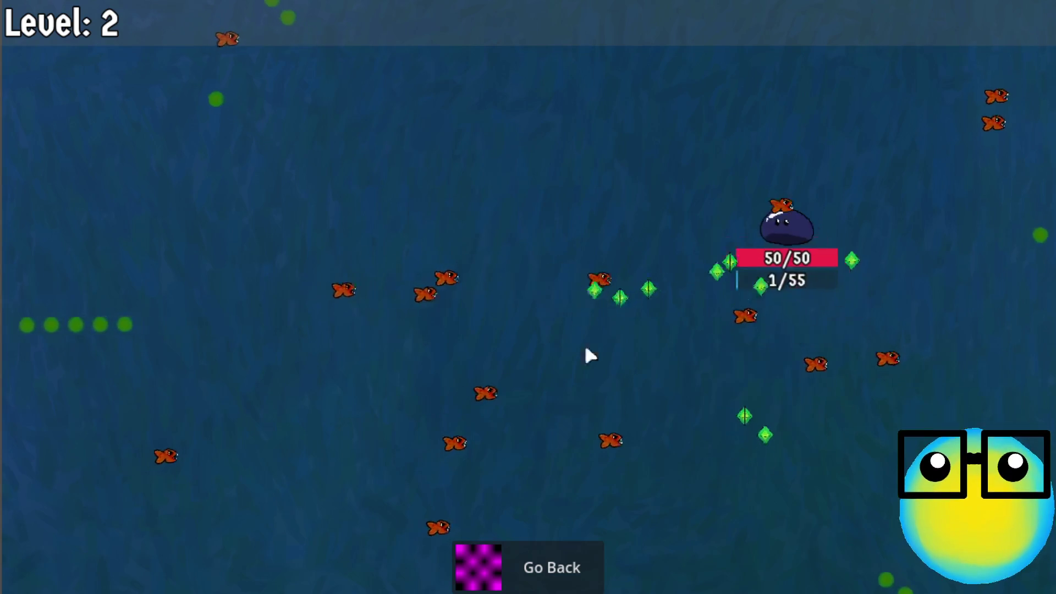
left_click(528, 566)
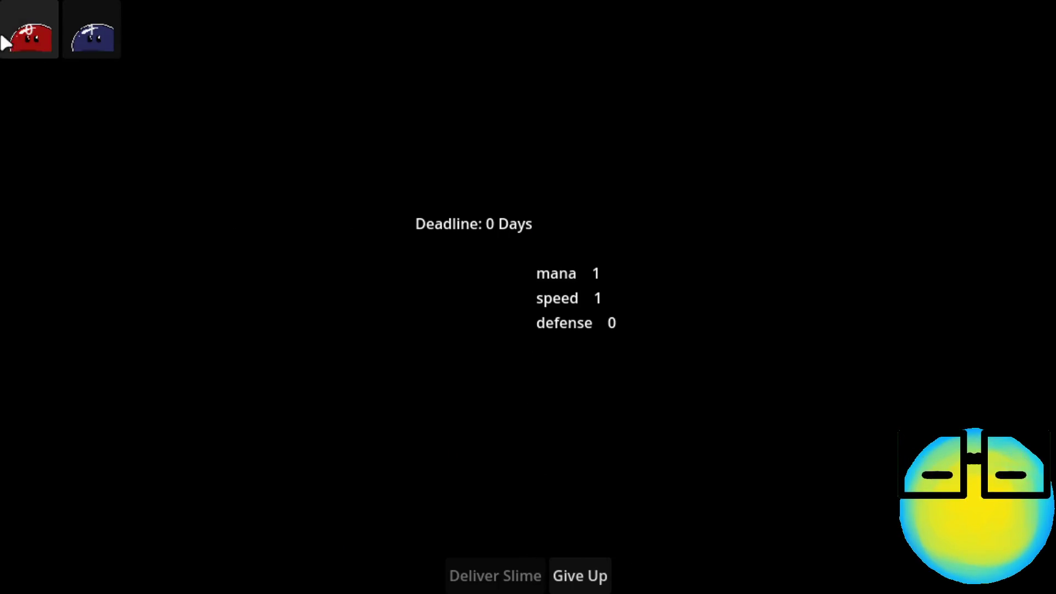
left_click(528, 566)
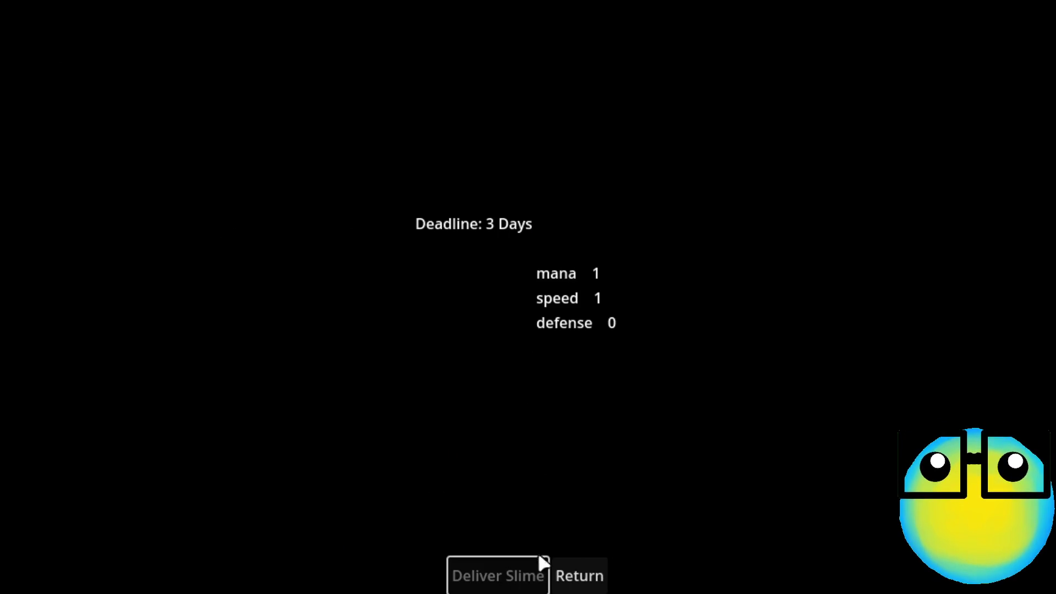
left_click(578, 577)
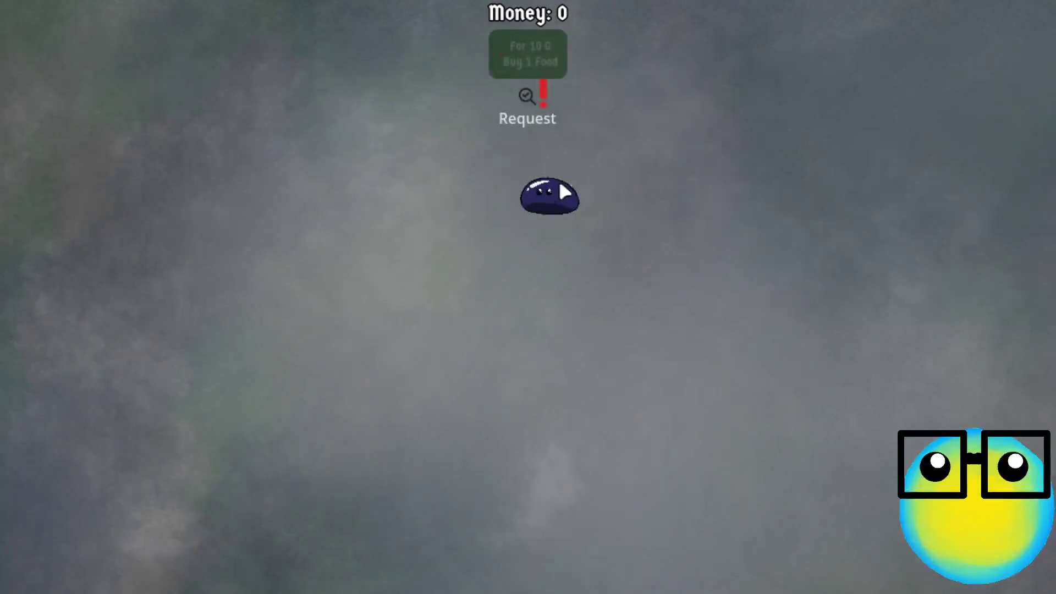
left_click(562, 188)
left_click(431, 553)
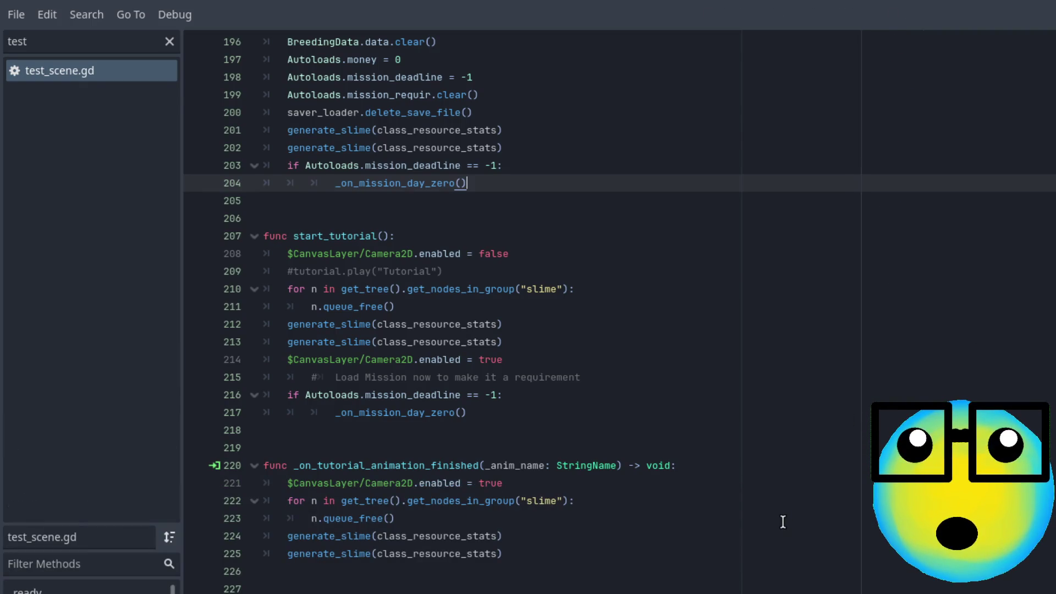
- Filter the script list by 'play' and open player_character.gd
scroll(770, 506, "up", 4)
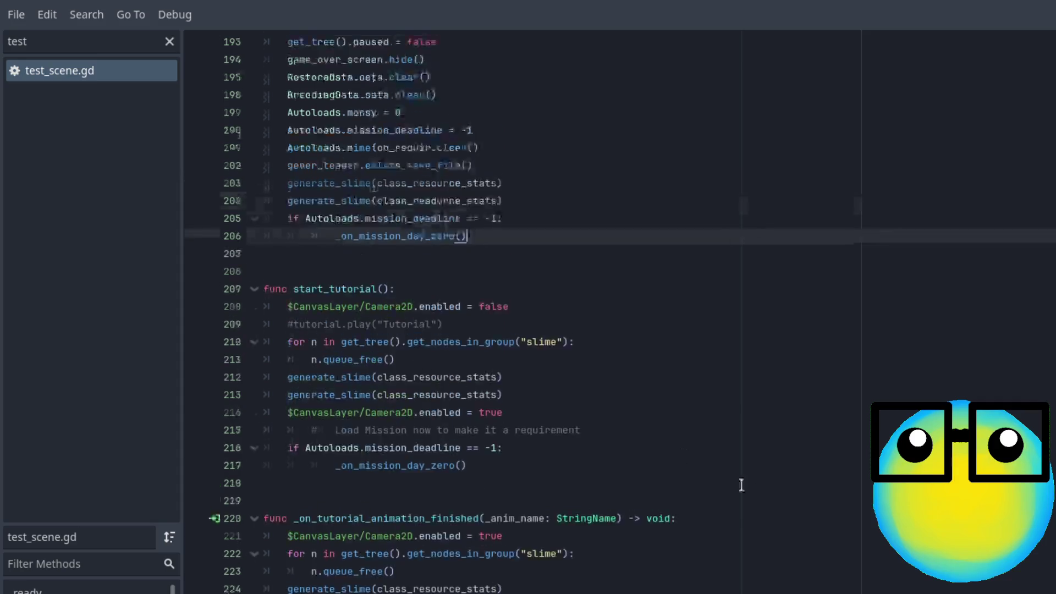
left_click(85, 41)
left_click(165, 43)
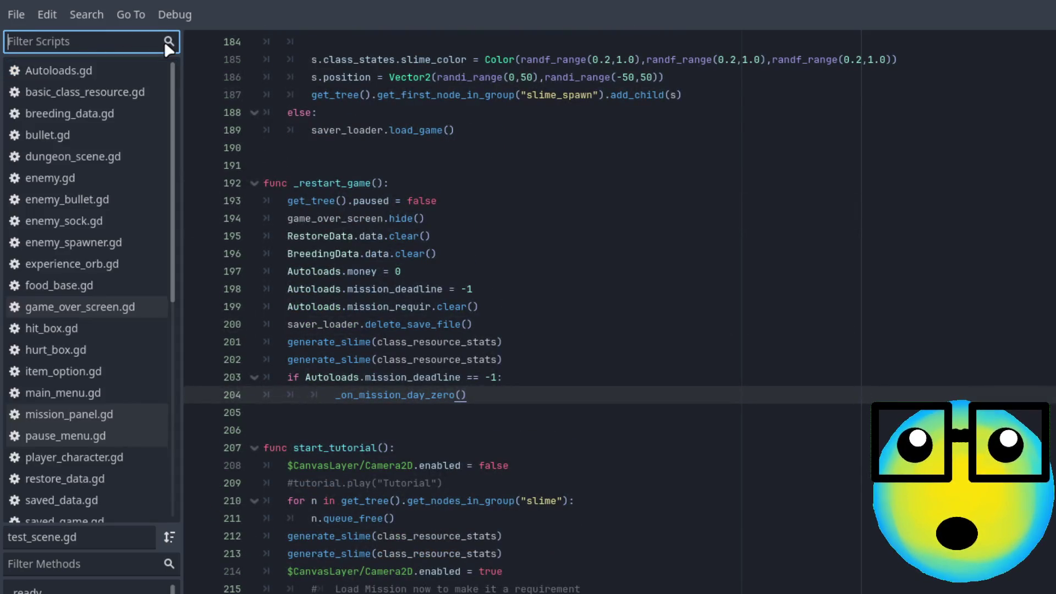
type("play")
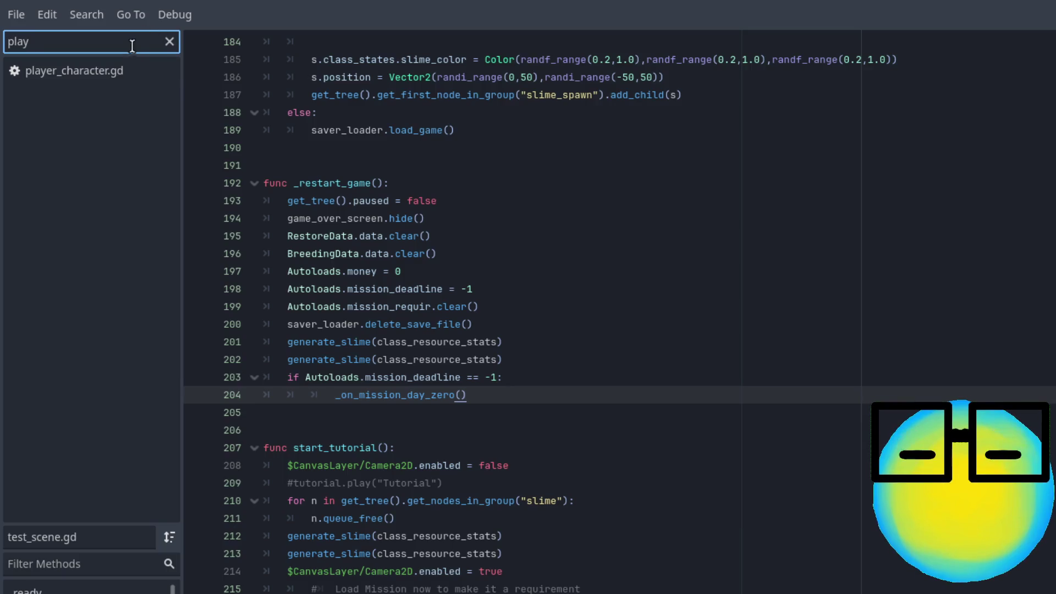
left_click(113, 75)
scroll(729, 440, "down", 5)
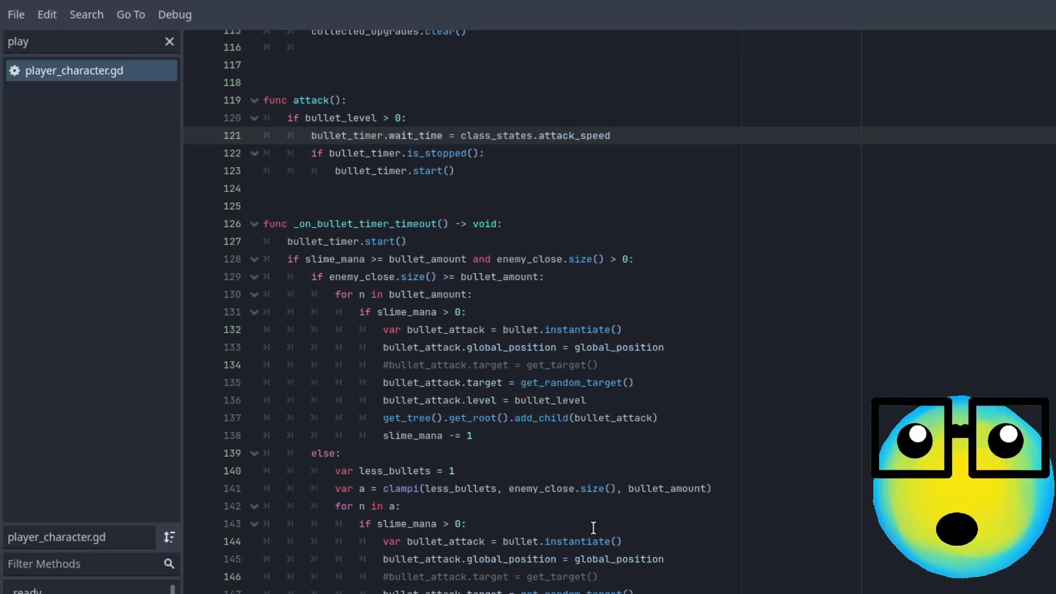
- Change the if mana checks on lines 131 and 143 to while loops and save
left_click(374, 312)
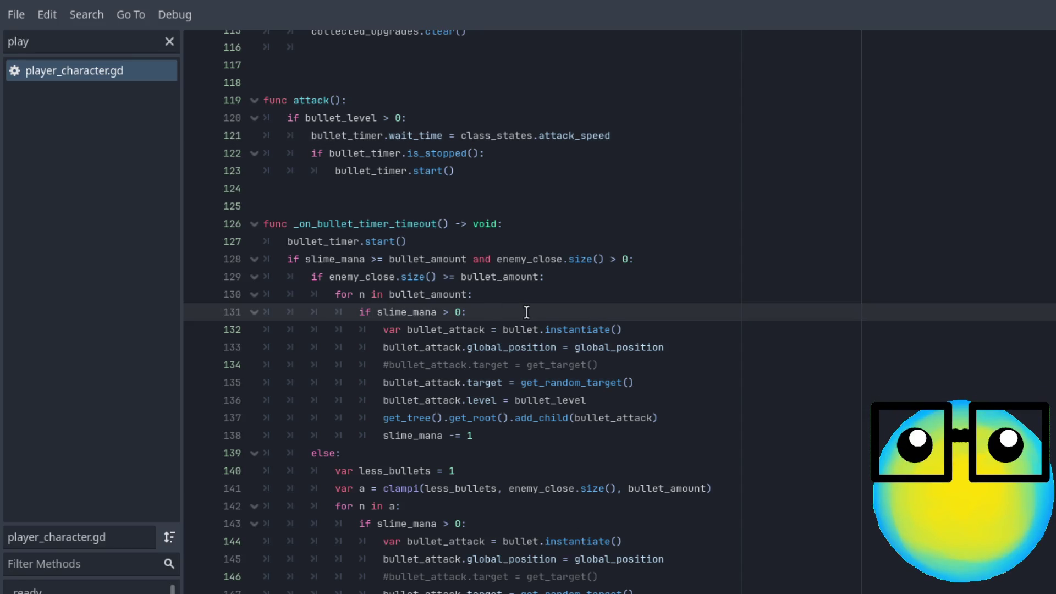
type("while")
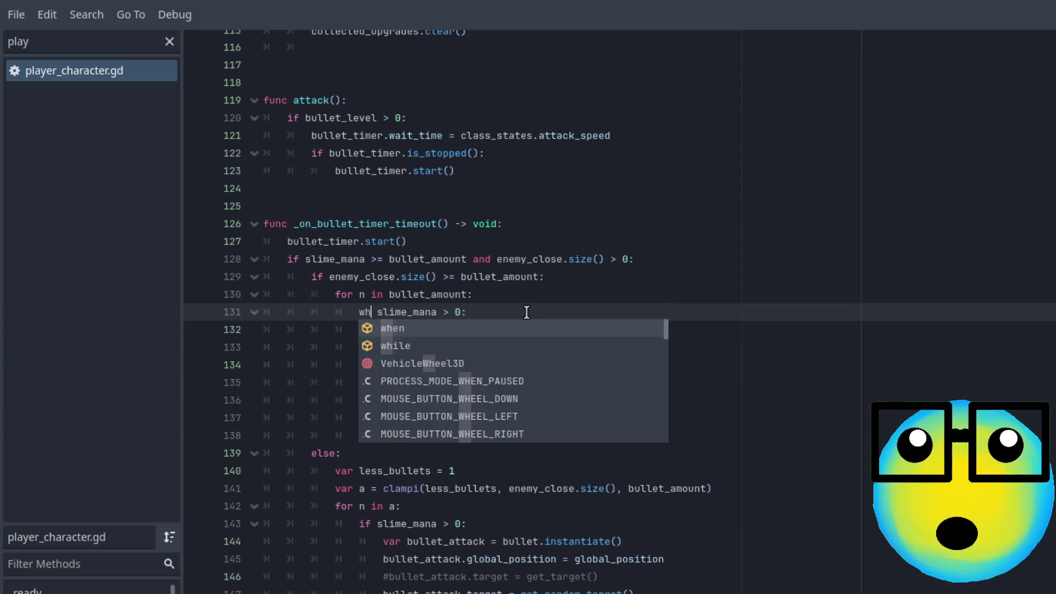
left_click(516, 417)
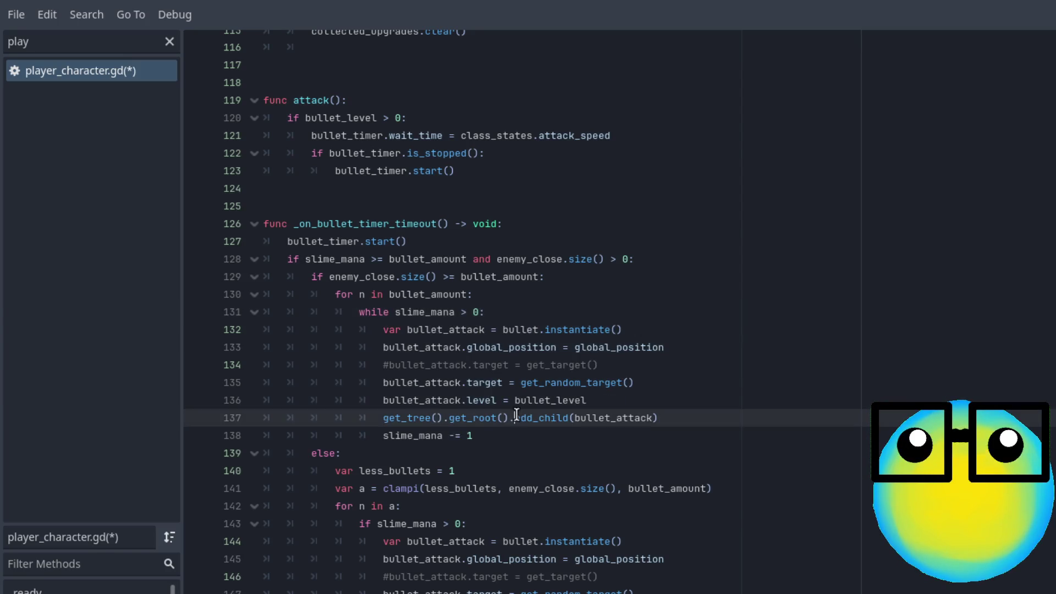
left_click(363, 523)
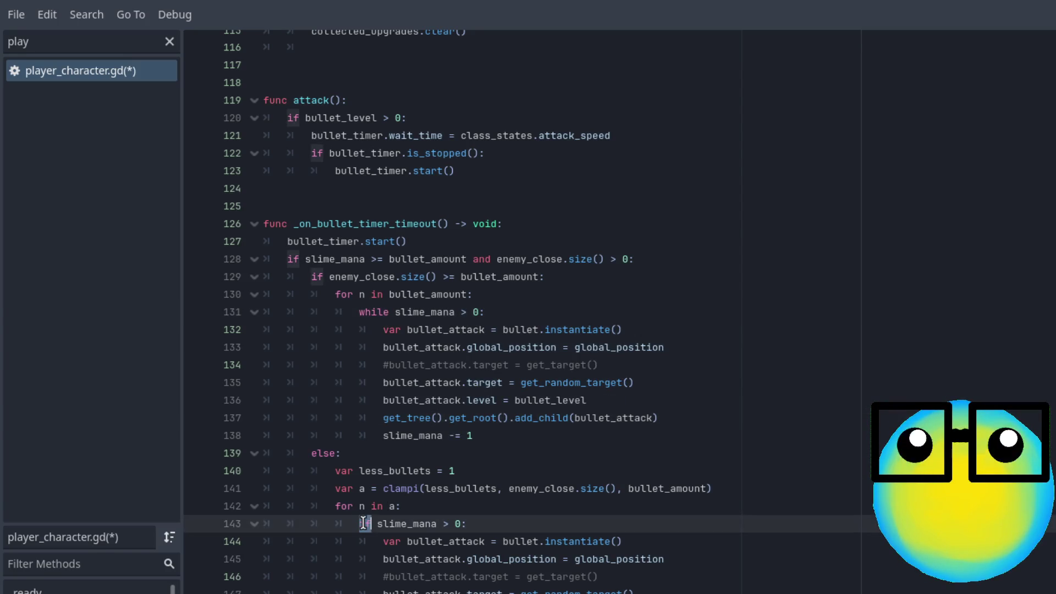
type("while")
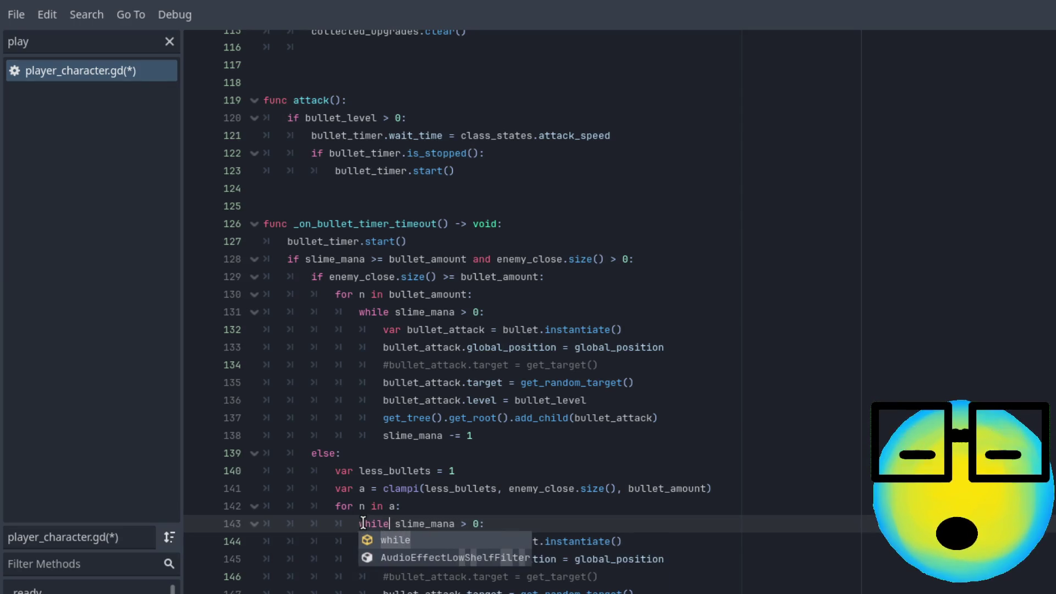
left_click(579, 527)
key("ctrl+s")
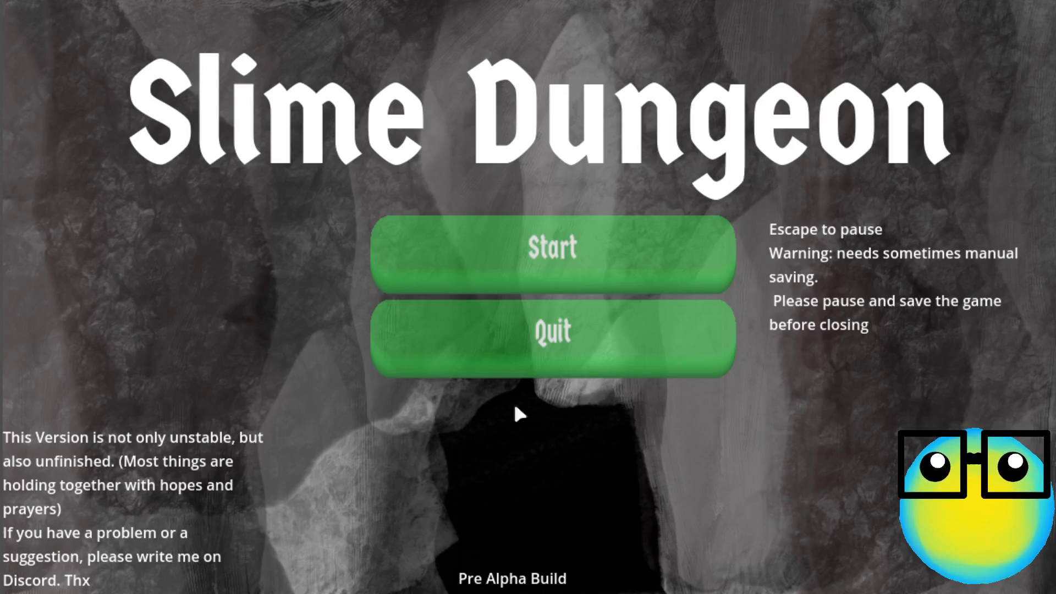
- Start the game, give up the request, and restart after the game over
left_click(600, 245)
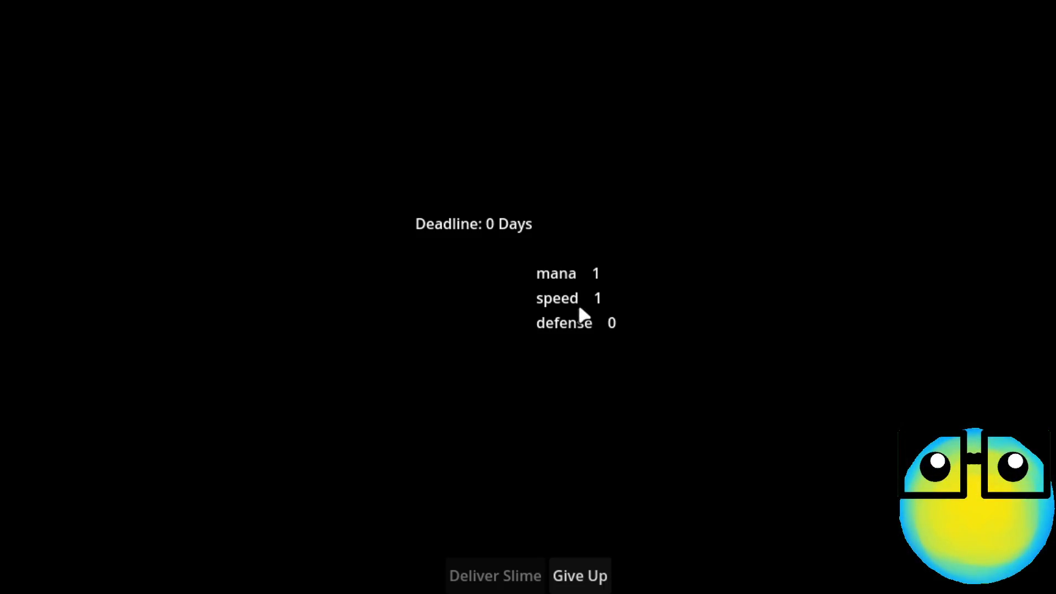
left_click(576, 569)
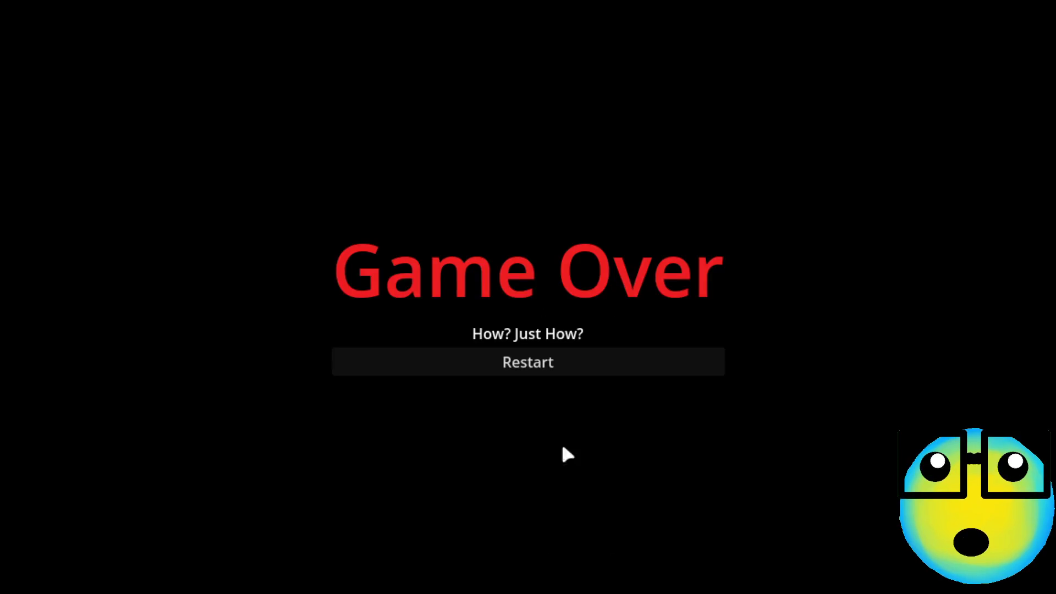
left_click(568, 369)
left_click(583, 567)
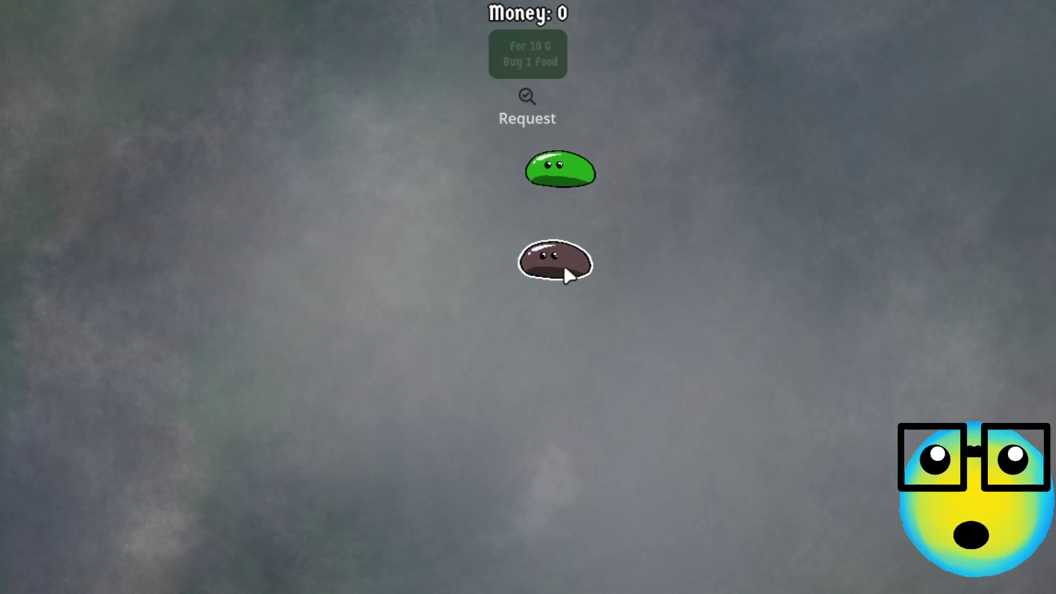
- Send the brown slime on a mission, take the mana upgrade, and go back
left_click(563, 265)
left_click(443, 567)
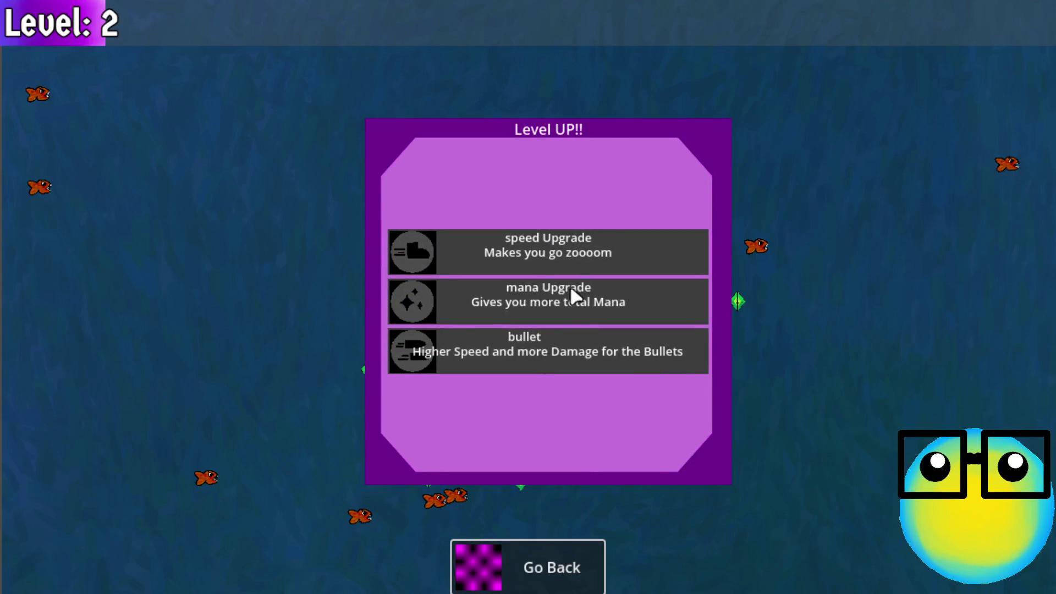
left_click(570, 287)
left_click(523, 556)
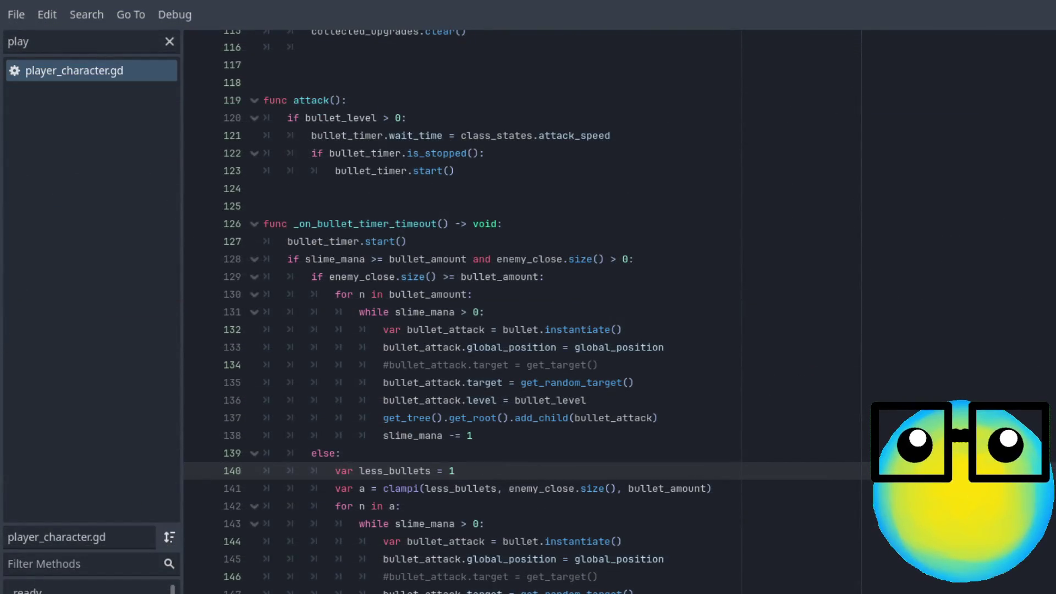
- Turn the while loops back into if mana checks
left_click(382, 524)
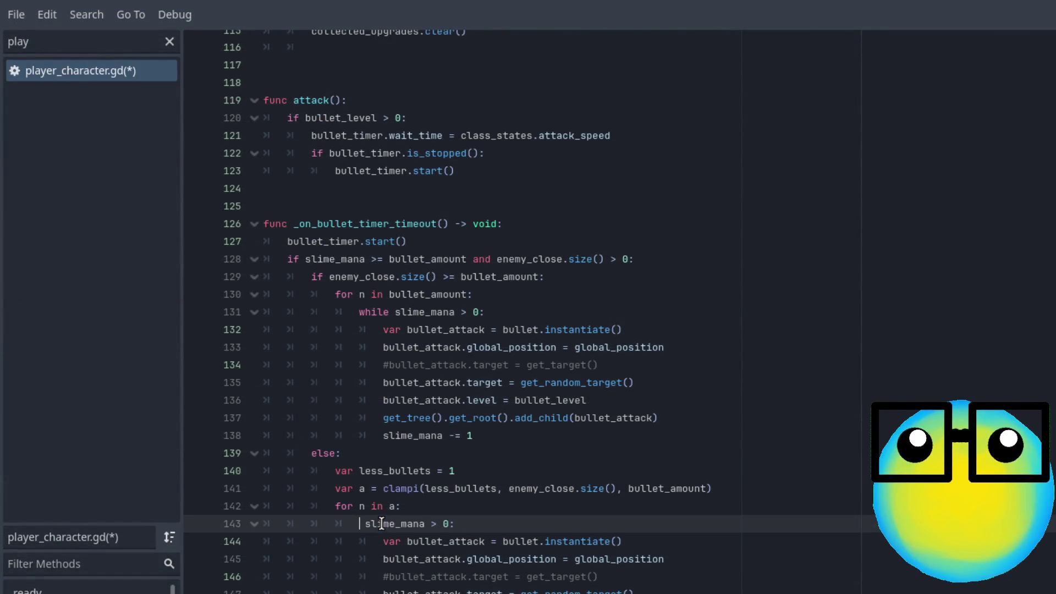
type("if")
double_click(375, 313)
type("f")
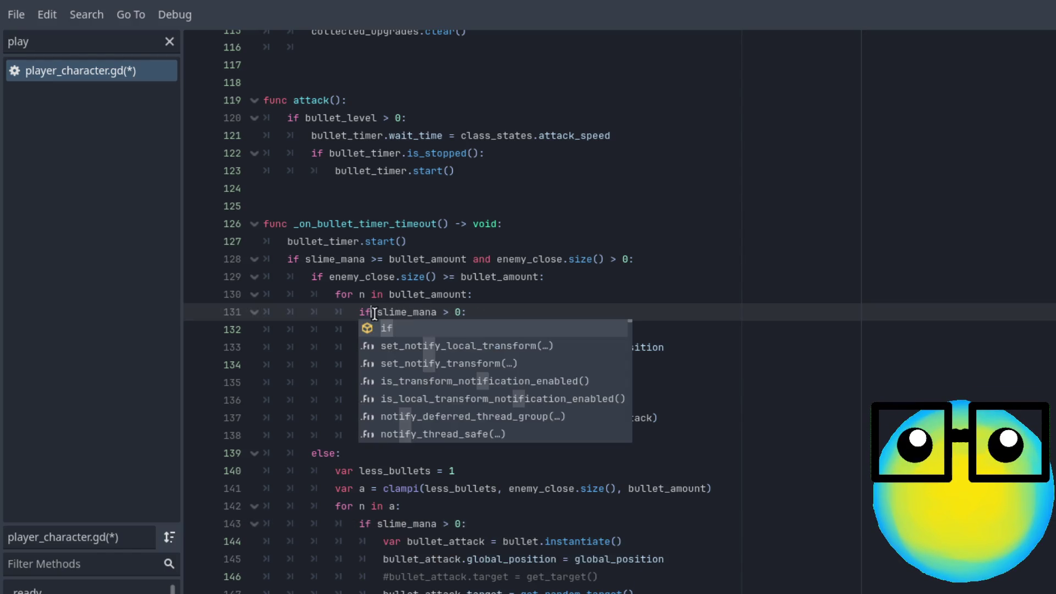
left_click(649, 272)
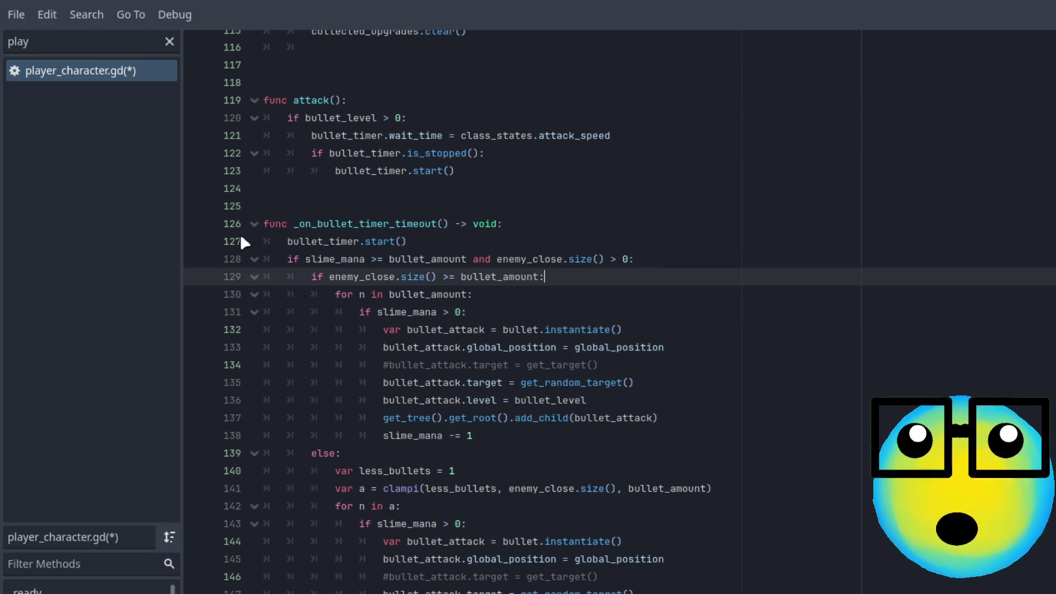
- Remove bullet_amount from the line 128 condition so only slime_mana > 0 remains, and save
left_click(465, 259)
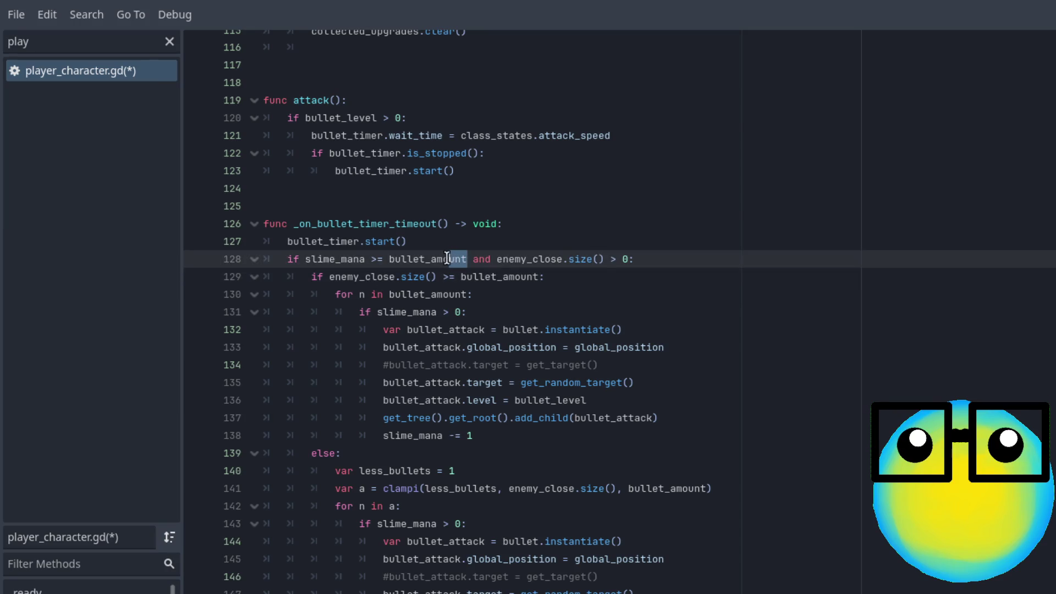
left_click_drag(447, 259, 388, 259)
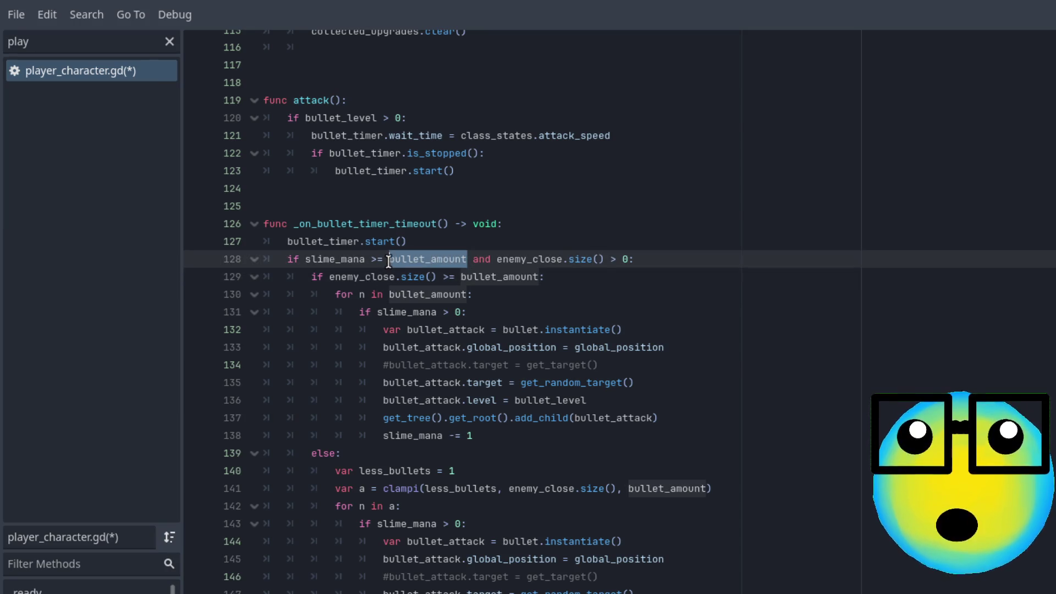
left_click(499, 306)
left_click_drag(464, 258, 390, 258)
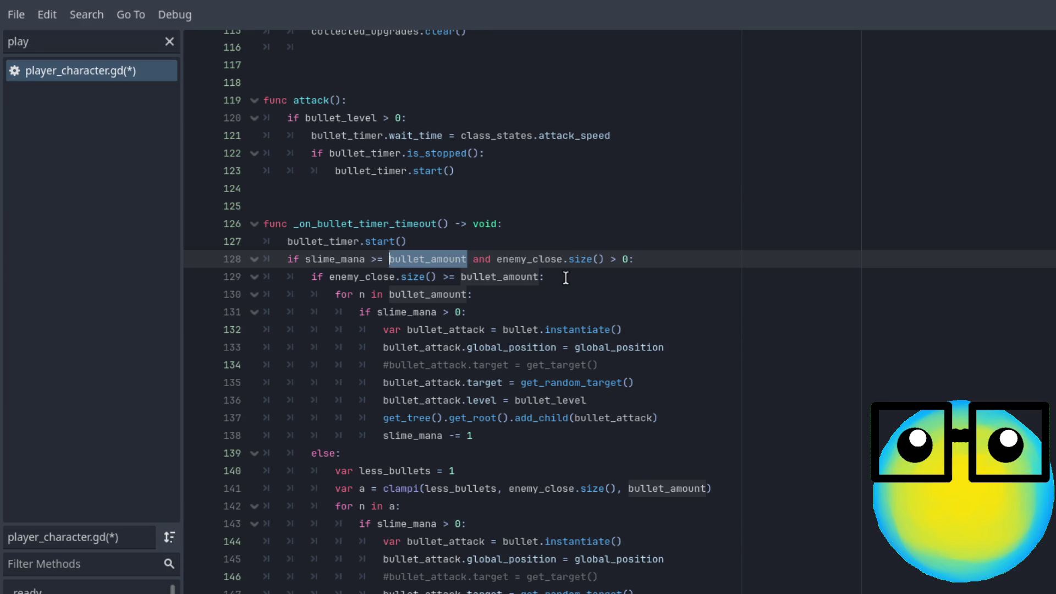
key("BackSpace")
key("BackSpace")
key("BackSpace")
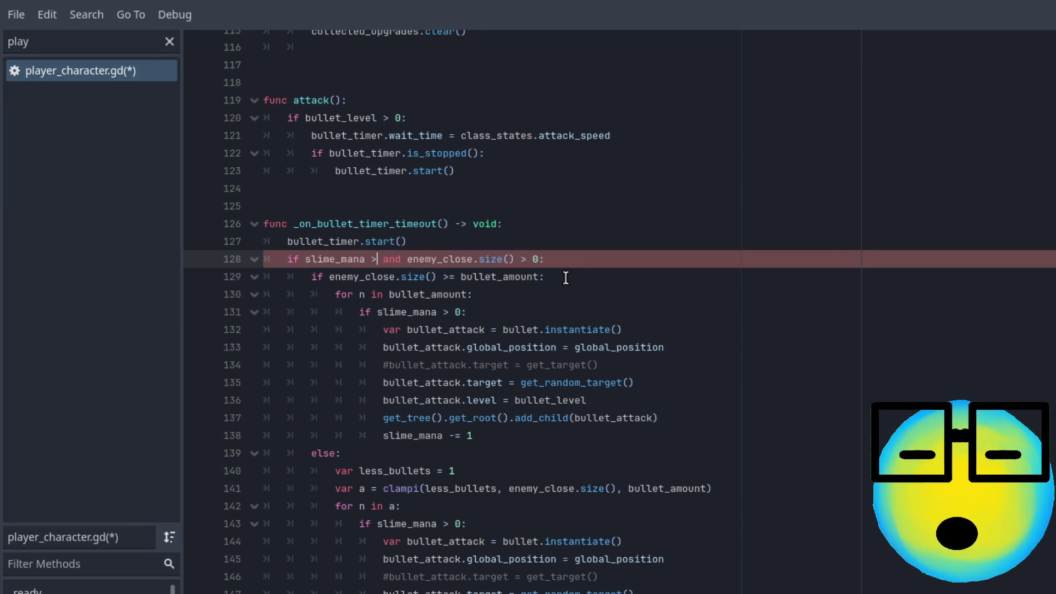
type("0")
key("ctrl+s")
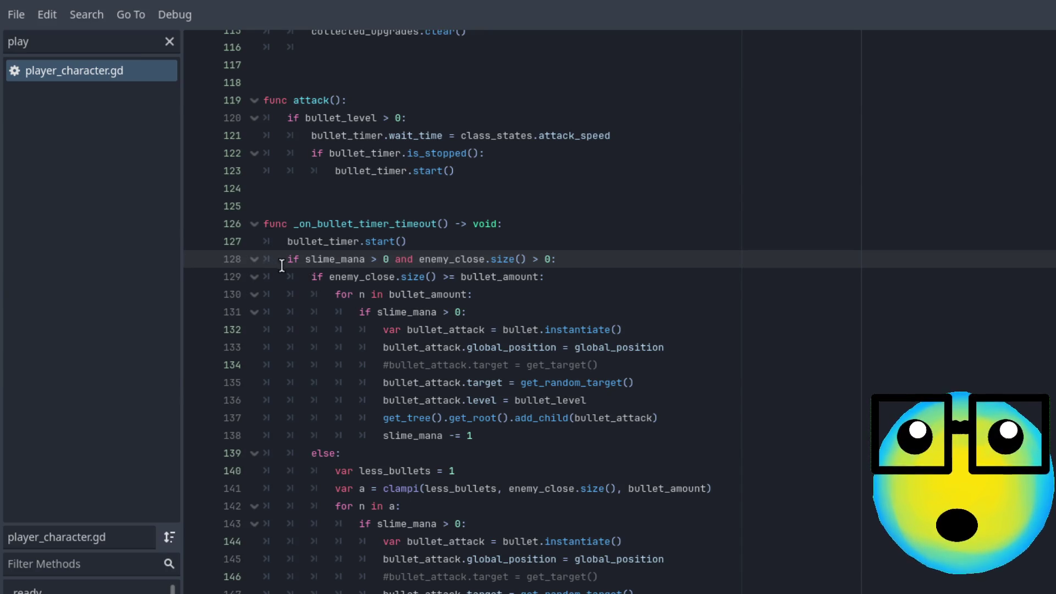
left_click_drag(286, 259, 546, 266)
left_click(587, 259)
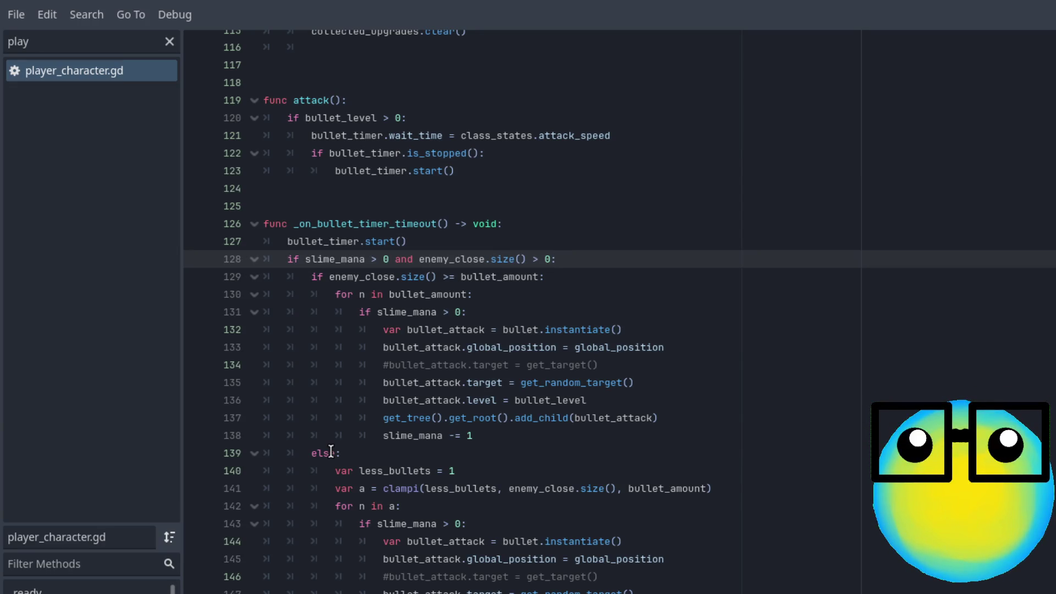
- Add set_labels() after slime_mana -= 1, save, and run the game with F5
double_click(381, 493)
left_click(500, 520)
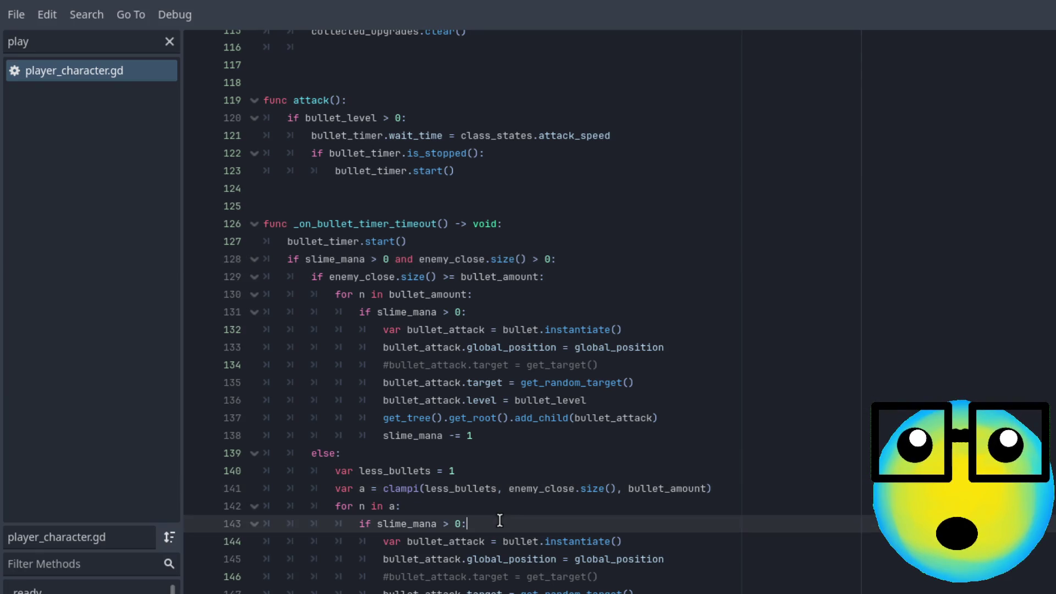
left_click(433, 504)
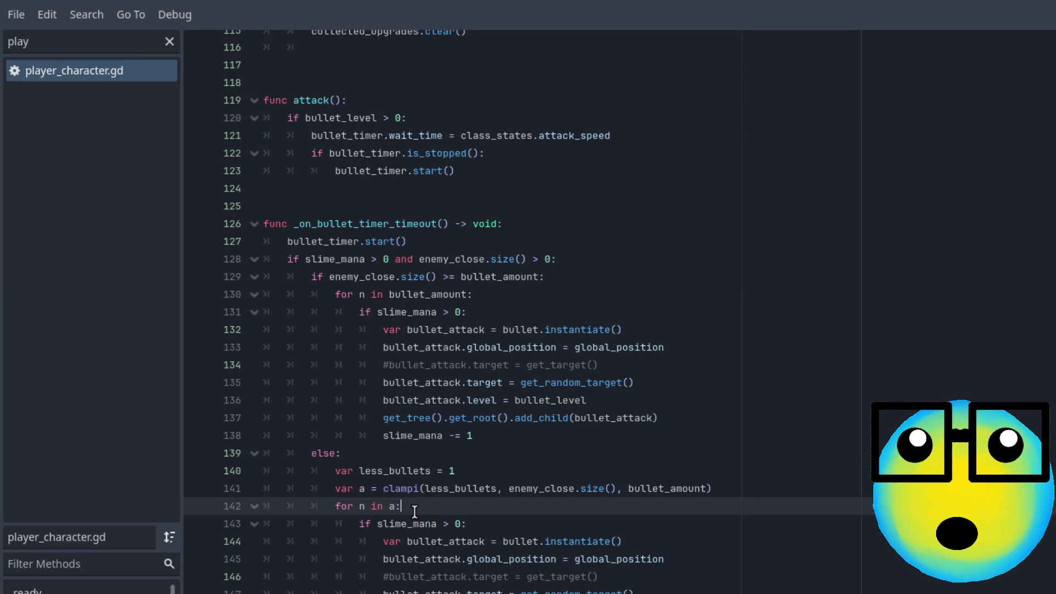
left_click_drag(363, 525, 507, 526)
left_click(507, 525)
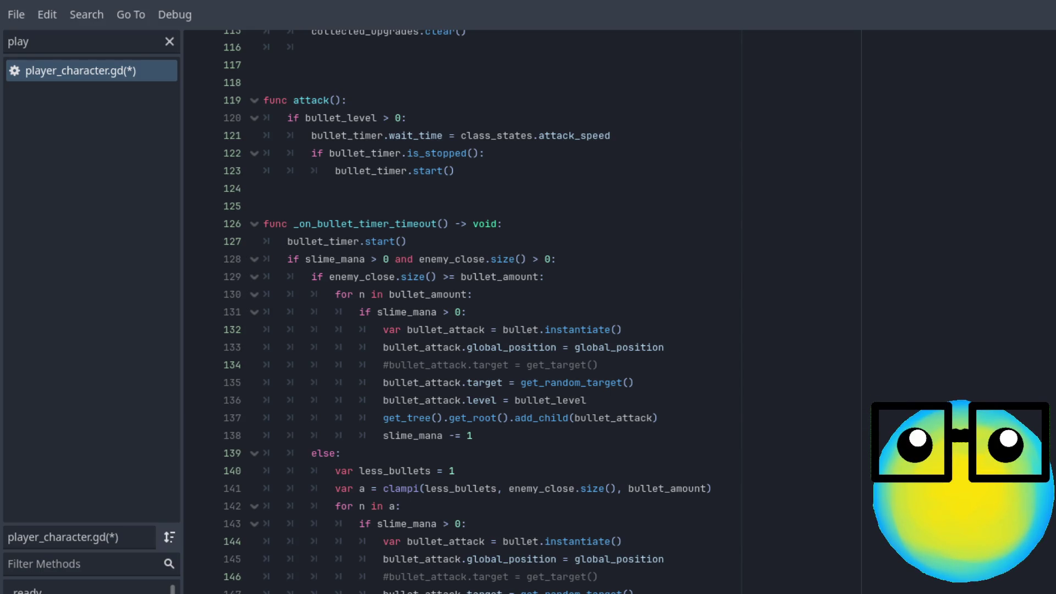
left_click(495, 436)
key("Return")
type("set_labels()")
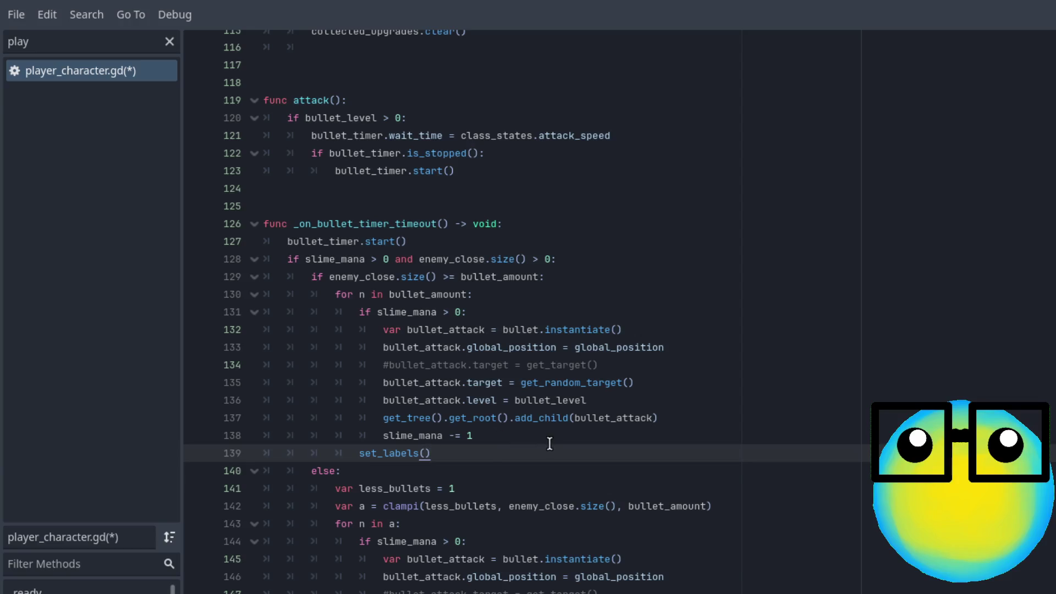
key("ctrl+s")
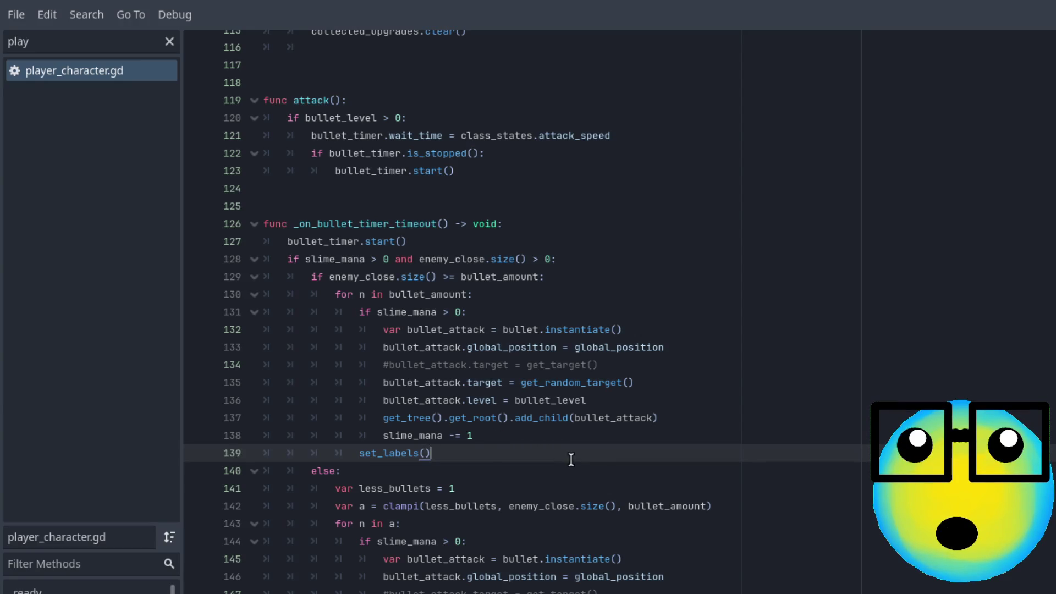
key("F5")
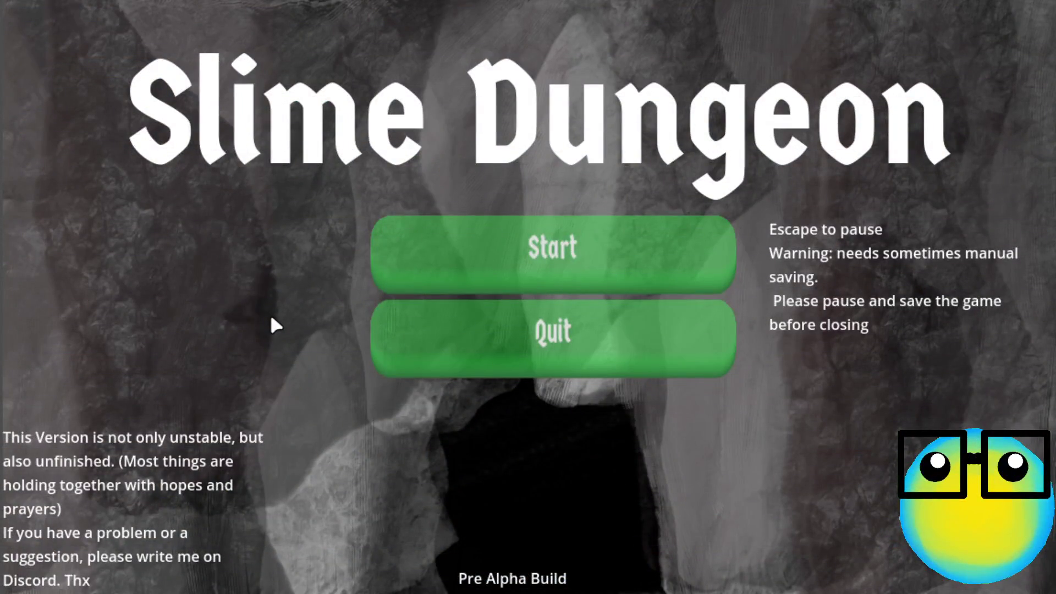
- Start a new game and send the green slime on a mission
left_click(555, 282)
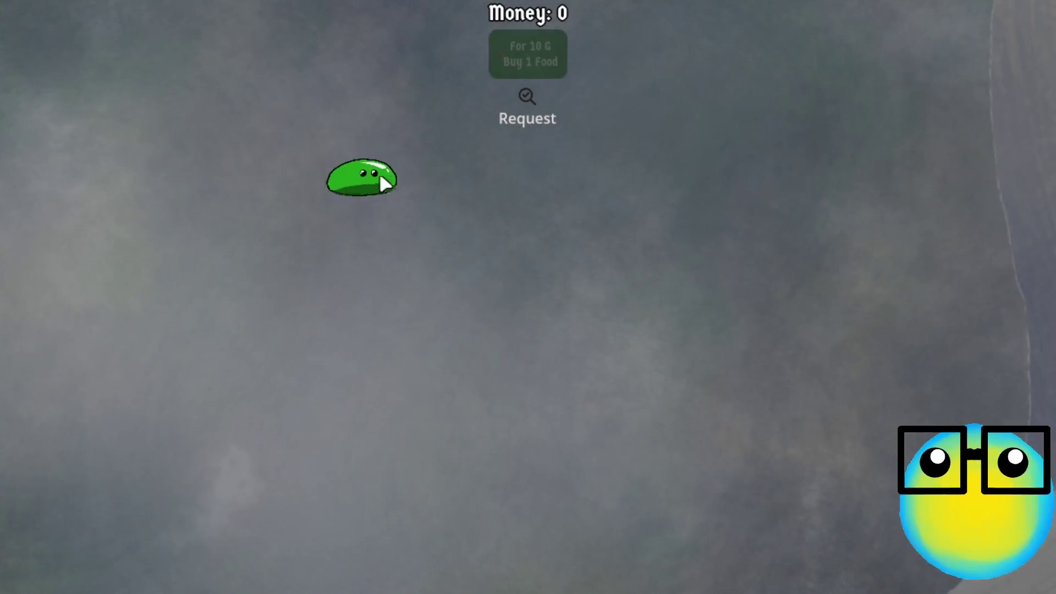
left_click(385, 178)
left_click(420, 559)
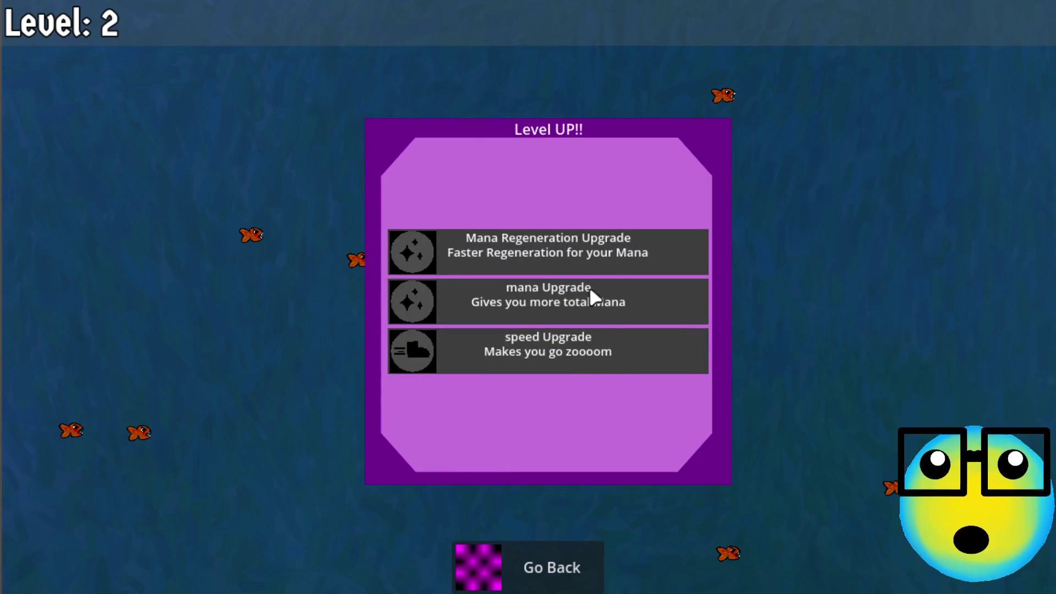
- Take the Mana Regeneration upgrade and weave the slime through the fish swarm to level 3
left_click(547, 248)
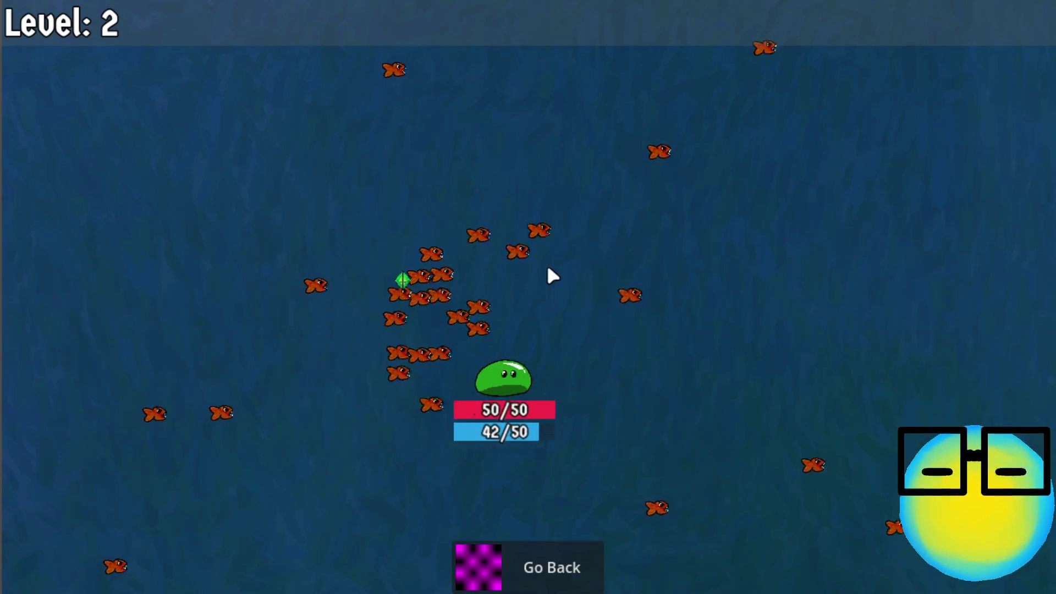
key("a")
key("w")
key("d")
key("s")
key("a")
key("d")
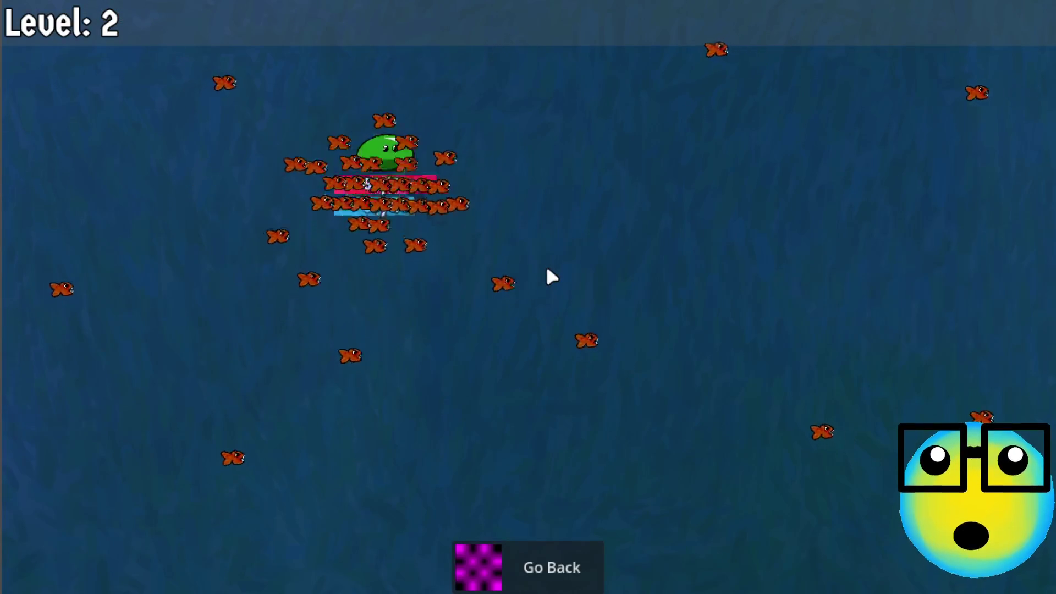
key("d")
key("s")
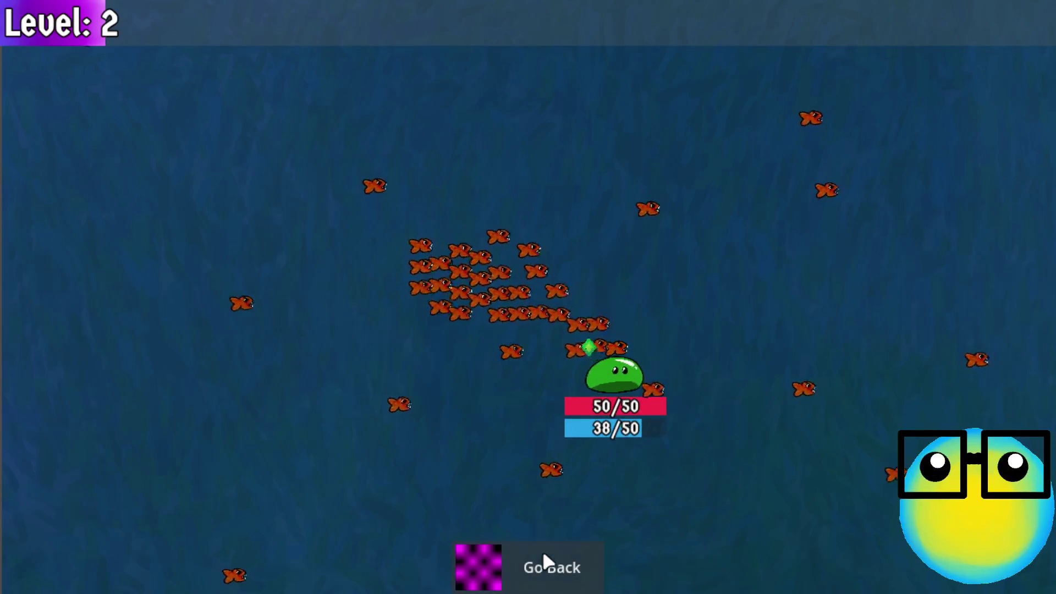
key("a")
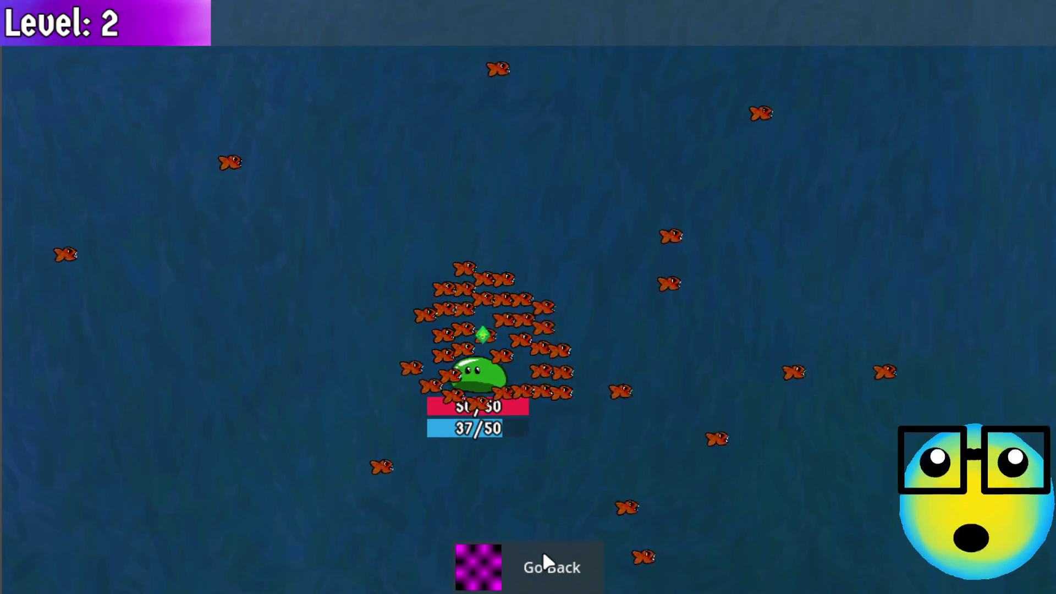
key("w")
key("s")
key("d")
key("w")
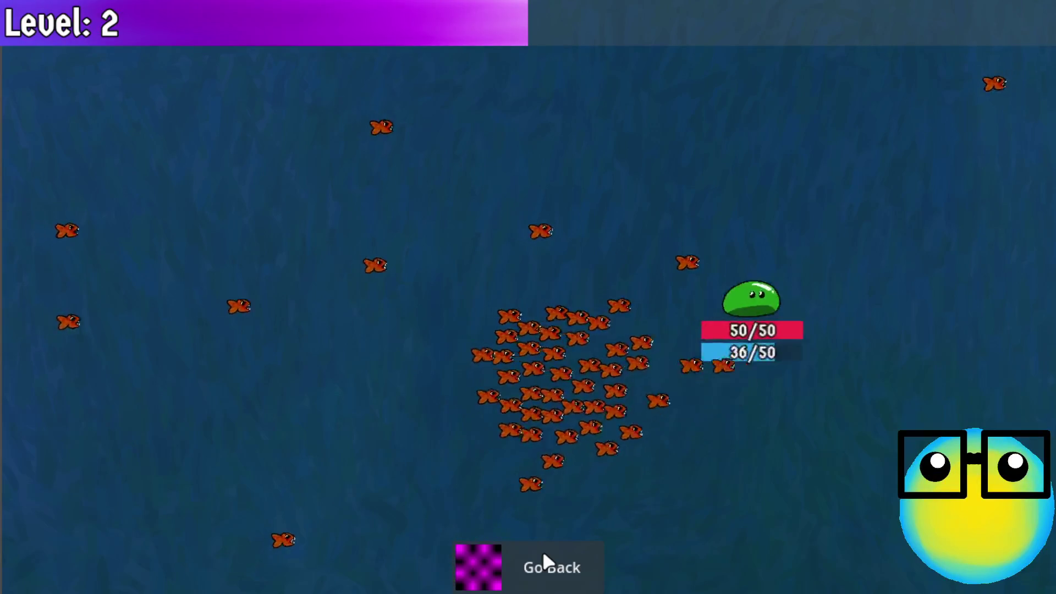
key("d")
key("a")
key("w")
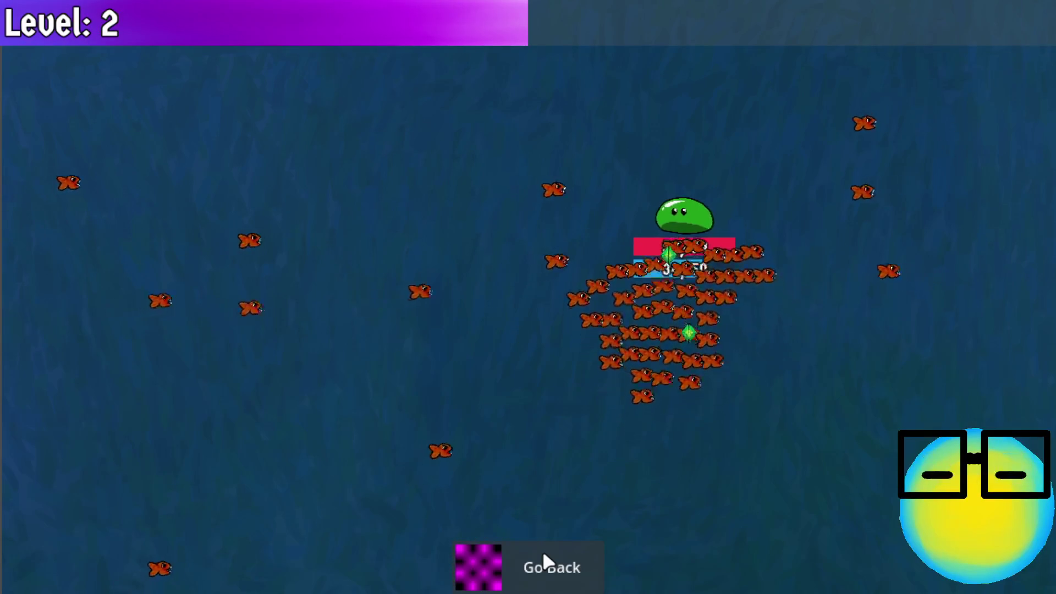
key("w")
key("a")
key("s")
key("d")
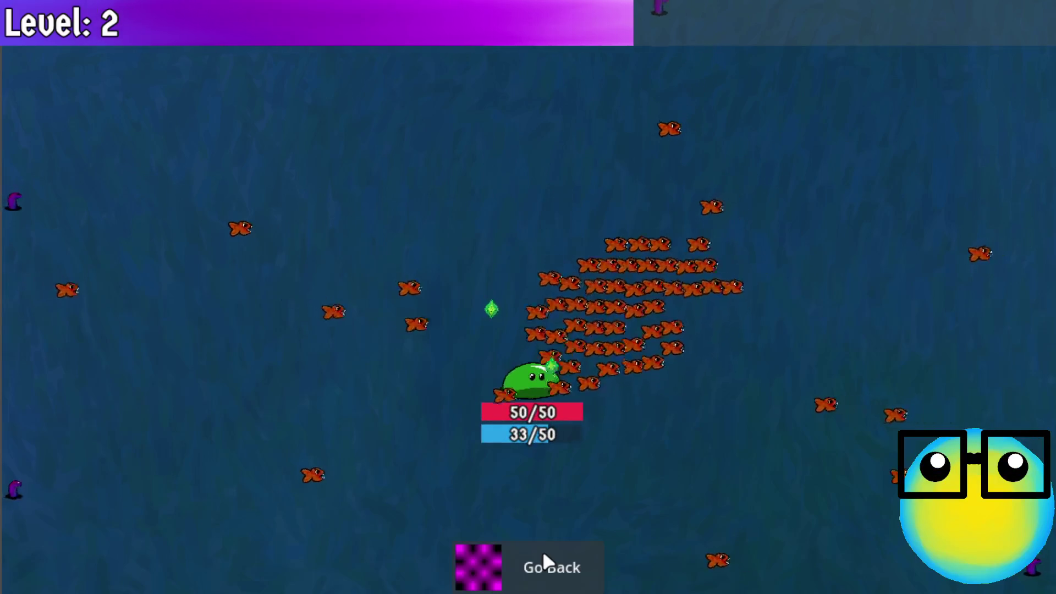
key("w")
key("a")
key("s")
key("a")
key("d")
key("w")
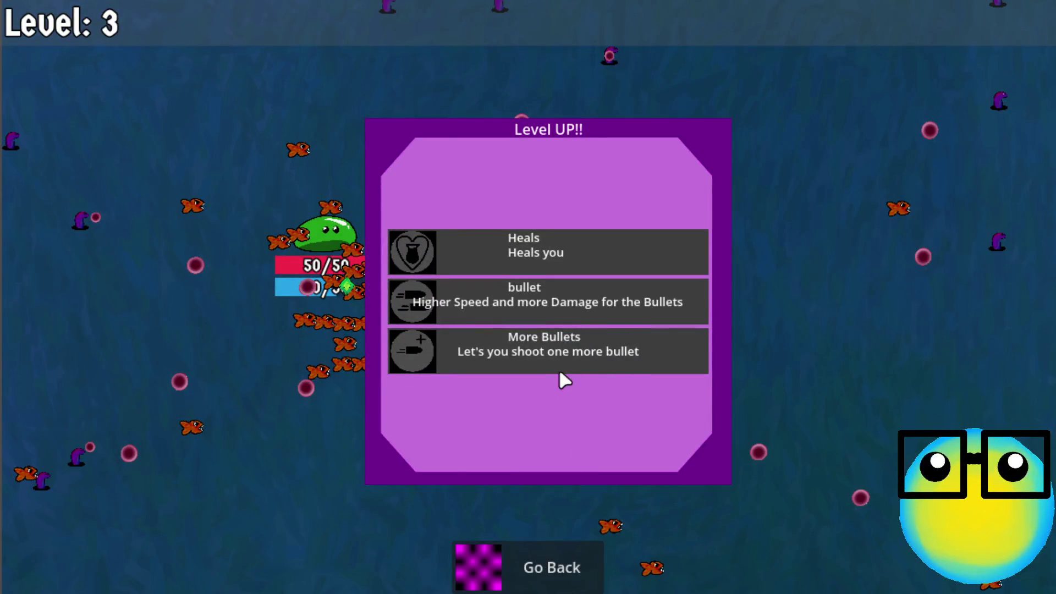
- Pick the level 3 upgrade, steer the slime upward, then leave the mission for the shop
left_click(563, 360)
key("w")
key("d")
key("a")
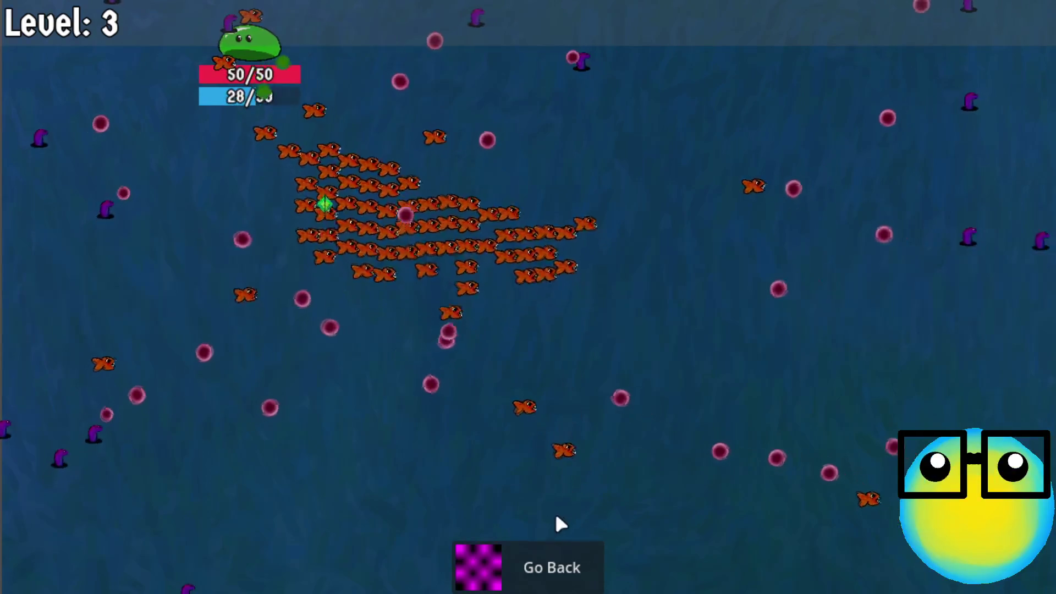
left_click(543, 555)
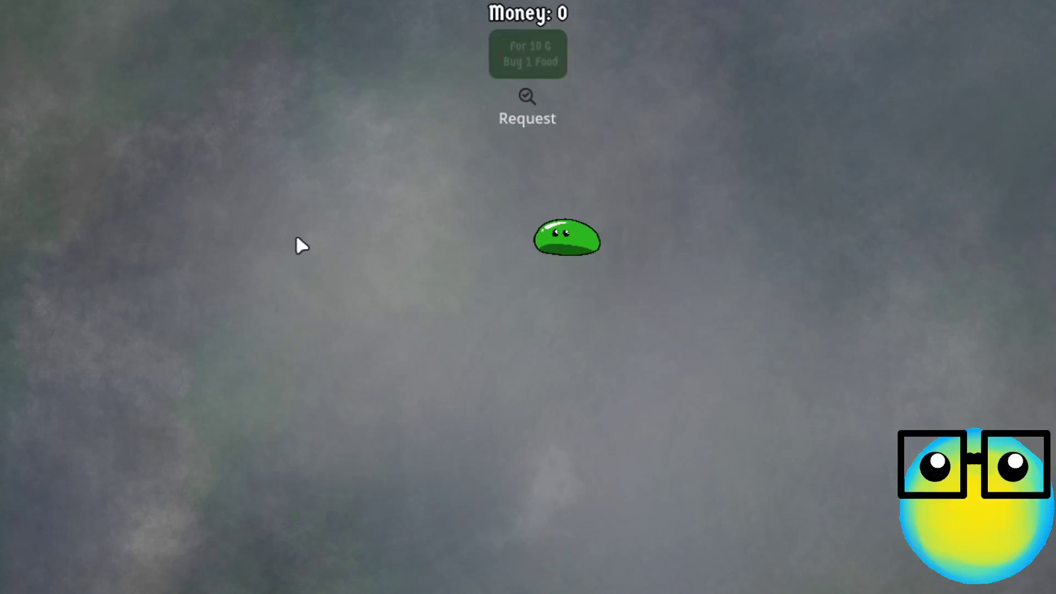
- Send the slime on a new mission, taking the bullet speed and damage upgrade and another upgrade
left_click(548, 247)
left_click(433, 558)
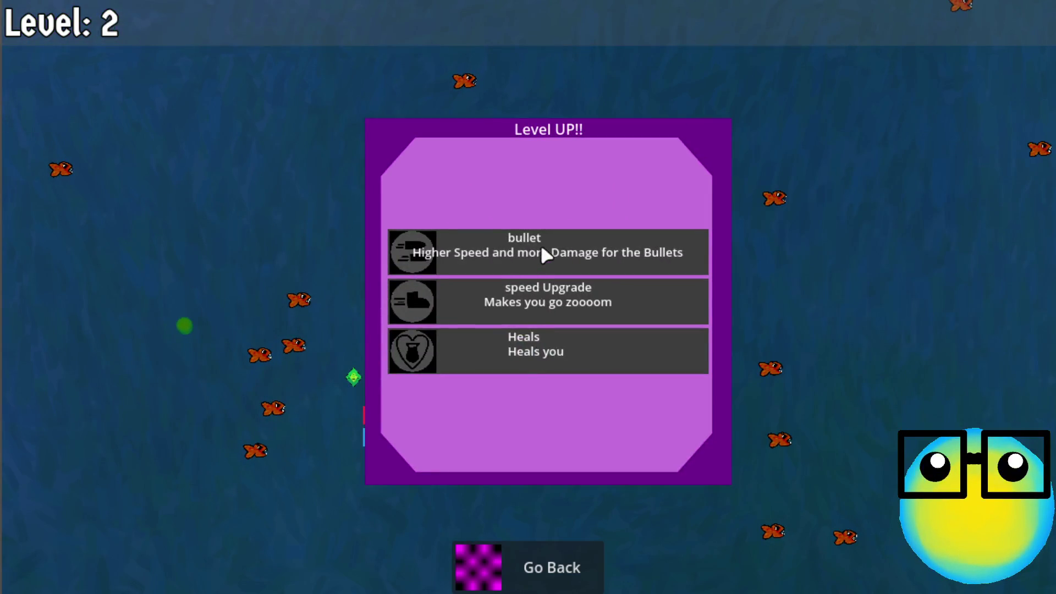
left_click(541, 248)
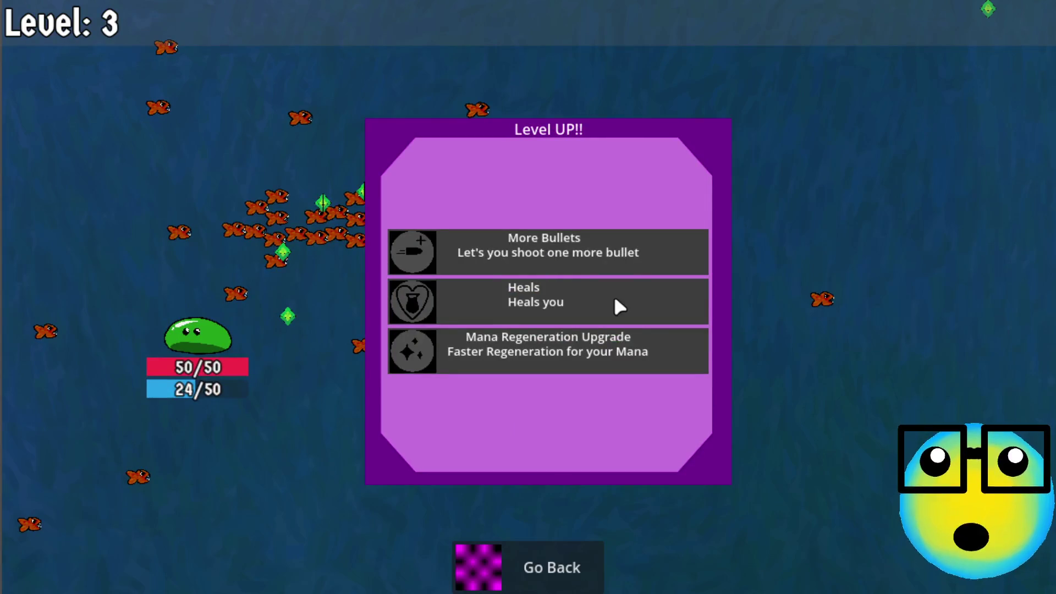
left_click(615, 246)
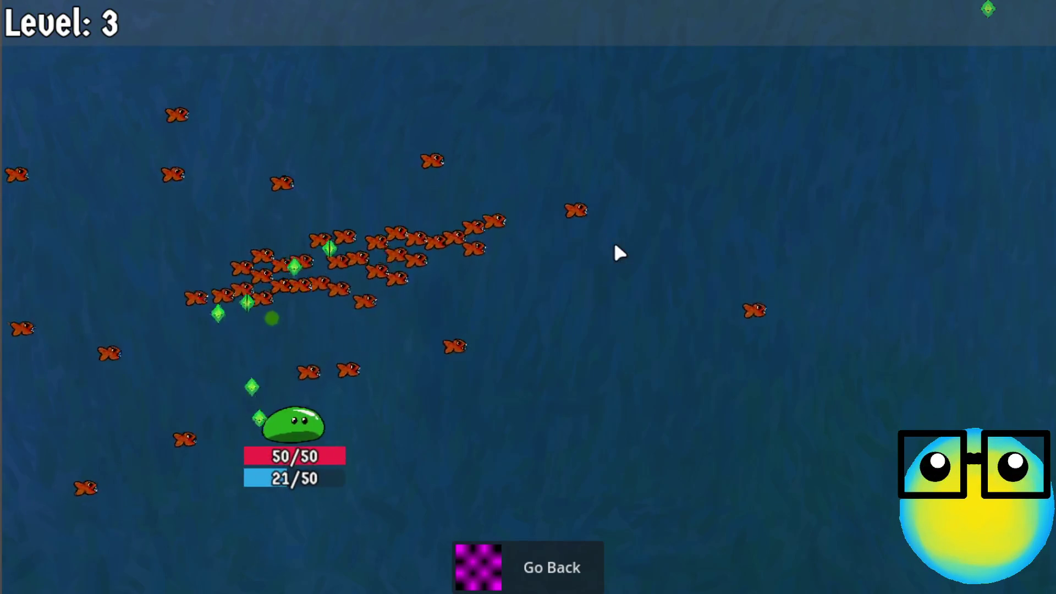
- Steer the slime around the field with fish chasing until it reaches level 4
key("w")
key("d")
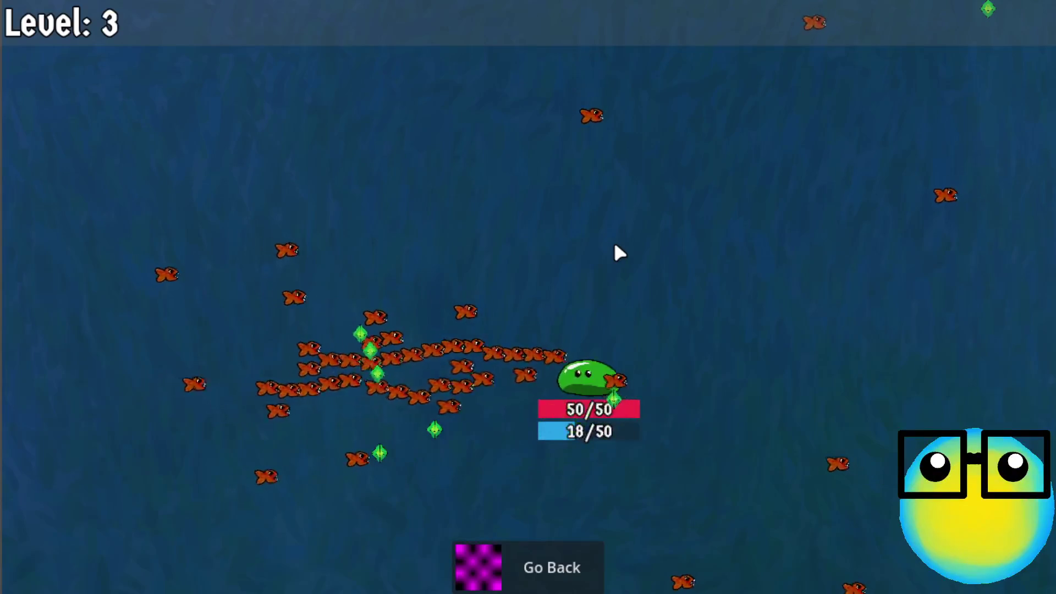
key("w")
key("a")
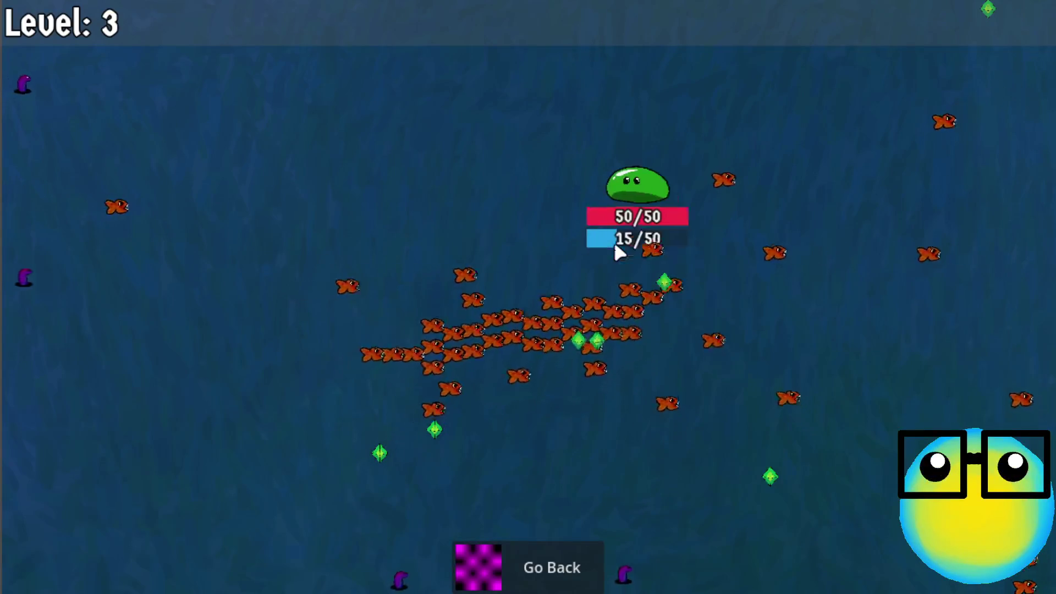
key("s")
key("s")
key("d")
key("a")
key("w")
key("d")
key("w")
key("d")
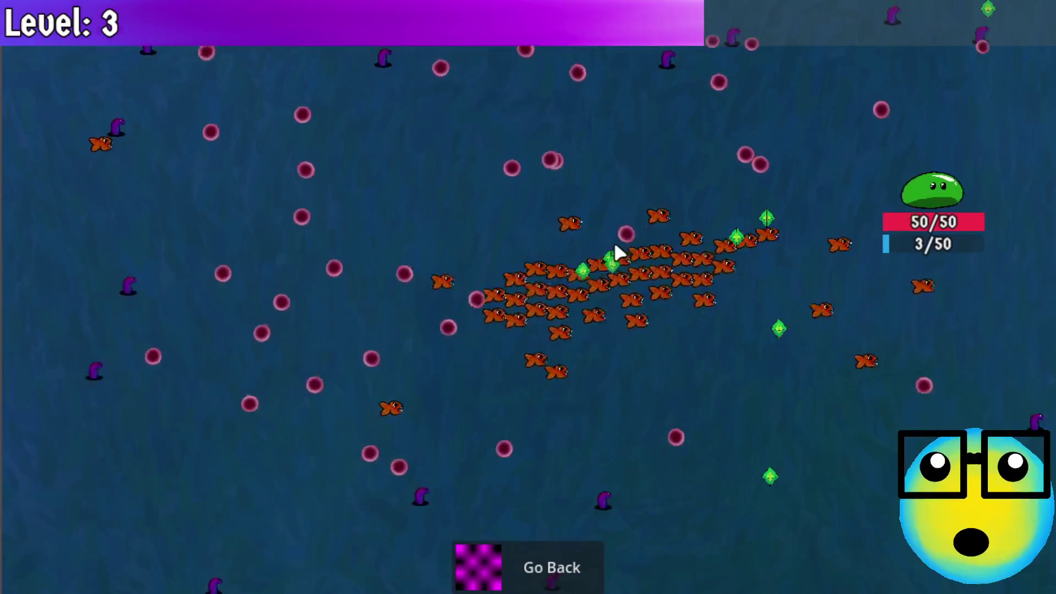
key("s")
key("d")
key("a")
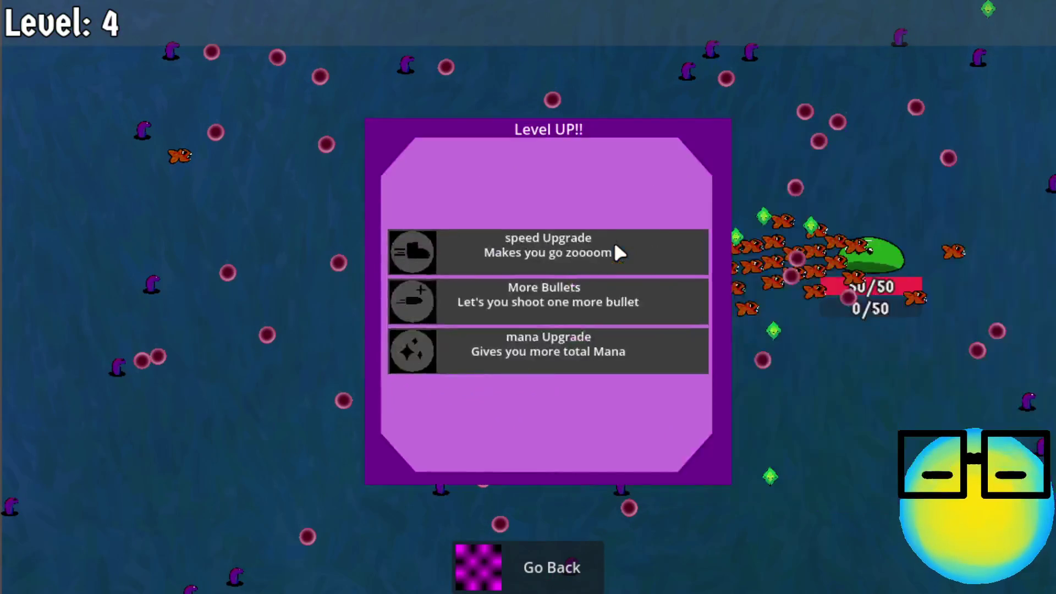
- Choose the level 4 upgrade, move the slime a little, then go back to the shop
left_click(561, 302)
key("w")
key("a")
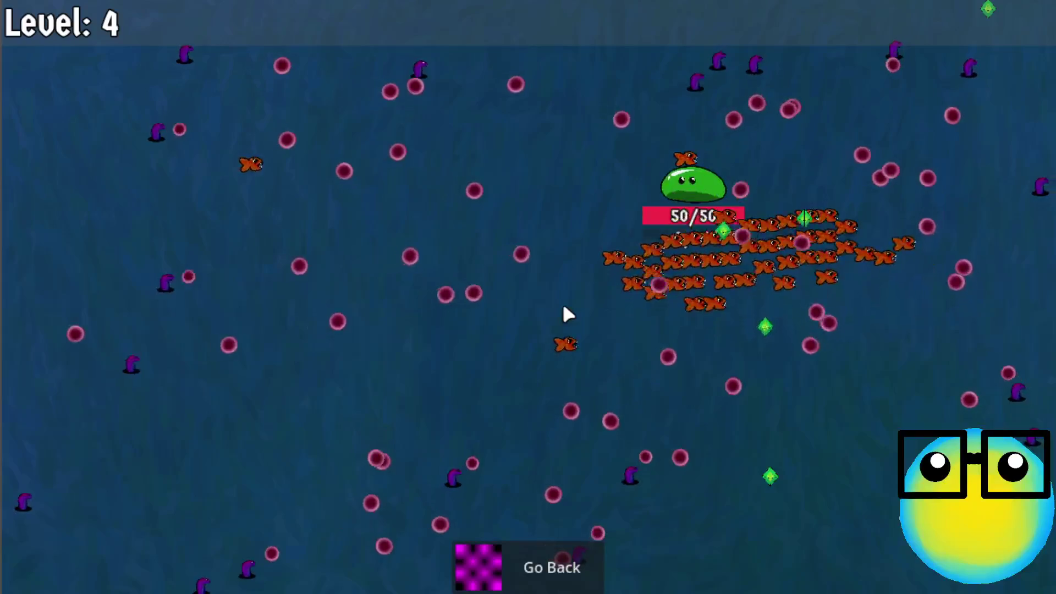
key("a")
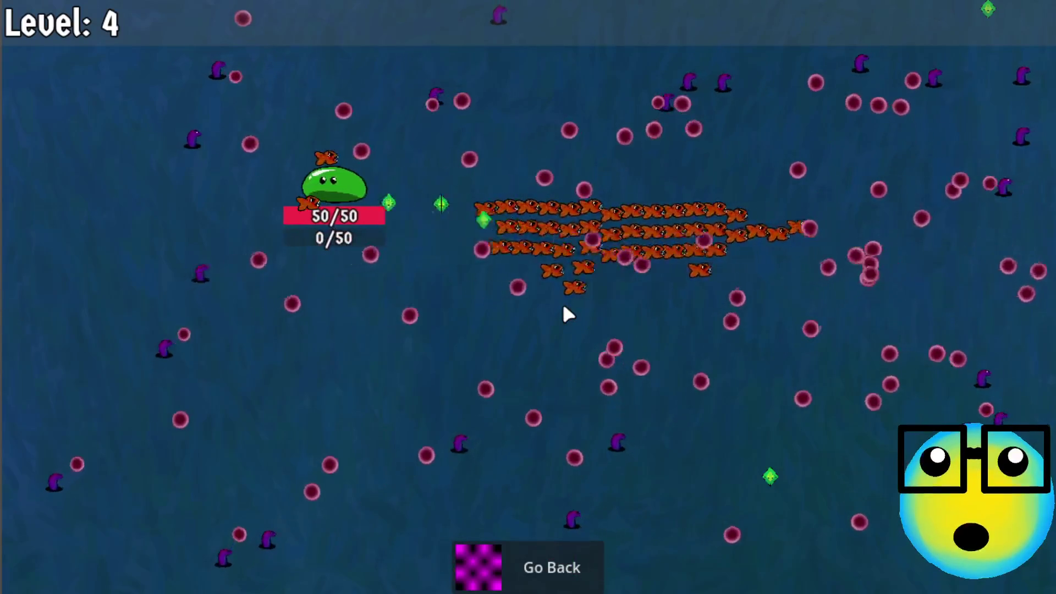
key("s")
key("d")
left_click(565, 570)
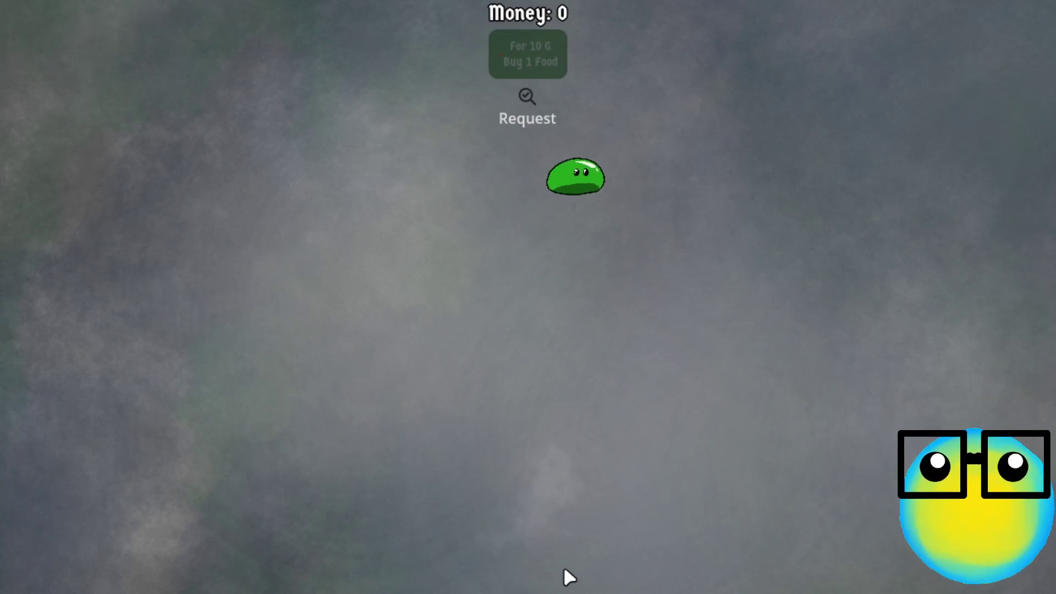
- Steer the slime up-right across the shop, then left along the top edge
key("d")
key("w")
key("d")
key("w")
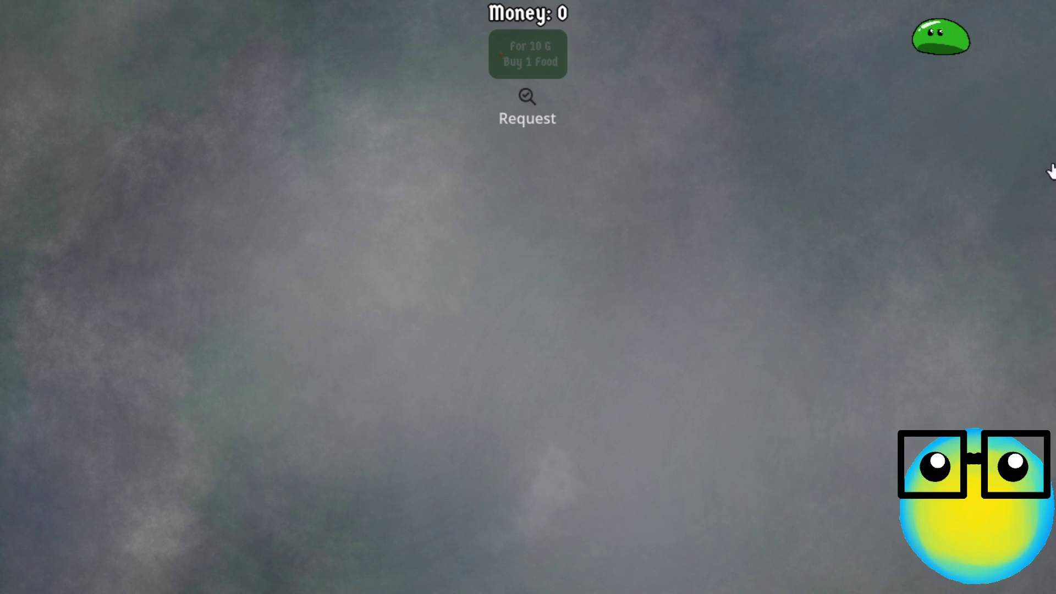
key("a")
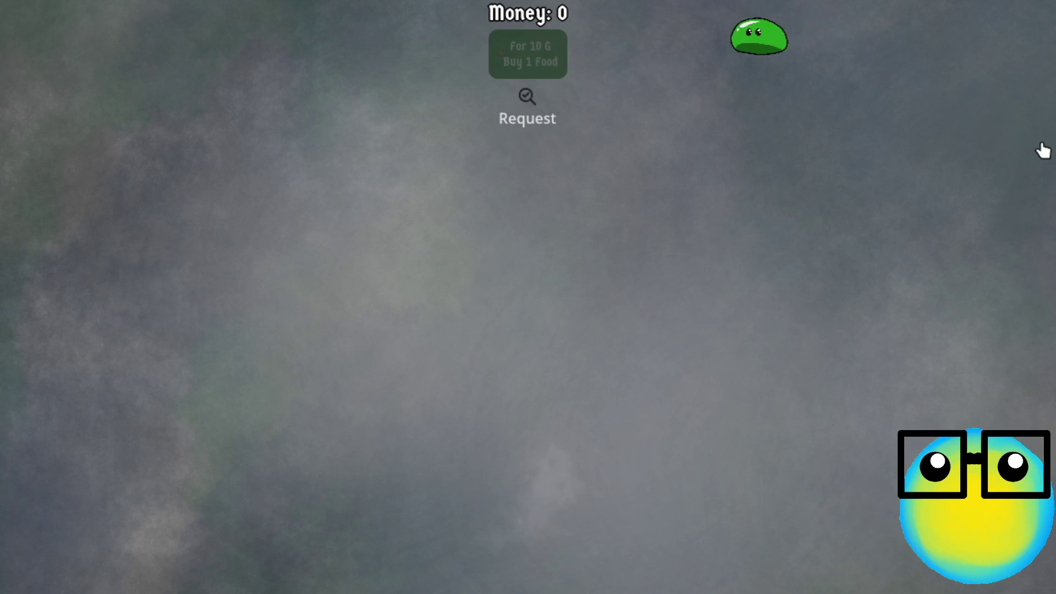
key("a")
key("a")
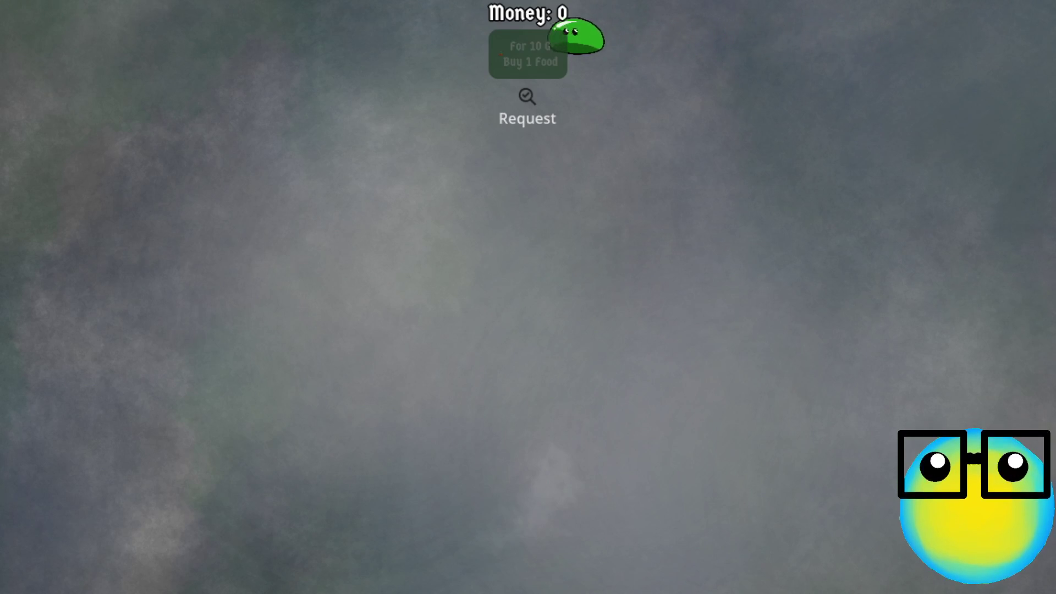
key("a")
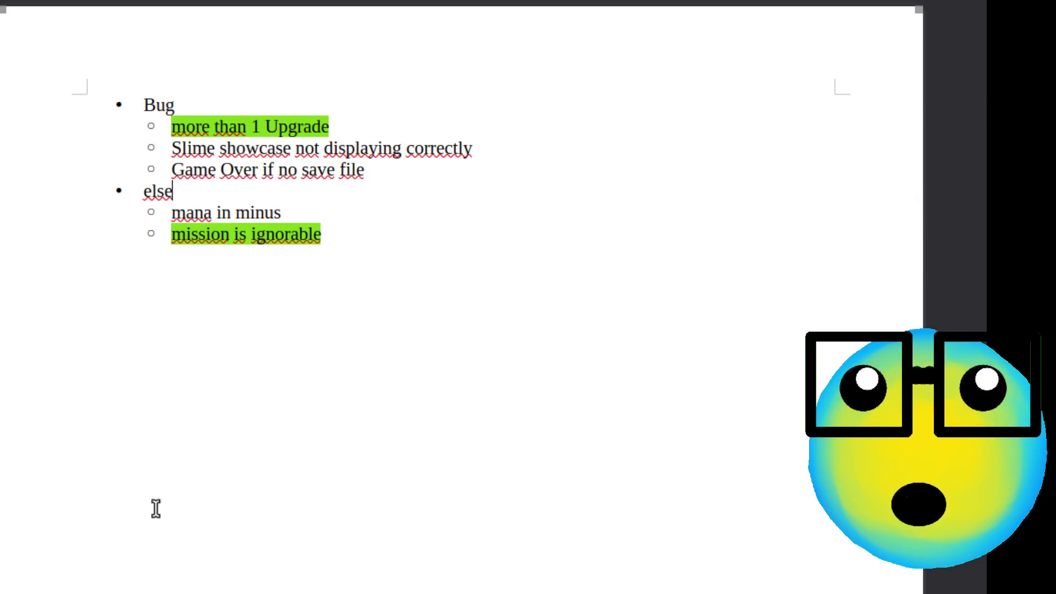
- Select the 'mana in minus' line and nearby list text, leaving the caret below the list
left_click_drag(297, 213, 138, 213)
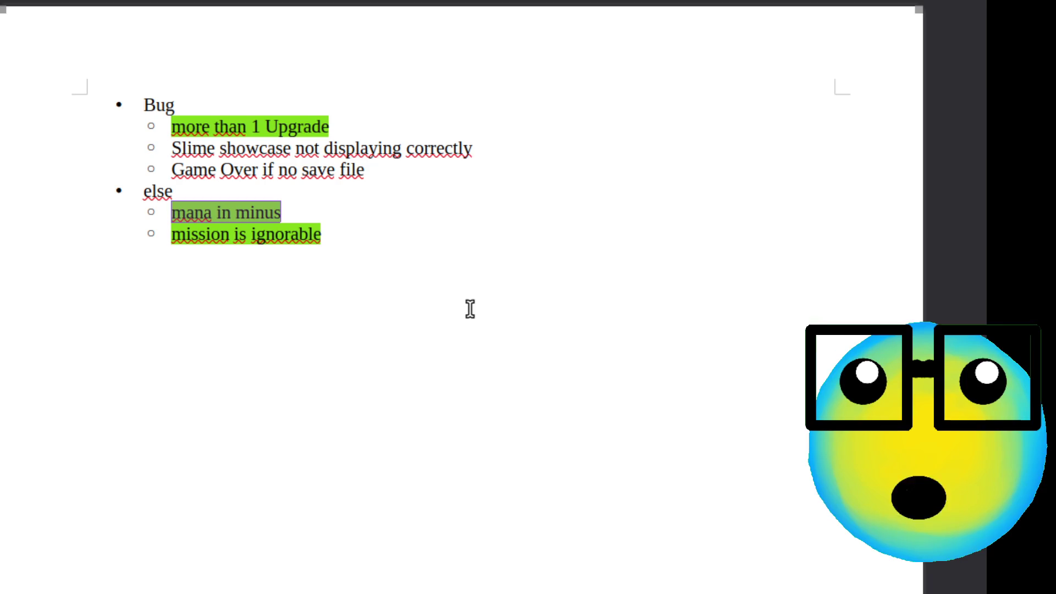
left_click(465, 295)
mouse_move(353, 257)
left_mouse_down()
mouse_move(5, 198)
mouse_move(113, 243)
left_mouse_up()
left_click(408, 267)
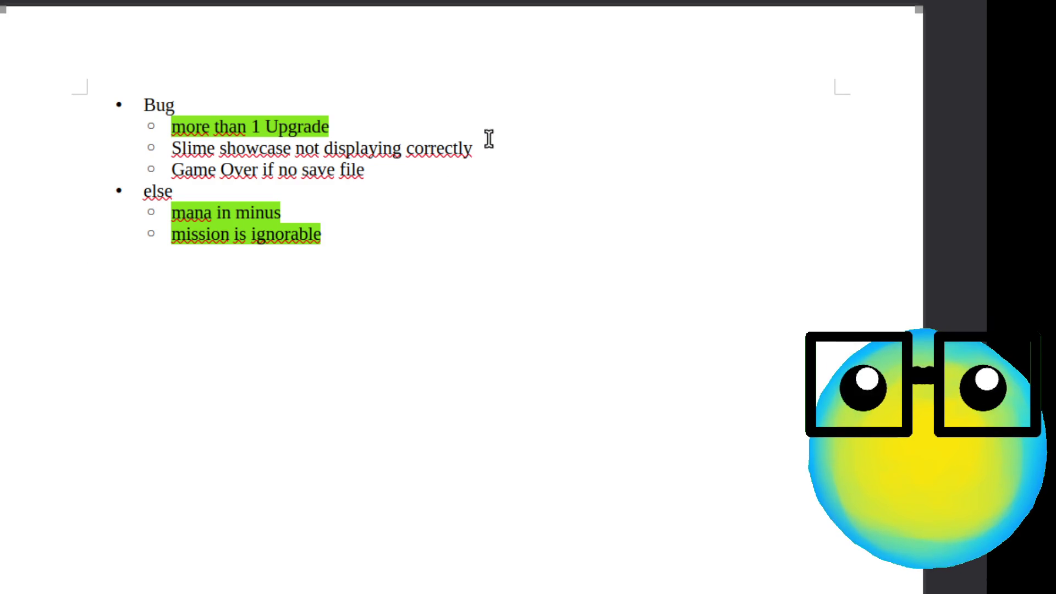
- Select and deselect the 'Slime showcase not displaying correctly' line without editing it
left_click_drag(516, 156, 173, 144)
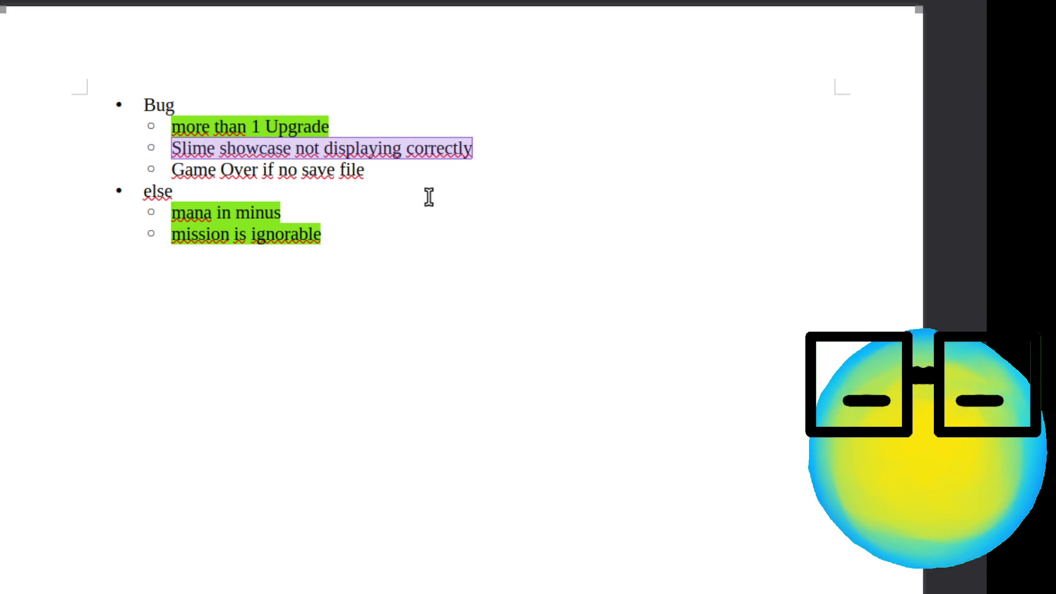
left_click(486, 141)
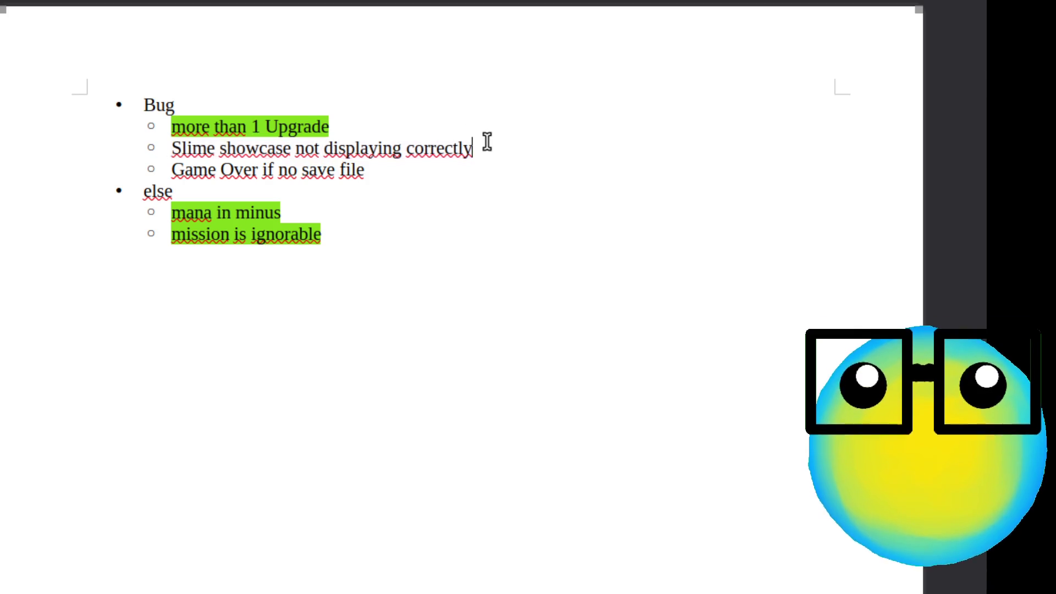
triple_click(486, 141)
left_click(486, 142)
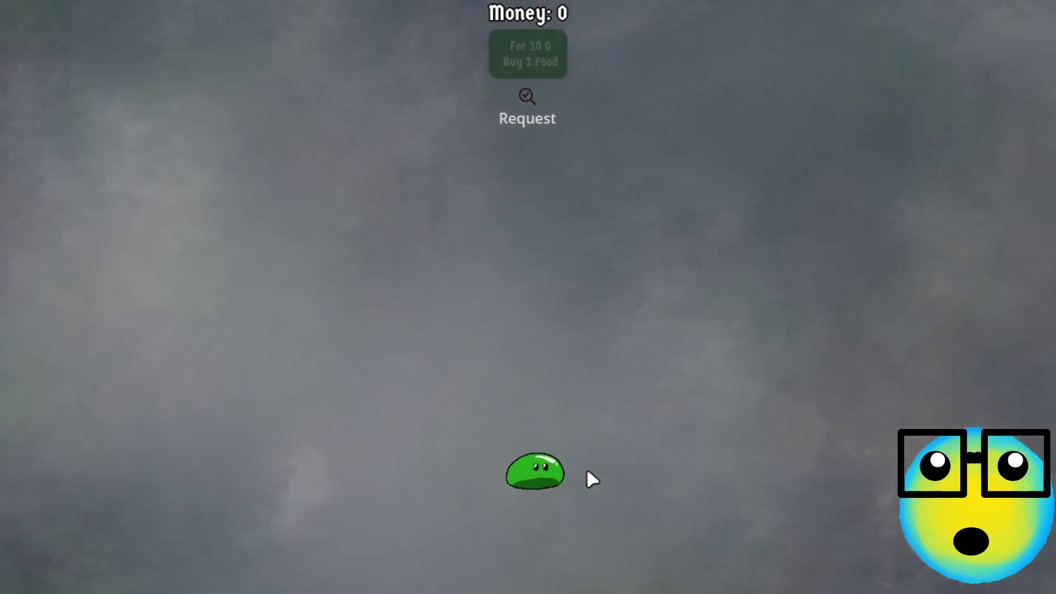
- Select the slime, split it into two, and select both to reveal breeding
left_click(495, 478)
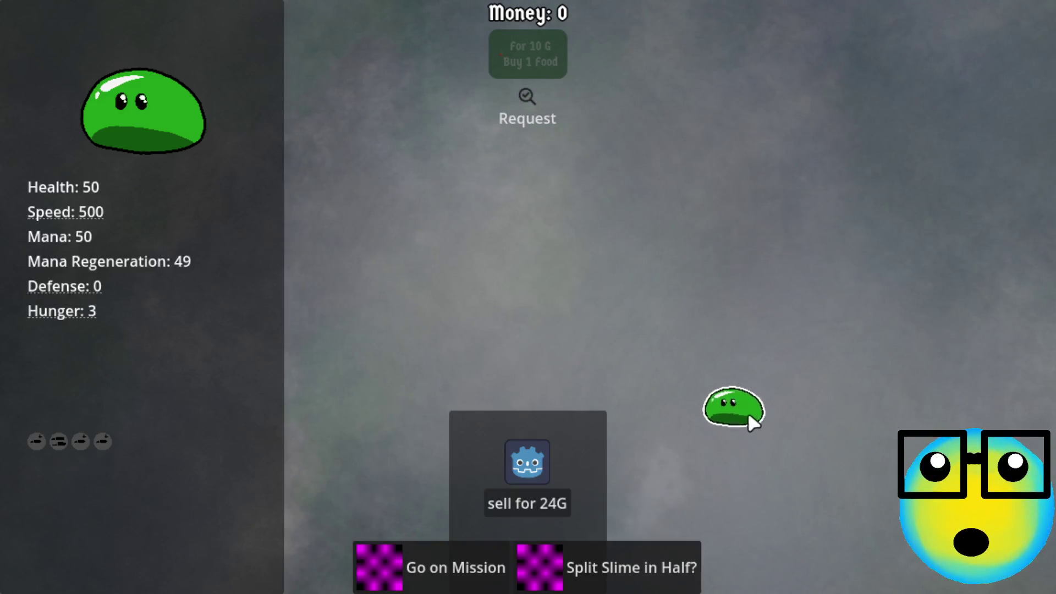
left_click_drag(749, 416, 572, 363)
left_click(660, 585)
left_click(654, 228)
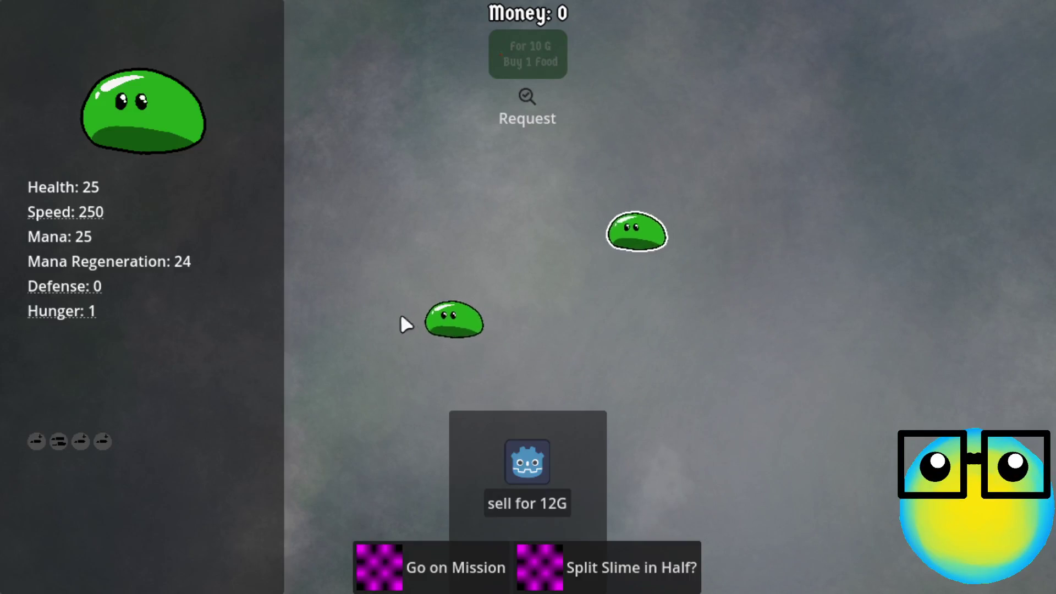
left_click(438, 329)
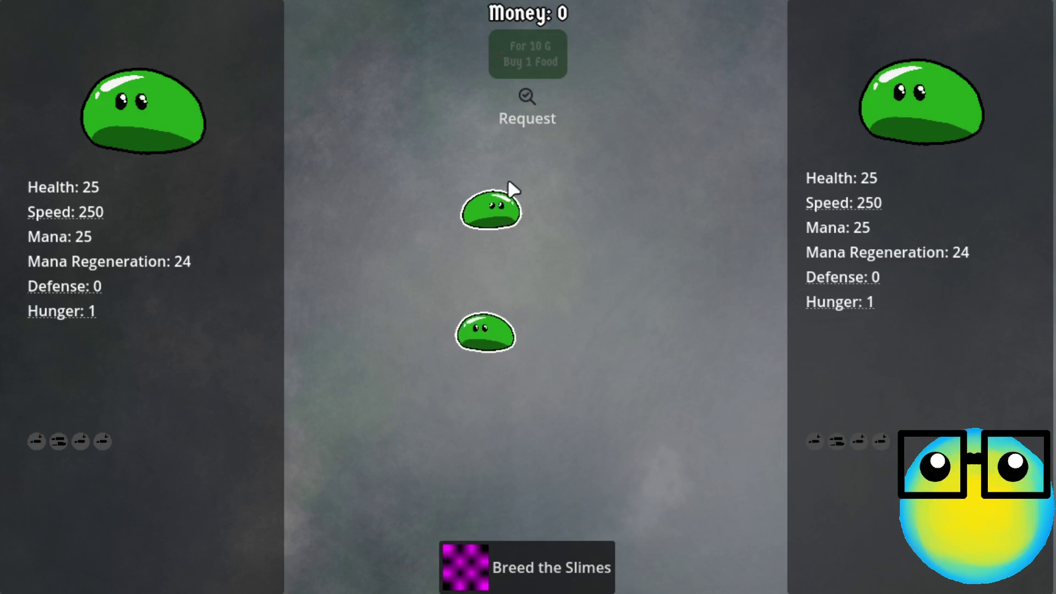
- Pick a single slime, send it on a Level 1 mission, then return to the slime room
left_click(506, 188)
left_click(542, 91)
left_click(539, 102)
left_click(463, 581)
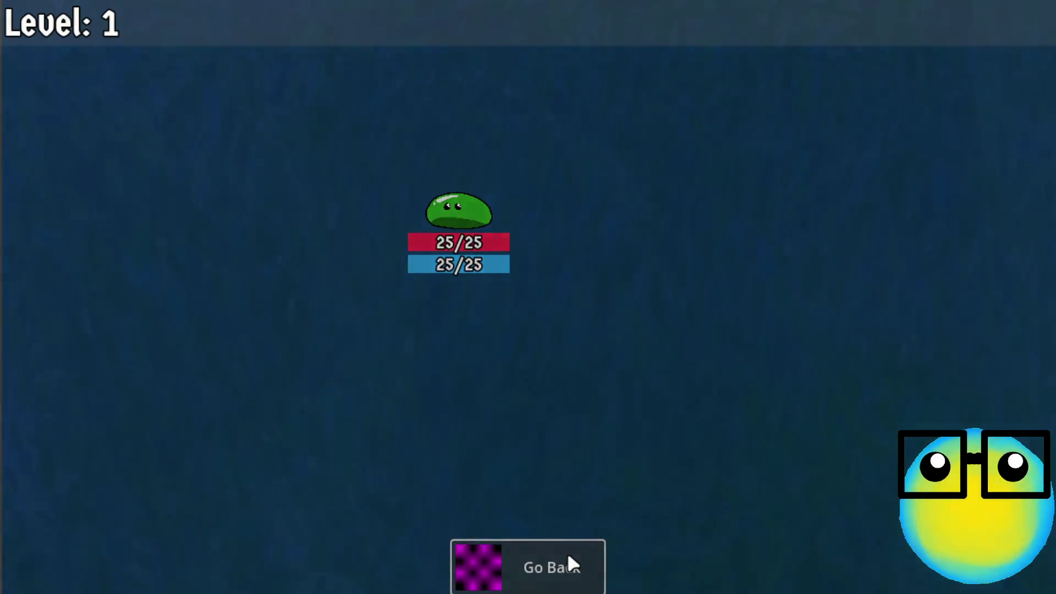
left_click(568, 557)
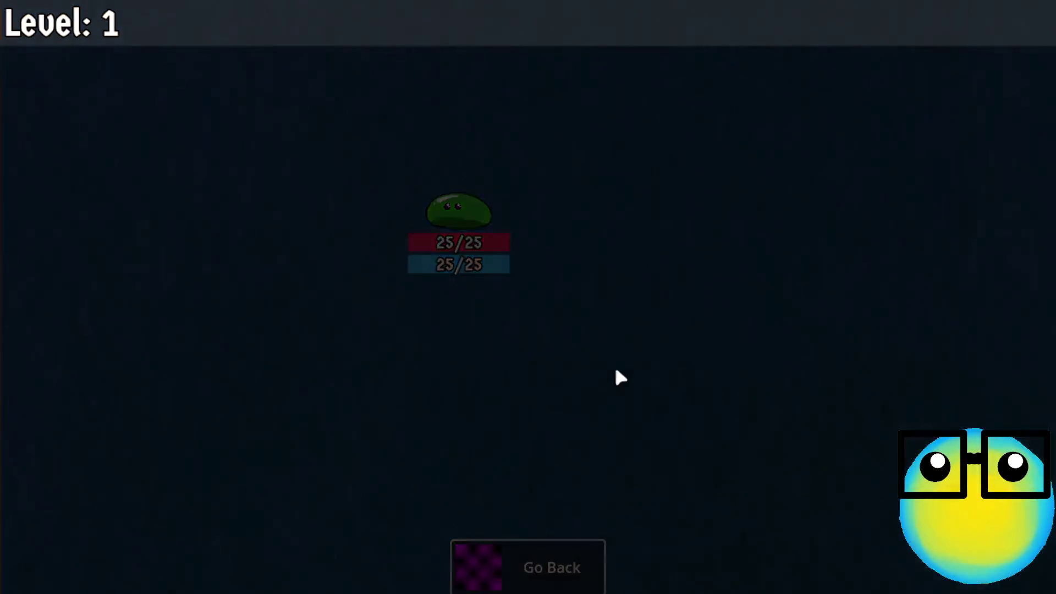
left_click(539, 264)
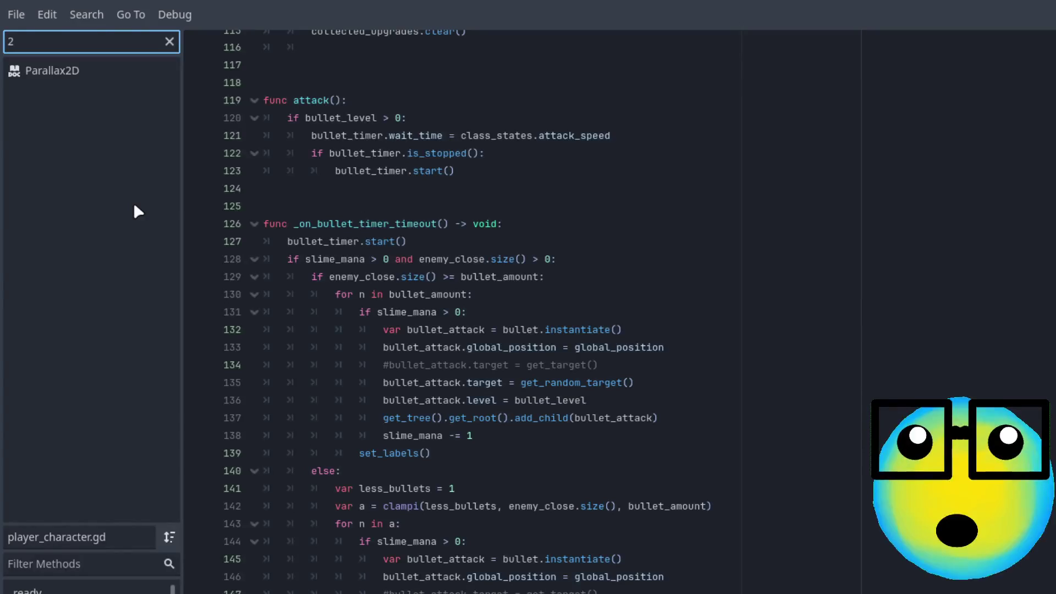
- Clear the Filter Scripts box so all scripts are listed
key("BackSpace")
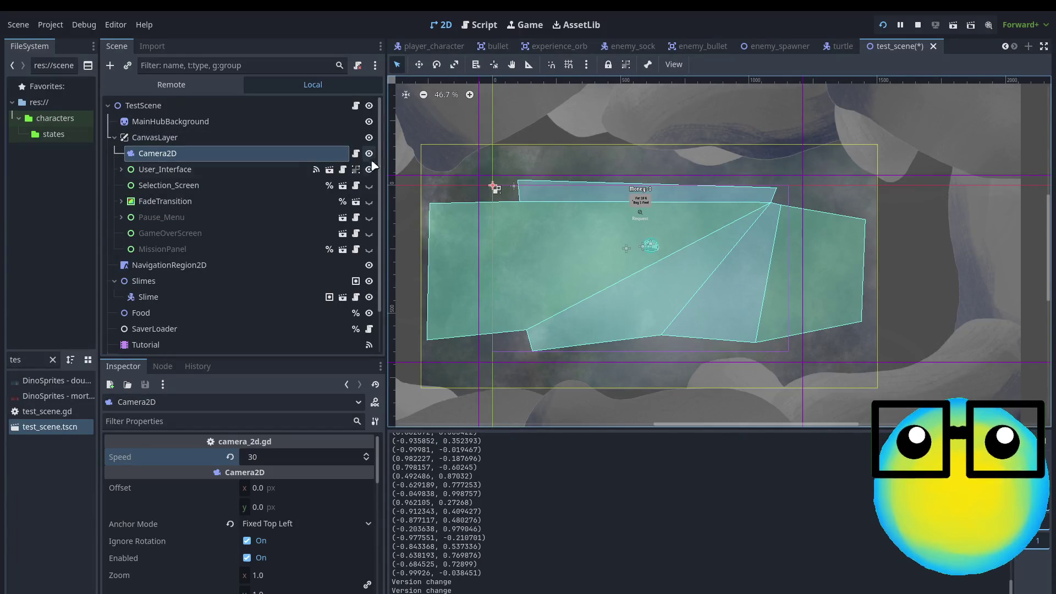
- Toggle NavigationRegion2D's visibility off and back on, then save the test scene
left_click(369, 265)
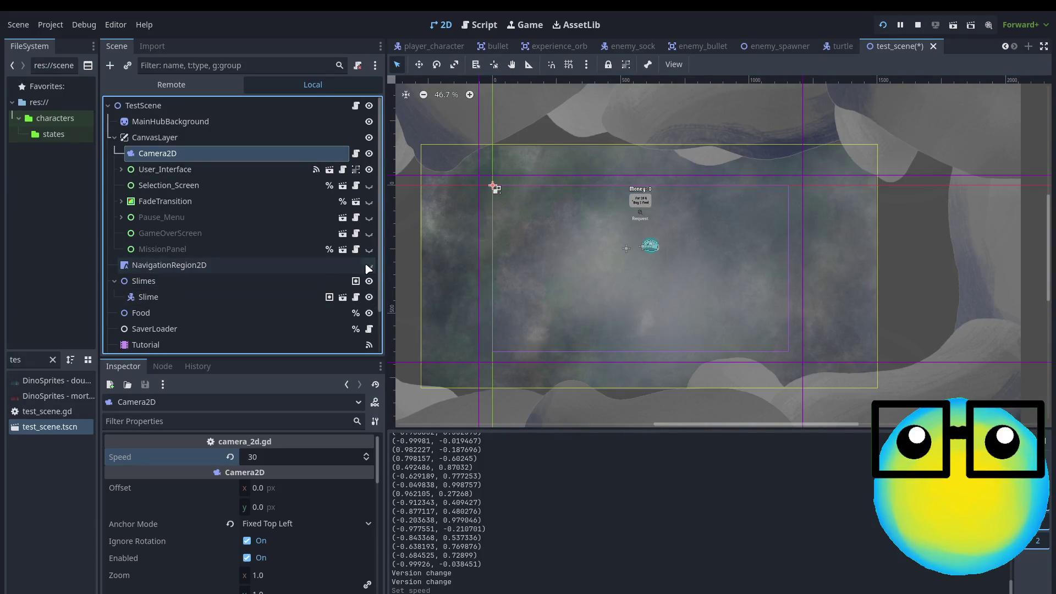
left_click(367, 265)
left_click(368, 266)
left_click(368, 266)
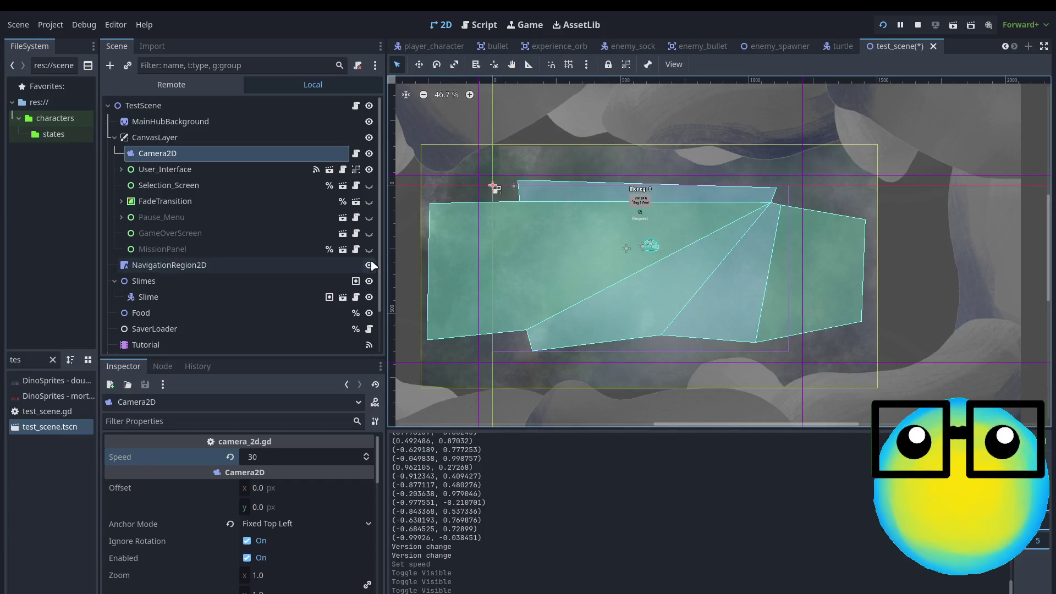
key("ctrl+s")
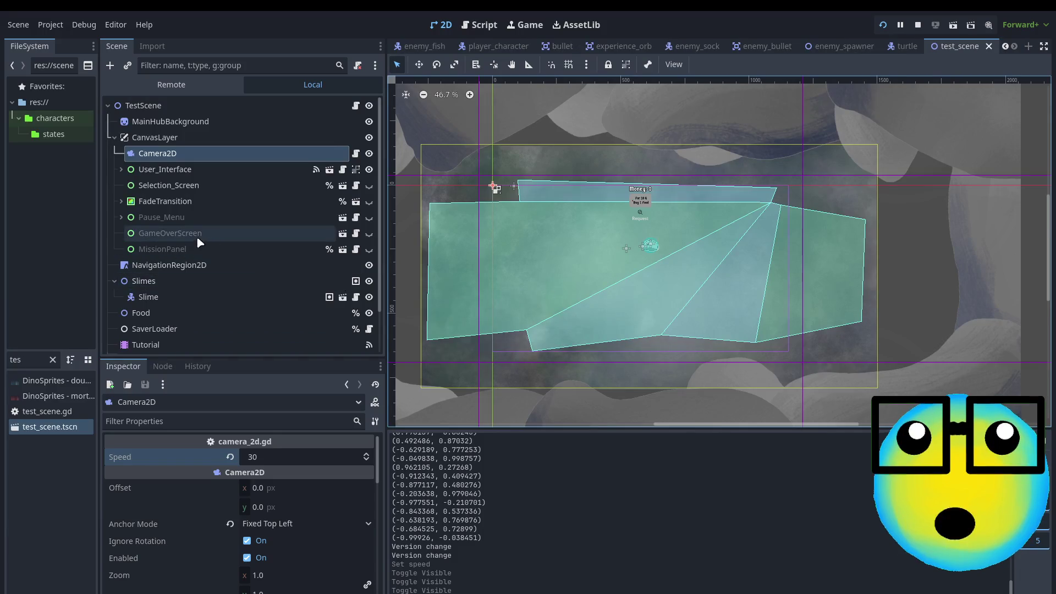
- Select Selection_Screen, briefly toggle its visibility, and open its scene for editing
left_click(203, 182)
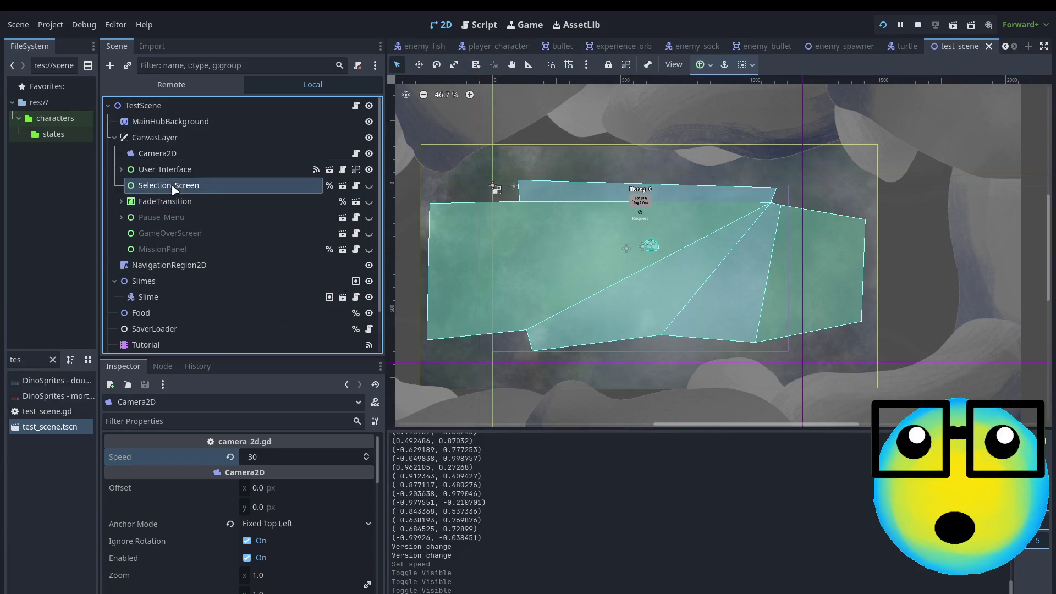
left_click(362, 187)
left_click(360, 186)
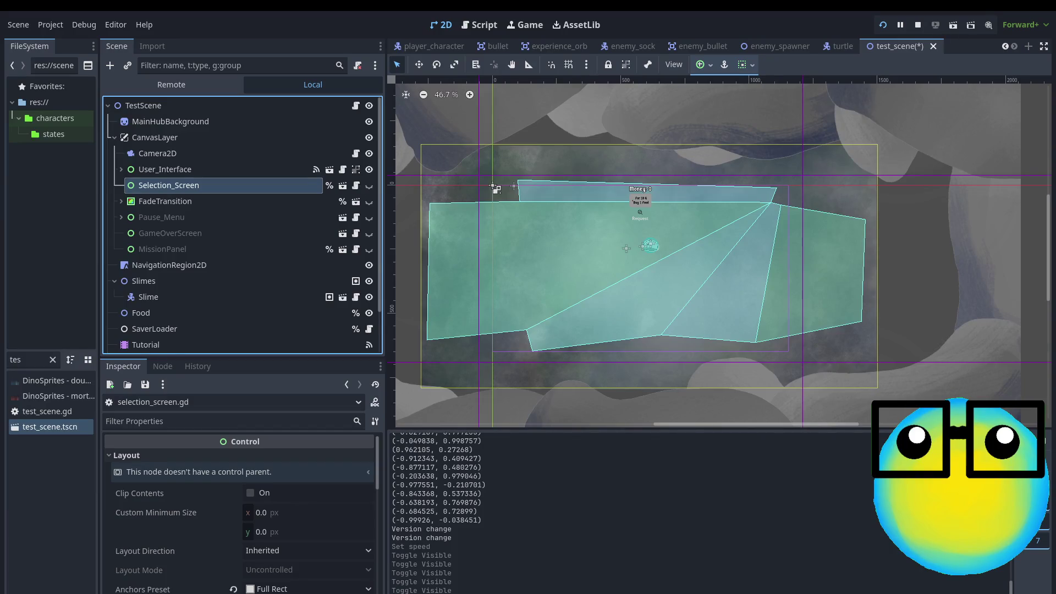
left_click(343, 185)
- Select the Sell_Panel node in the selection screen tree and open selection_screen.gd
scroll(907, 311, "down", 2)
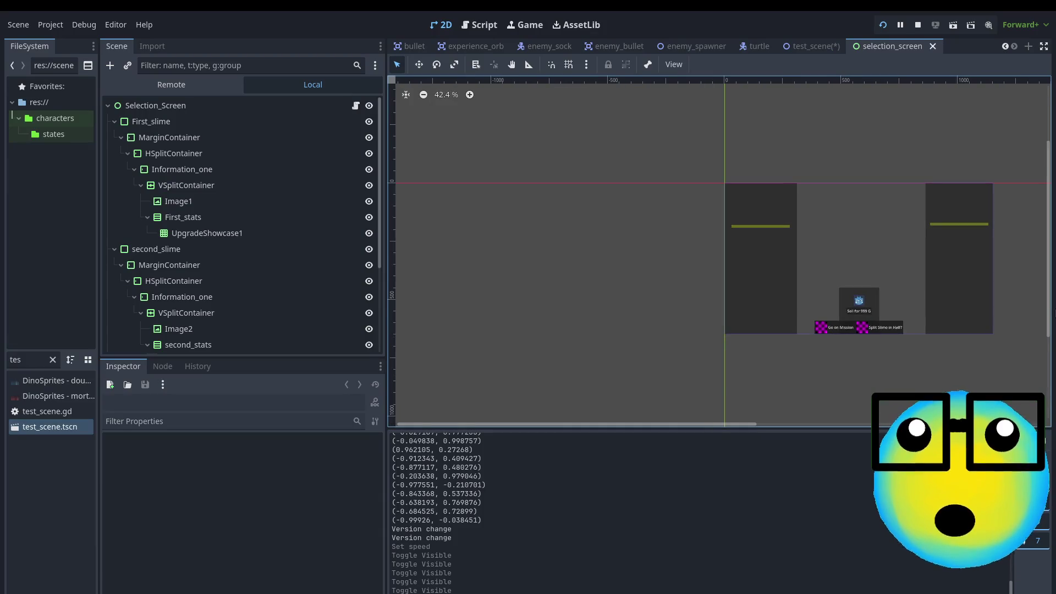
scroll(1030, 239, "up", 5)
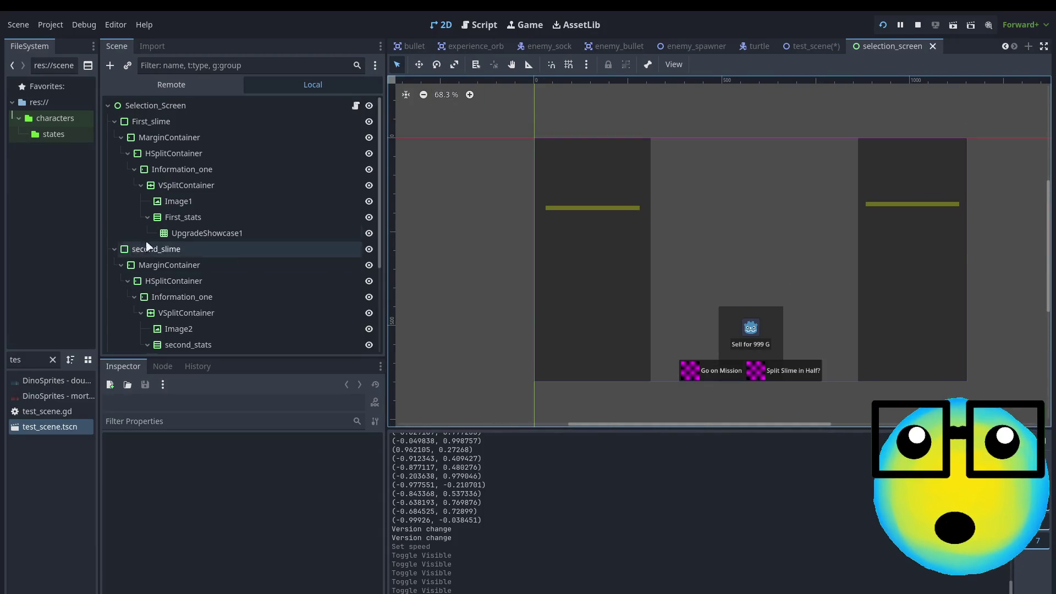
scroll(207, 129, "down", 2)
scroll(267, 234, "up", 1)
scroll(267, 234, "down", 3)
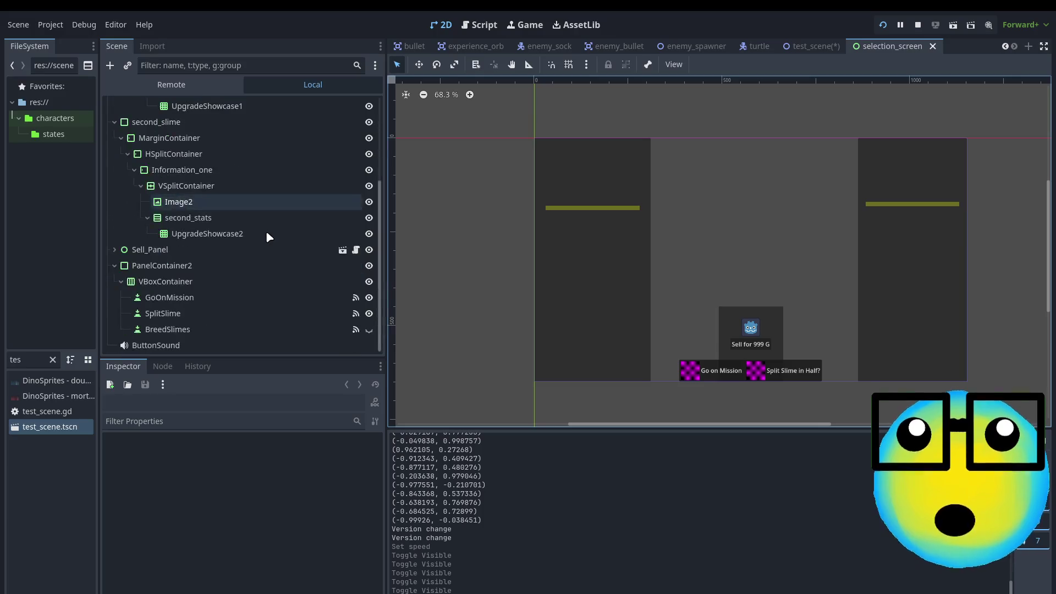
scroll(267, 234, "up", 2)
scroll(267, 234, "down", 2)
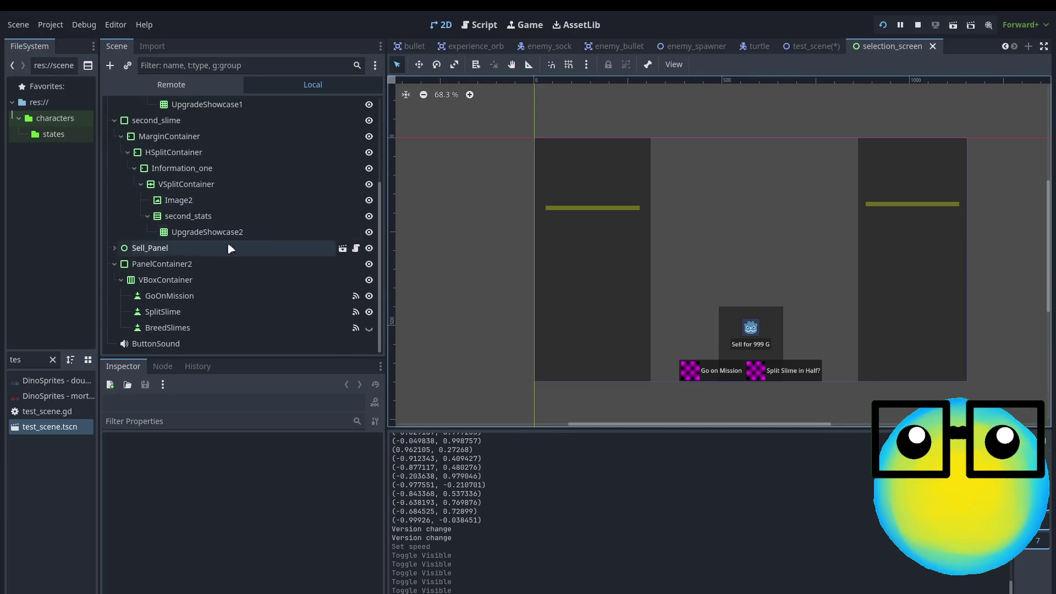
left_click(171, 250)
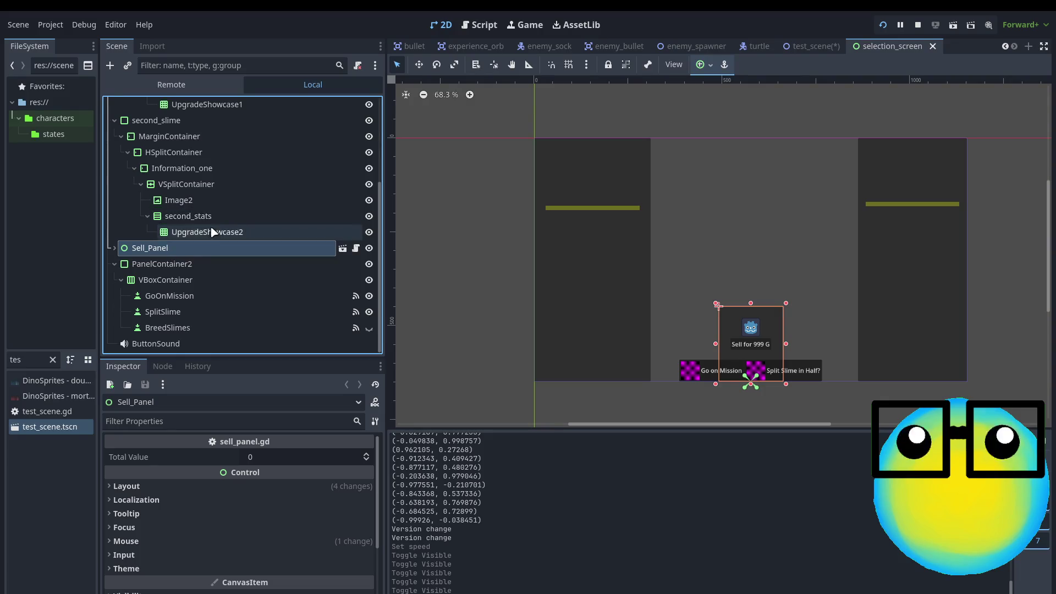
scroll(210, 226, "up", 5)
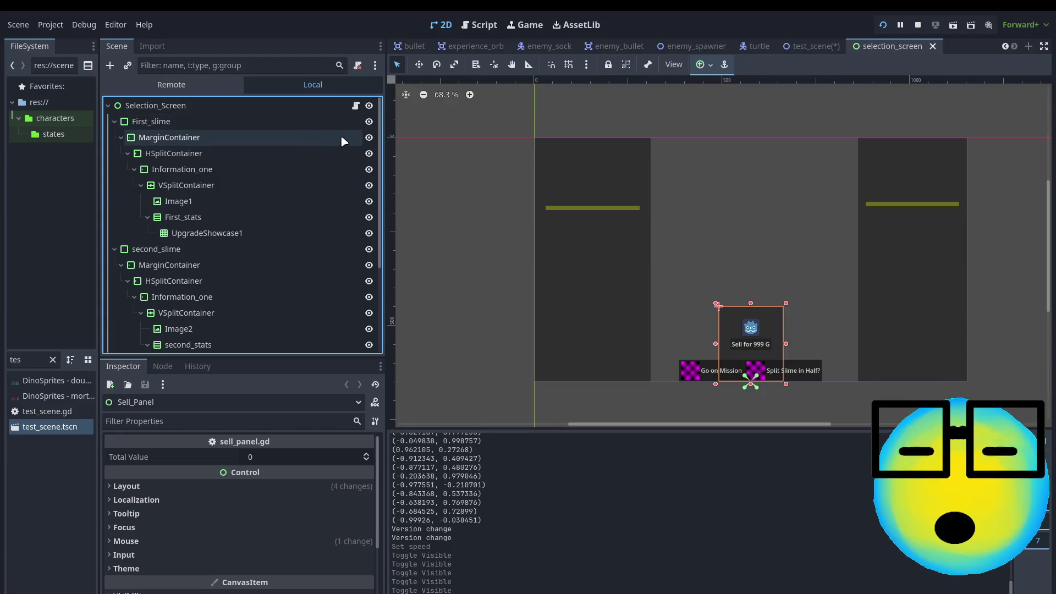
left_click(355, 105)
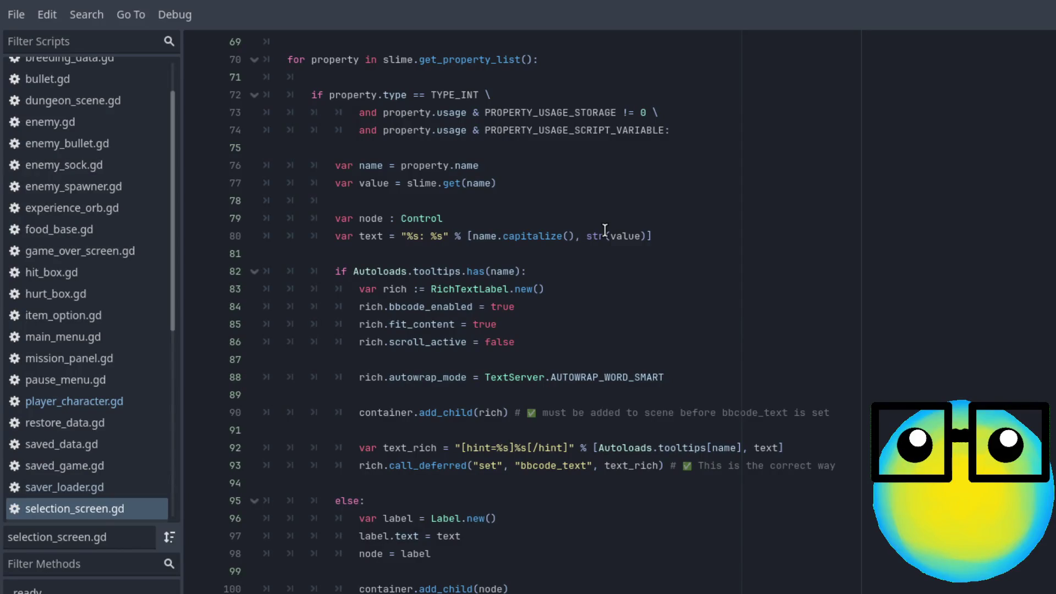
scroll(605, 230, "up", 5)
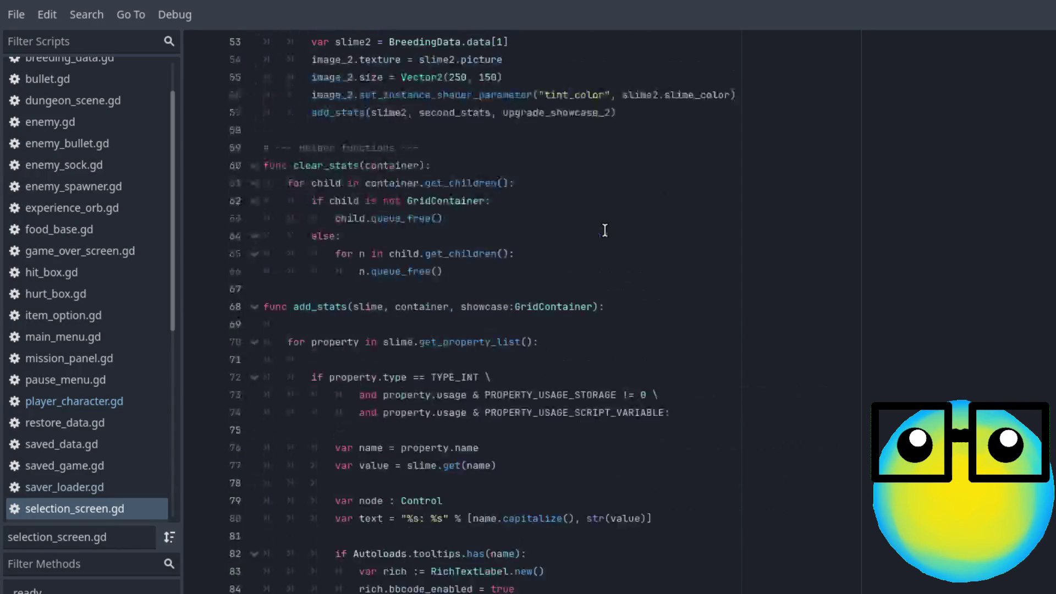
scroll(605, 308, "up", 15)
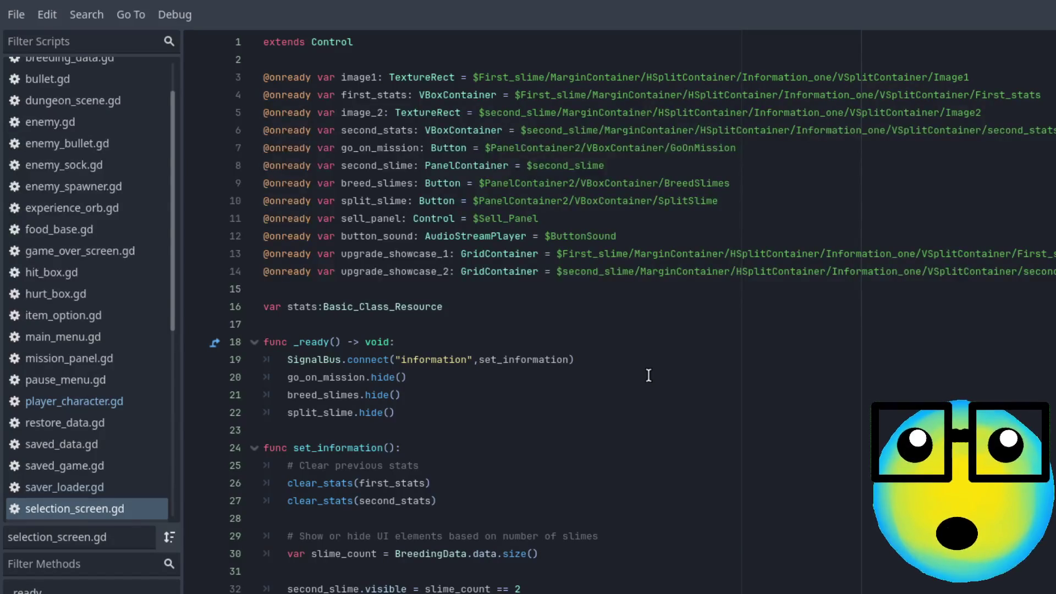
scroll(648, 363, "down", 1)
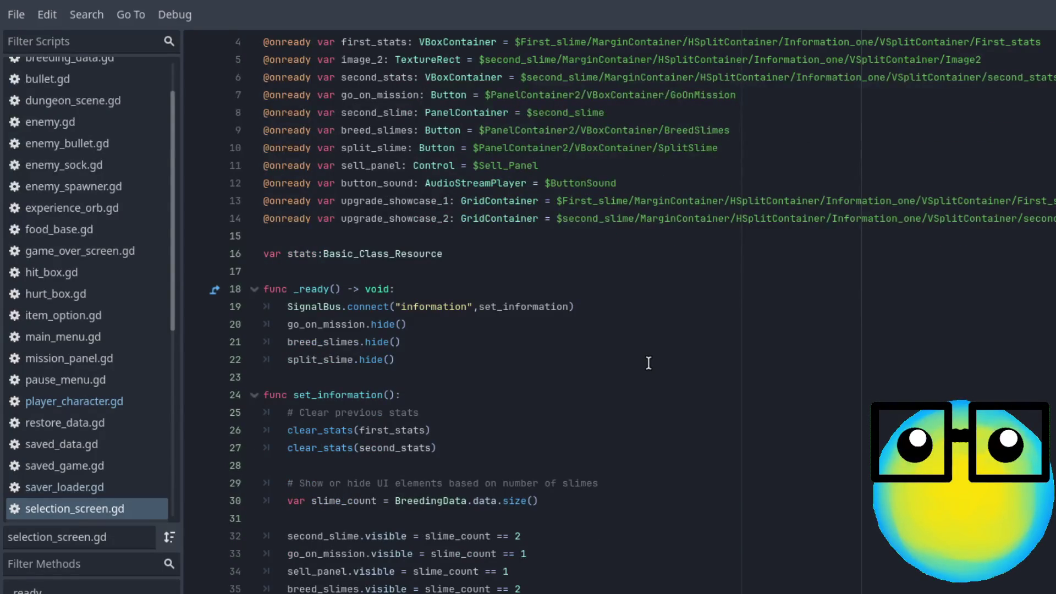
scroll(648, 363, "down", 2)
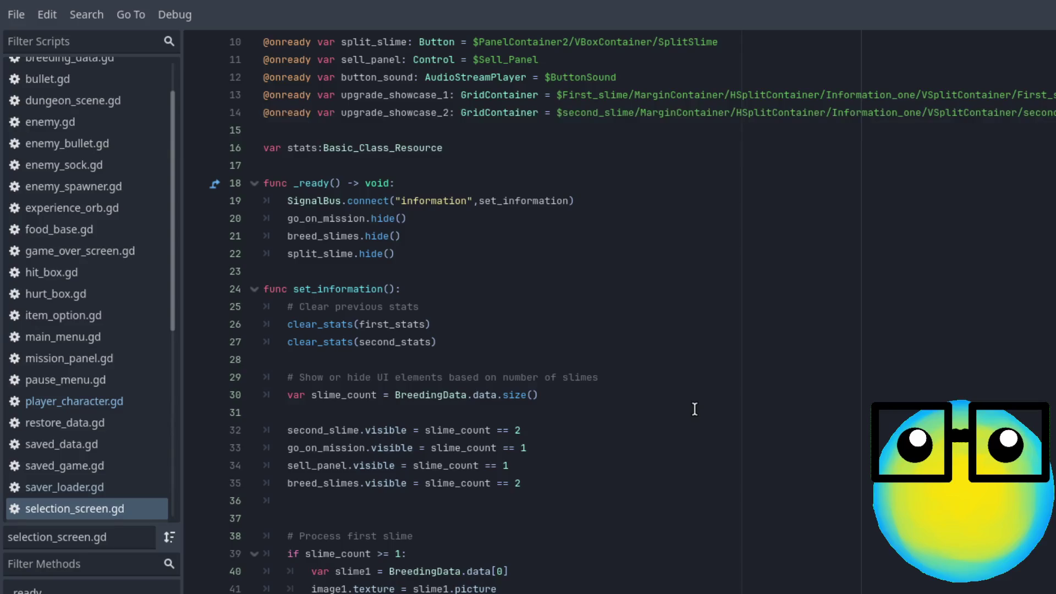
scroll(695, 409, "down", 1)
scroll(694, 409, "down", 3)
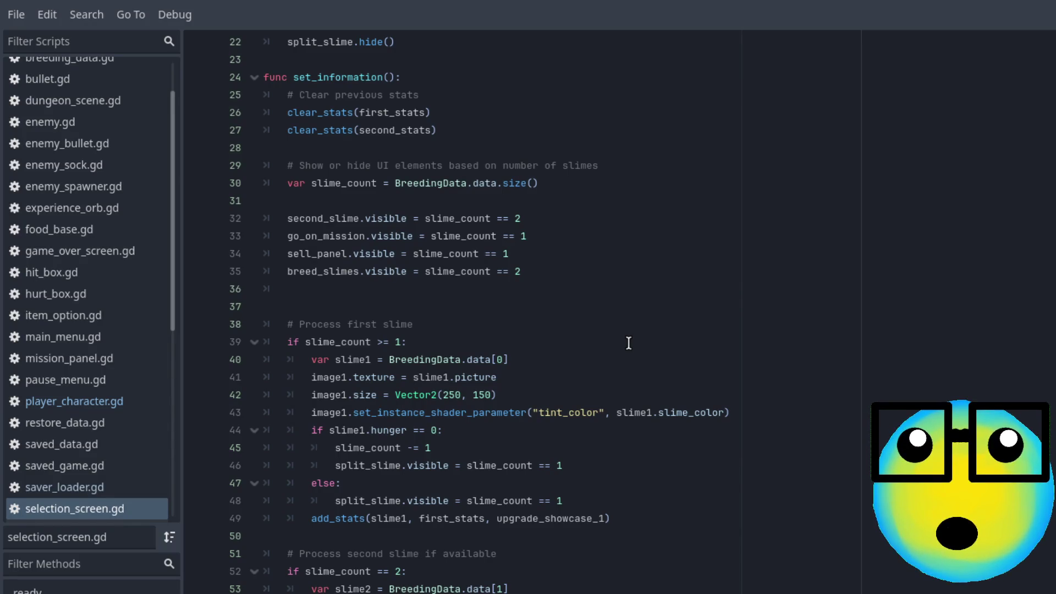
left_click(590, 183)
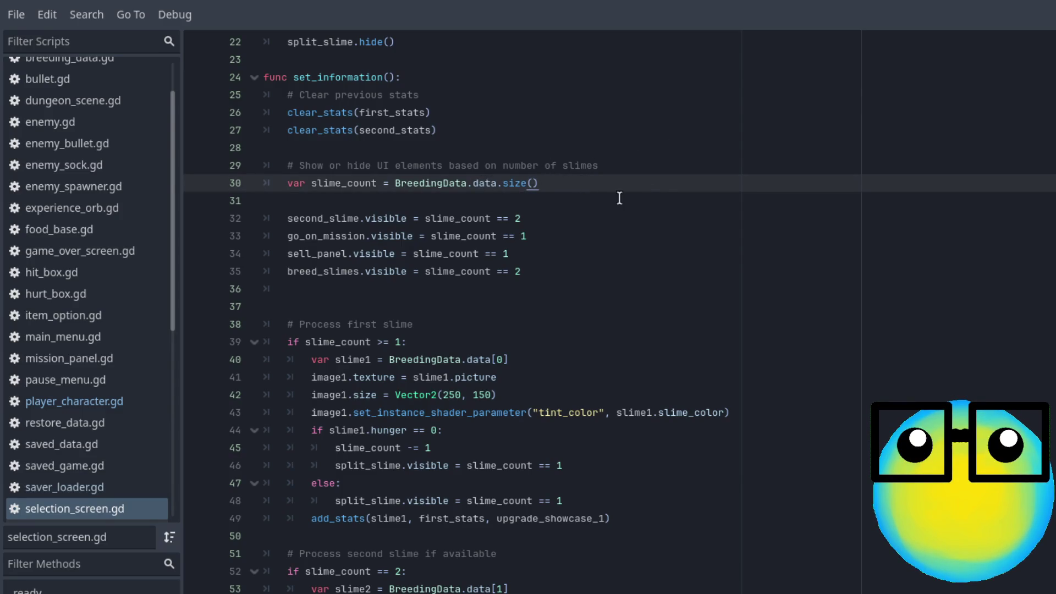
scroll(502, 194, "up", 1)
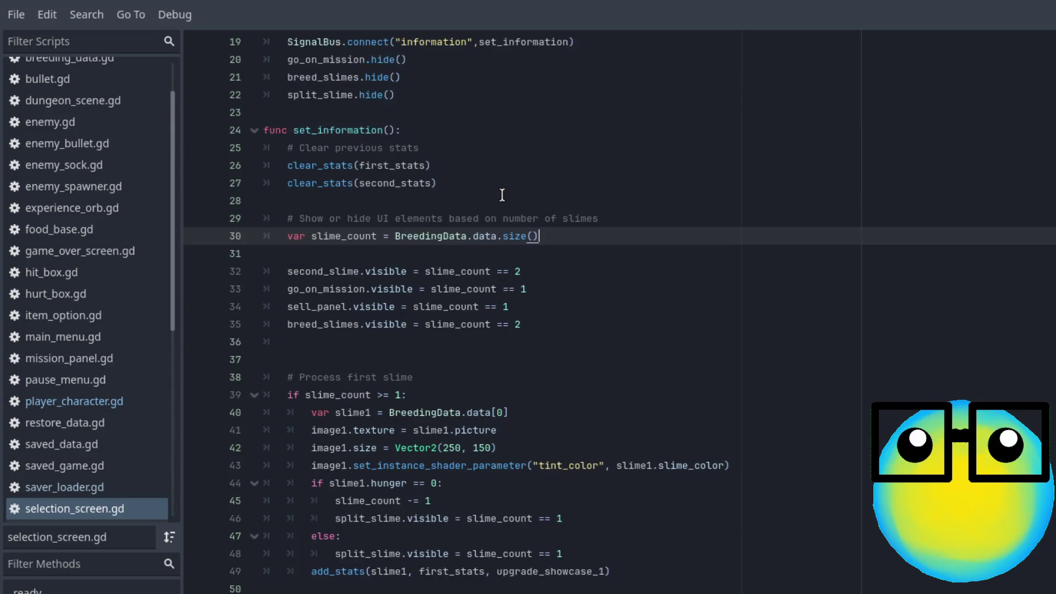
left_click(325, 184)
left_click(451, 165)
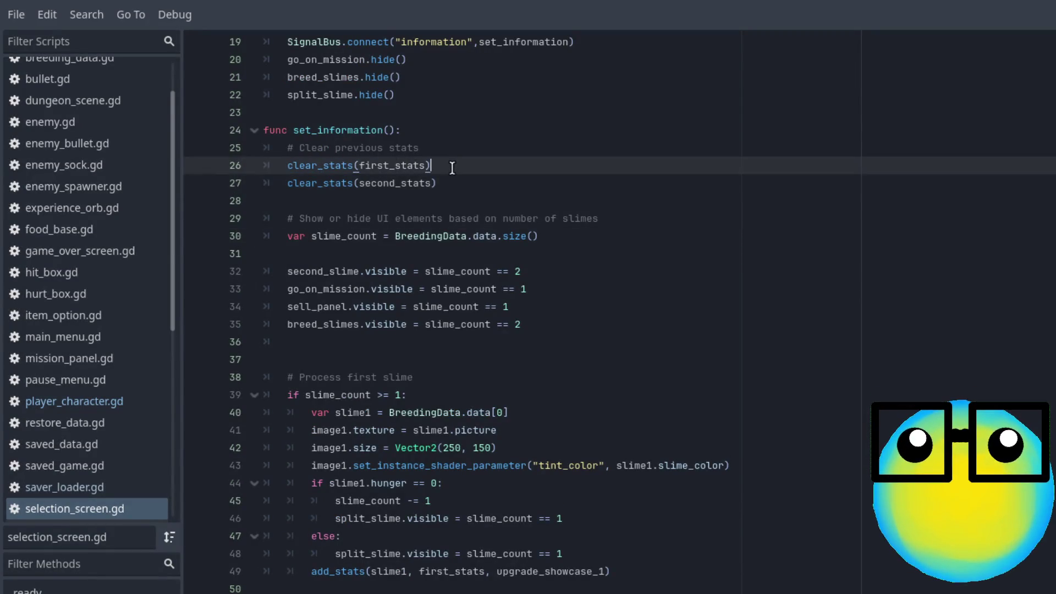
left_click(456, 174)
left_click(482, 165)
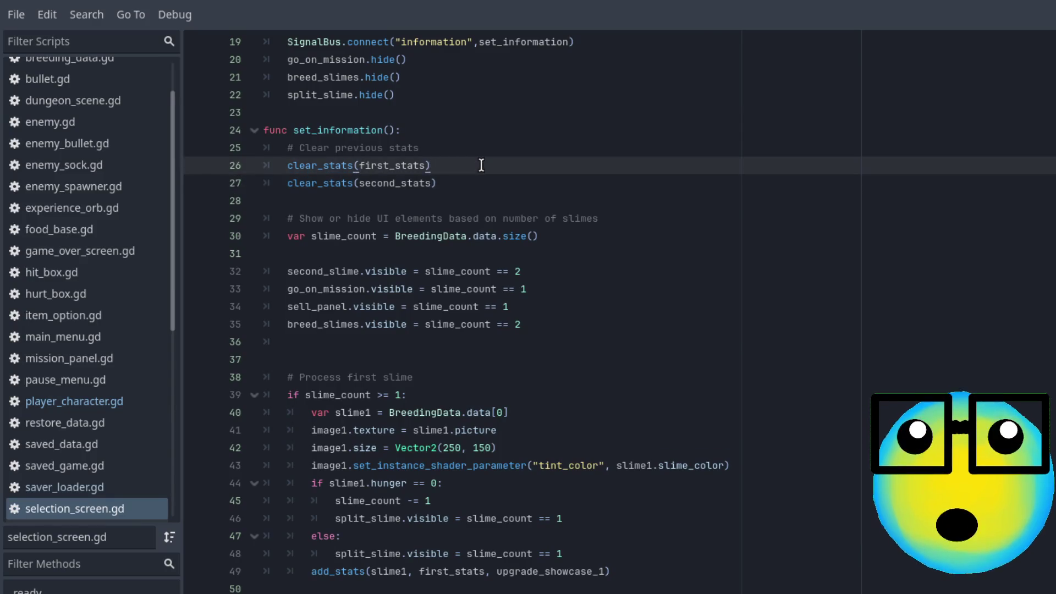
scroll(482, 165, "up", 4)
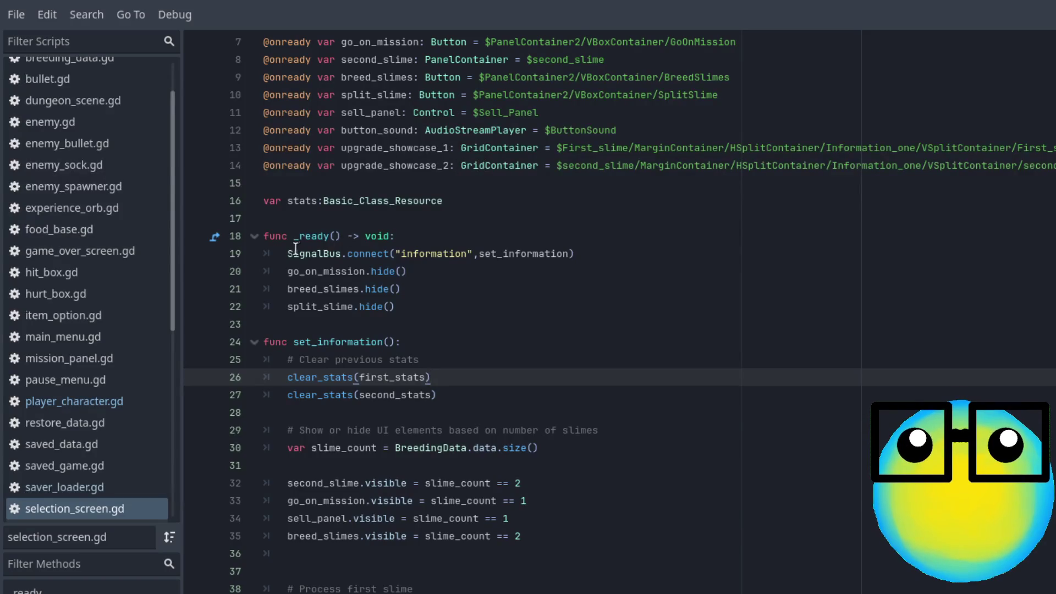
double_click(445, 254)
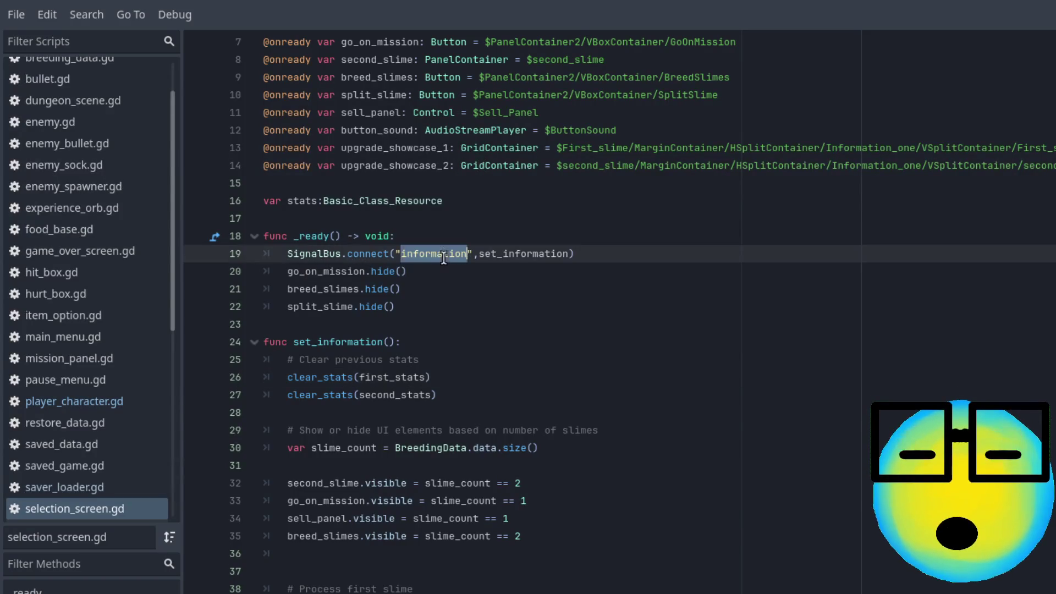
double_click(505, 254)
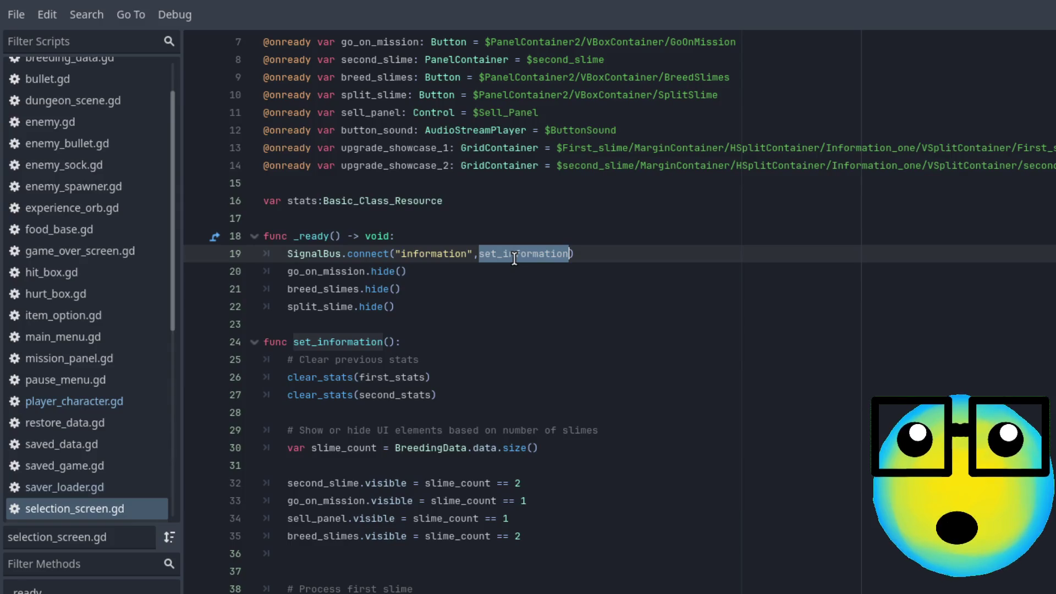
double_click(329, 271)
double_click(324, 290)
double_click(322, 311)
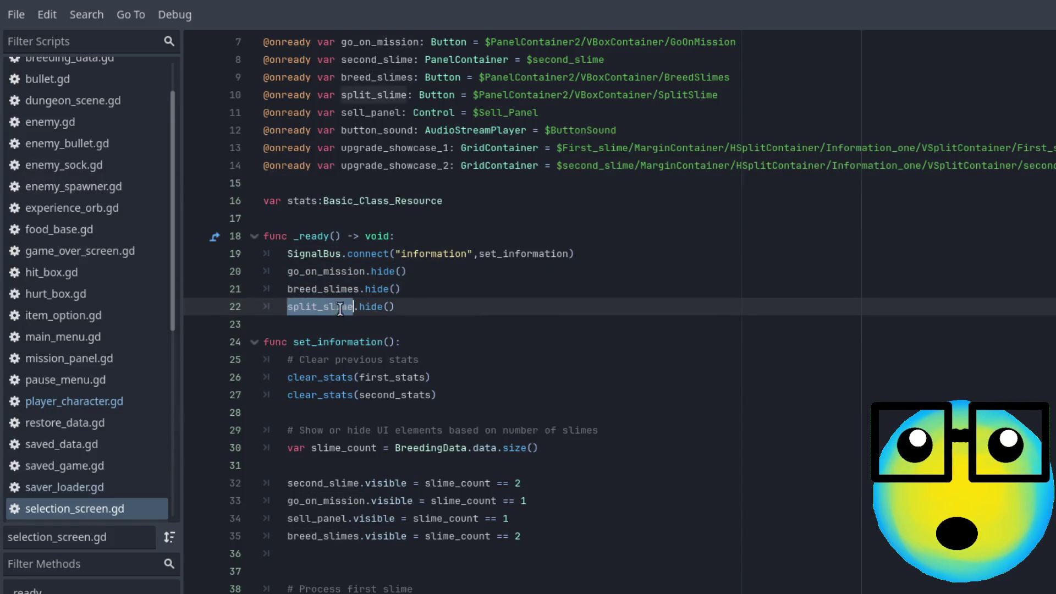
mouse_move(400, 308)
left_mouse_down()
mouse_move(260, 289)
mouse_move(261, 277)
left_mouse_up()
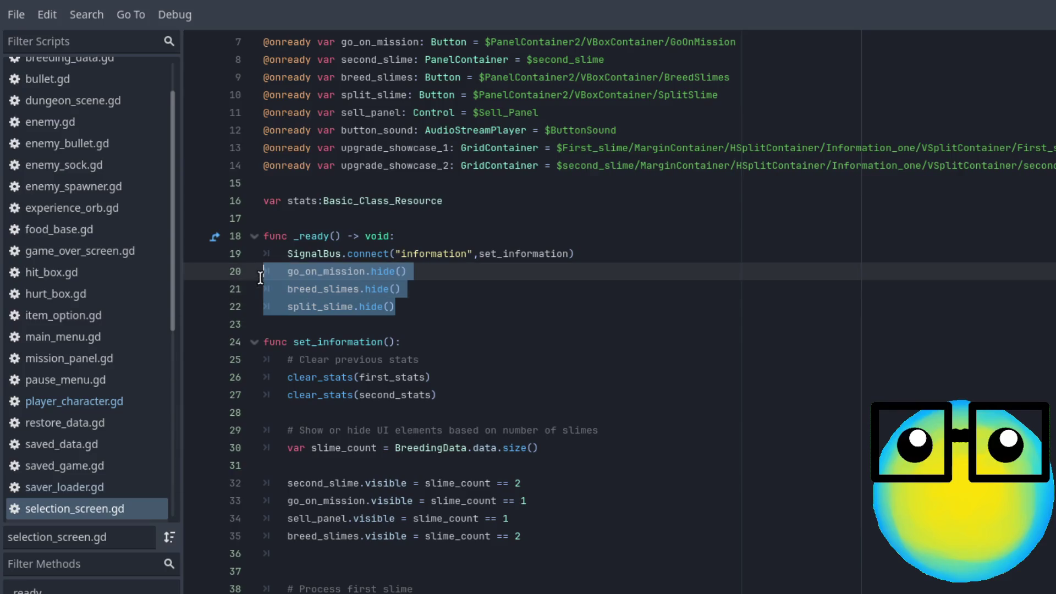
left_click(446, 256)
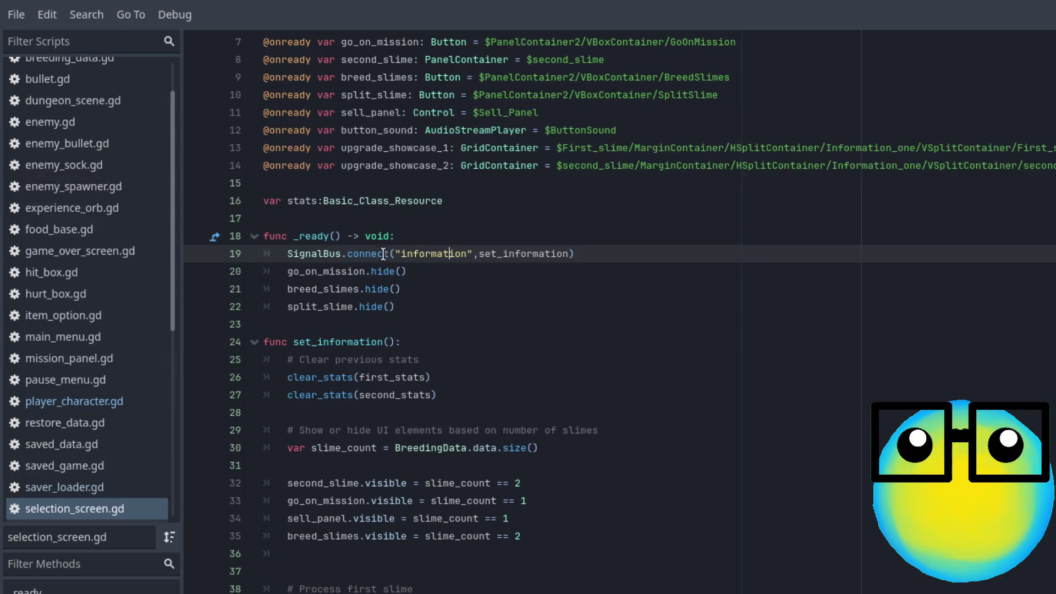
double_click(414, 254)
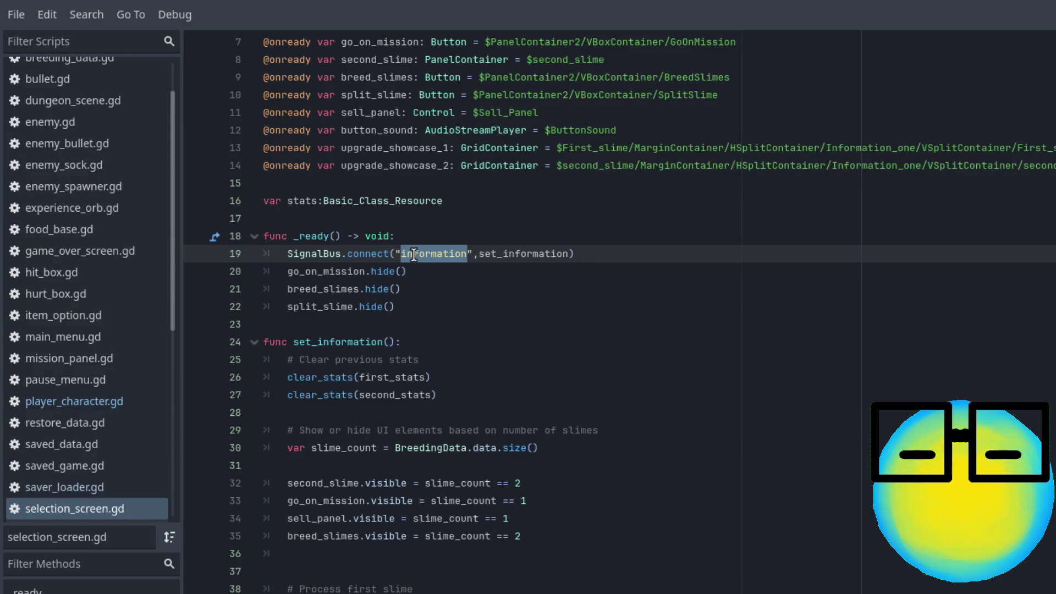
- Filter scripts for 'sli', open slime.gd, and search it for 'infor'
left_click(84, 38)
type("sli")
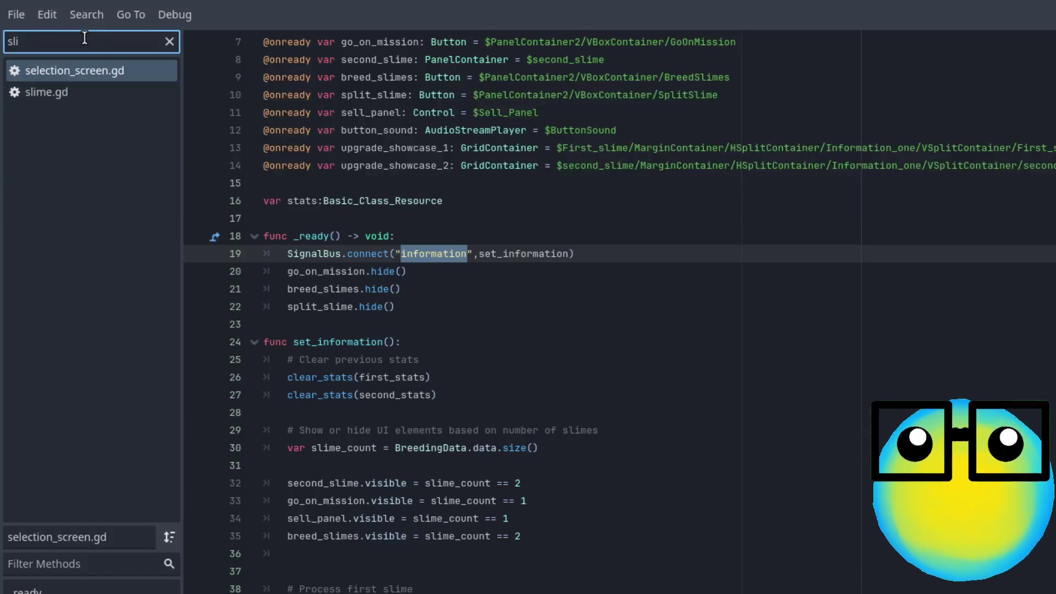
left_click(79, 91)
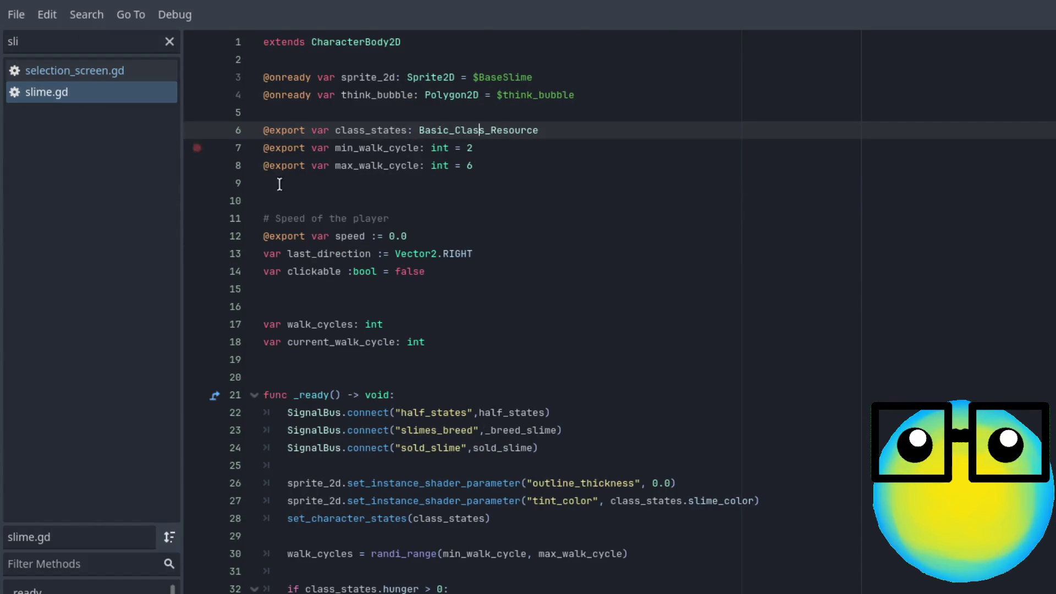
scroll(578, 397, "down", 6)
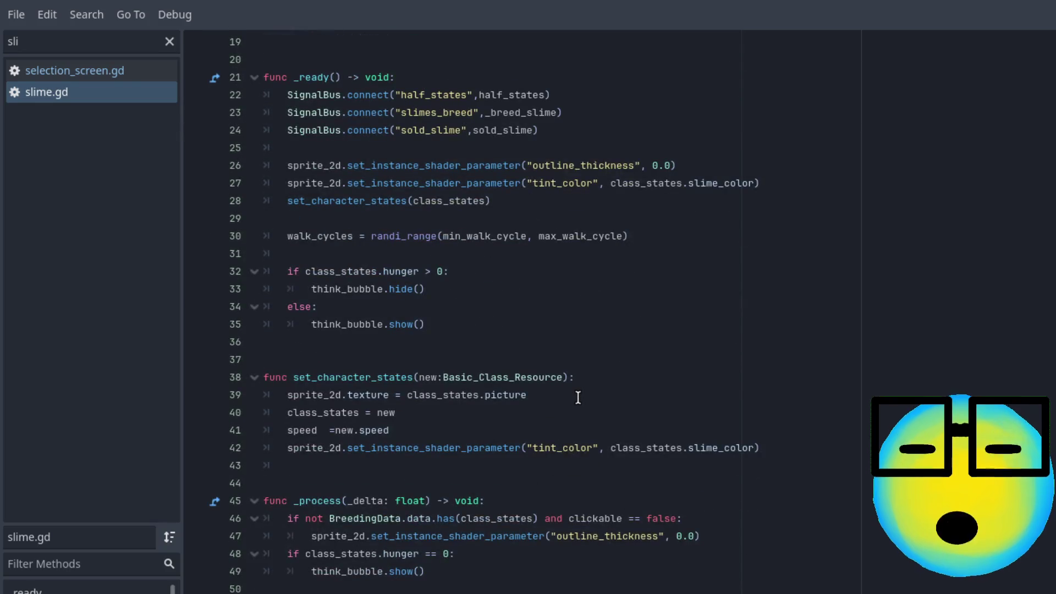
key("ctrl+f")
type("information\")")
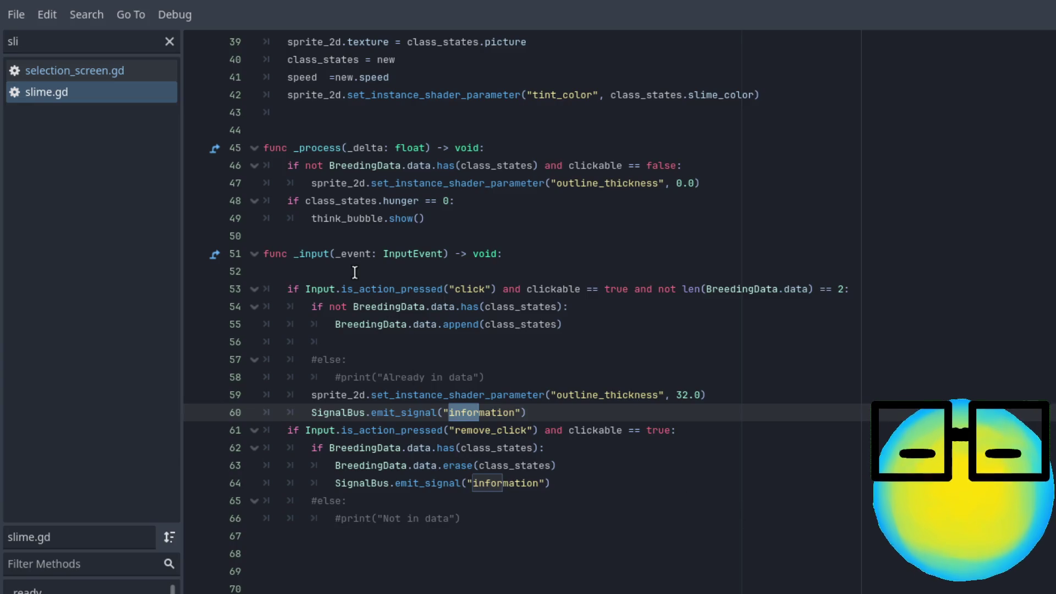
- Inspect the slime-count check on lines 52–54 of slime.gd
left_click(415, 268)
left_click(461, 283)
left_click(583, 306)
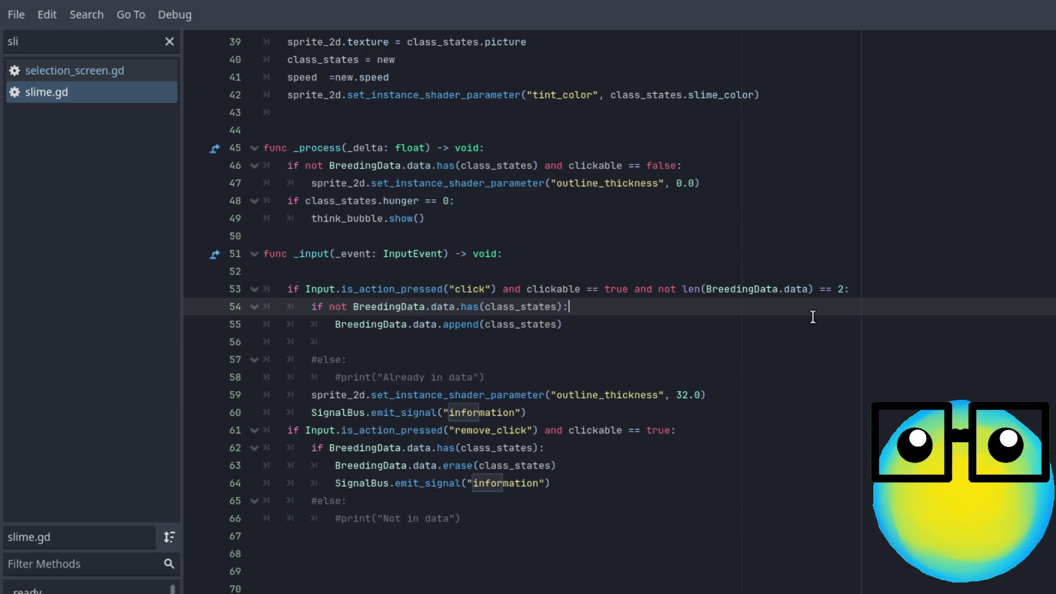
double_click(842, 290)
triple_click(843, 290)
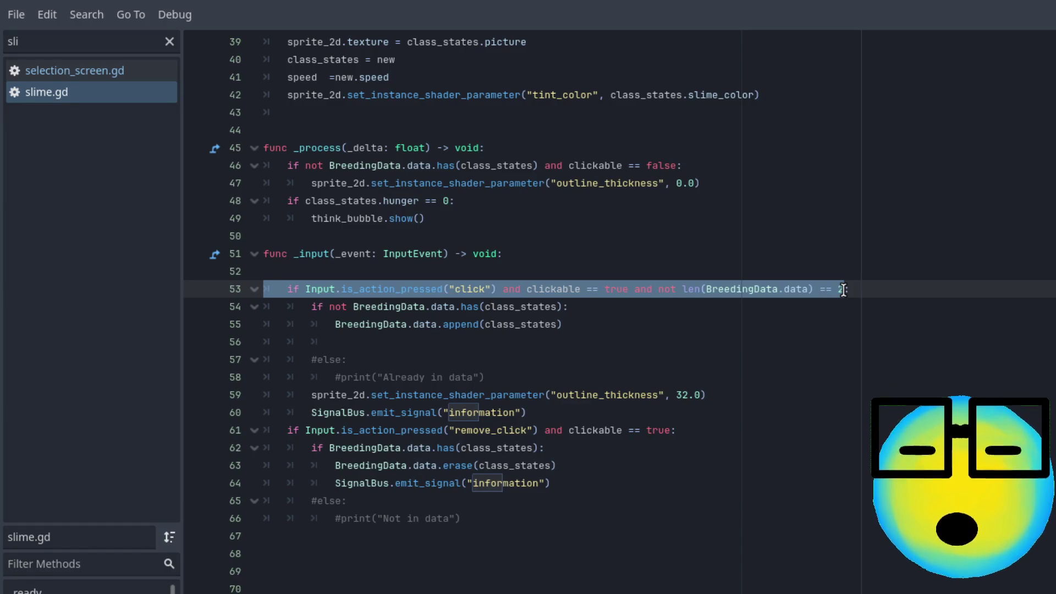
left_click(842, 297)
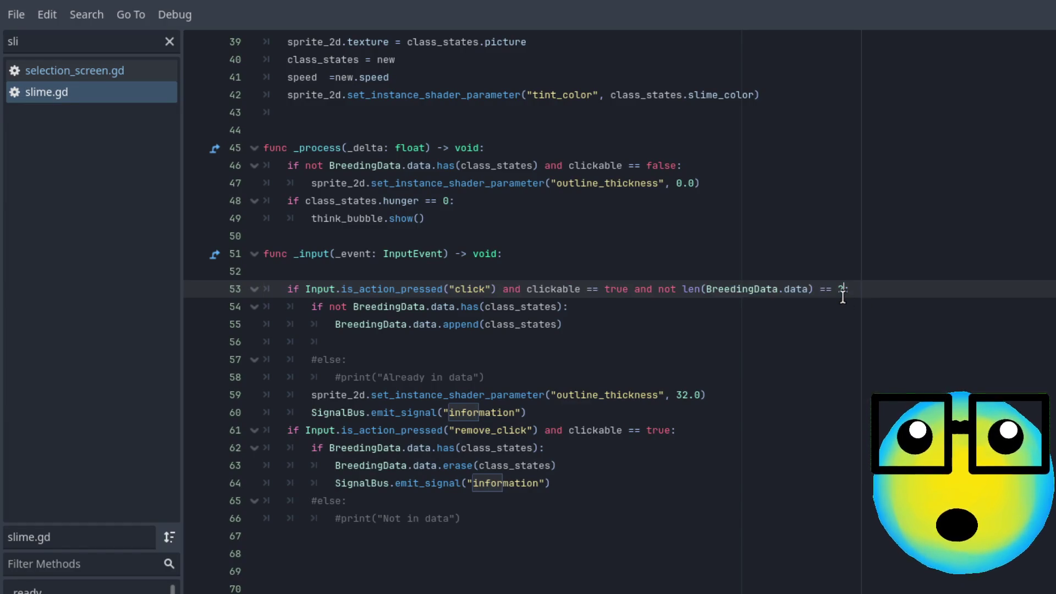
left_click(581, 308)
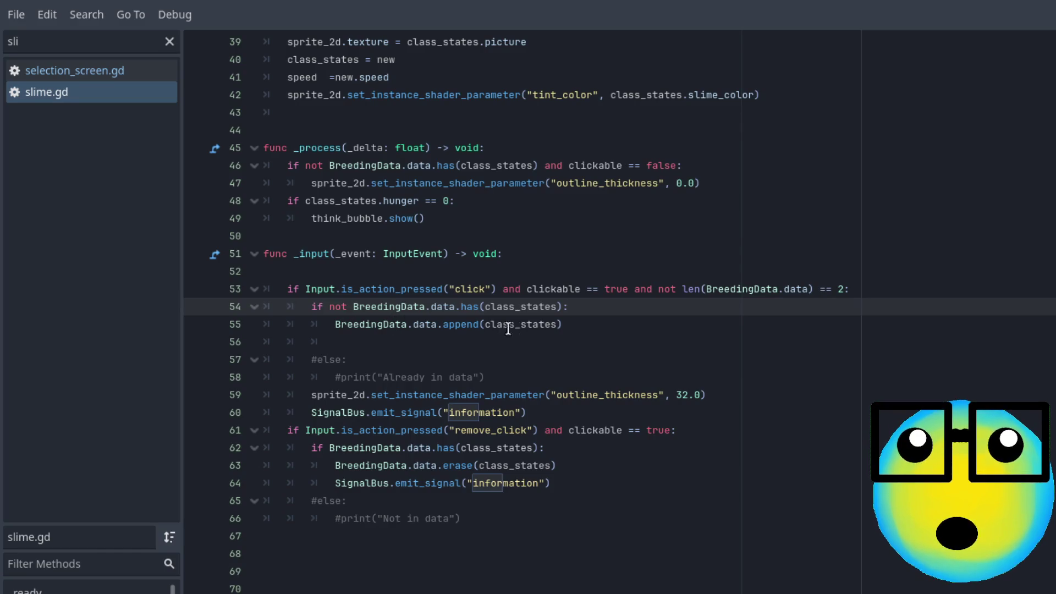
- Uncomment the else/print 'Already in data' lines 57–58, save slime.gd and run with F5
left_click_drag(485, 377, 212, 360)
key("ctrl+k")
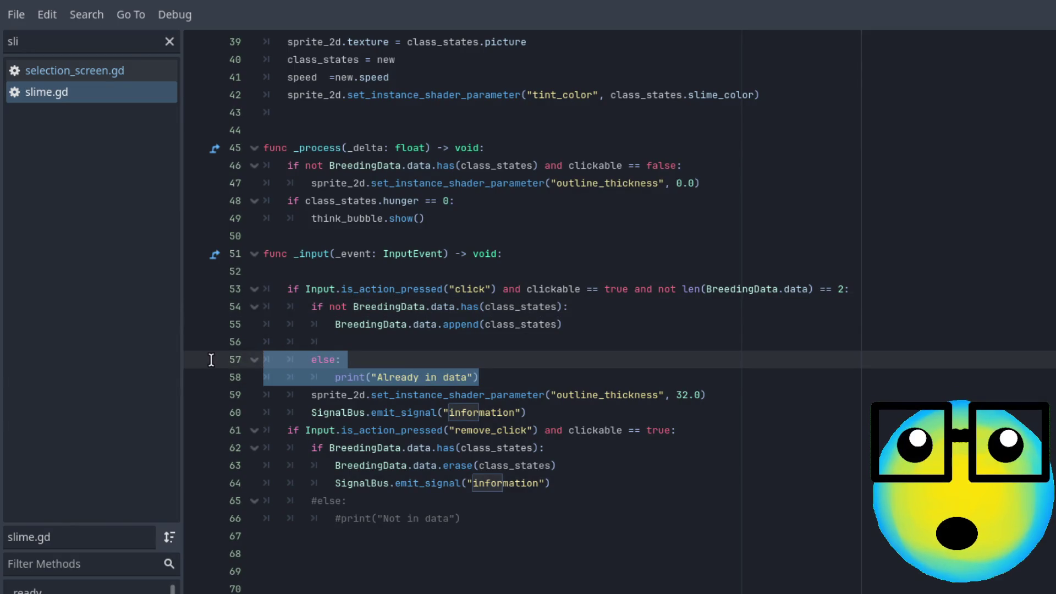
left_click(730, 395)
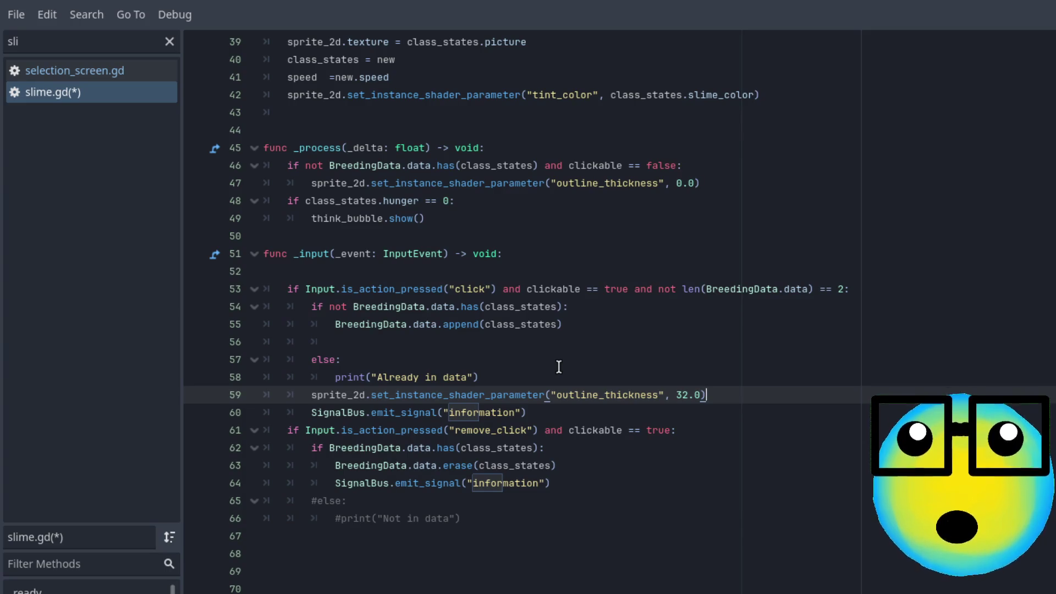
double_click(522, 329)
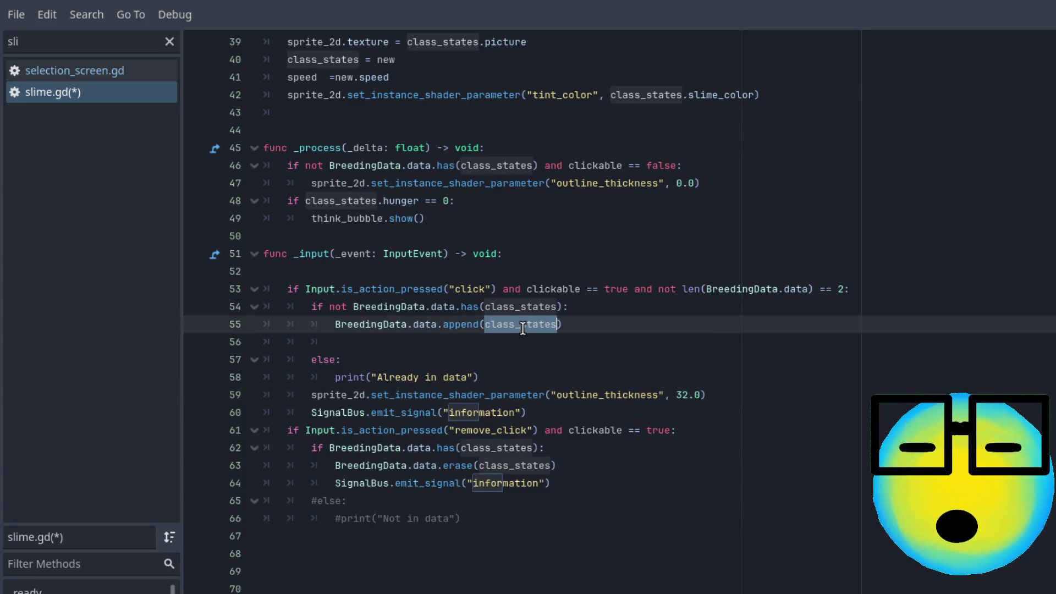
left_click(572, 353)
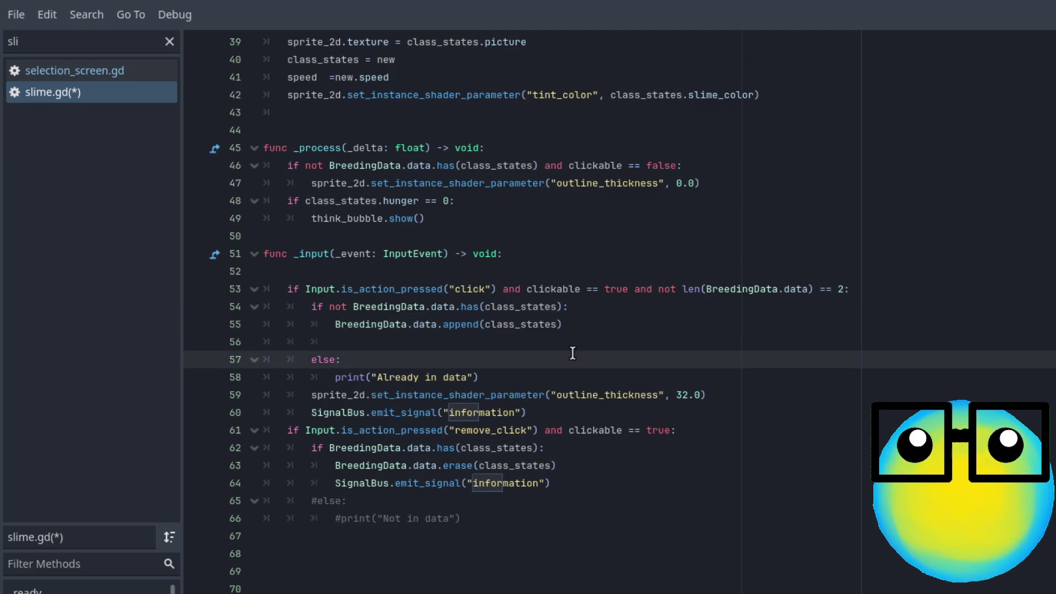
key("ctrl+s")
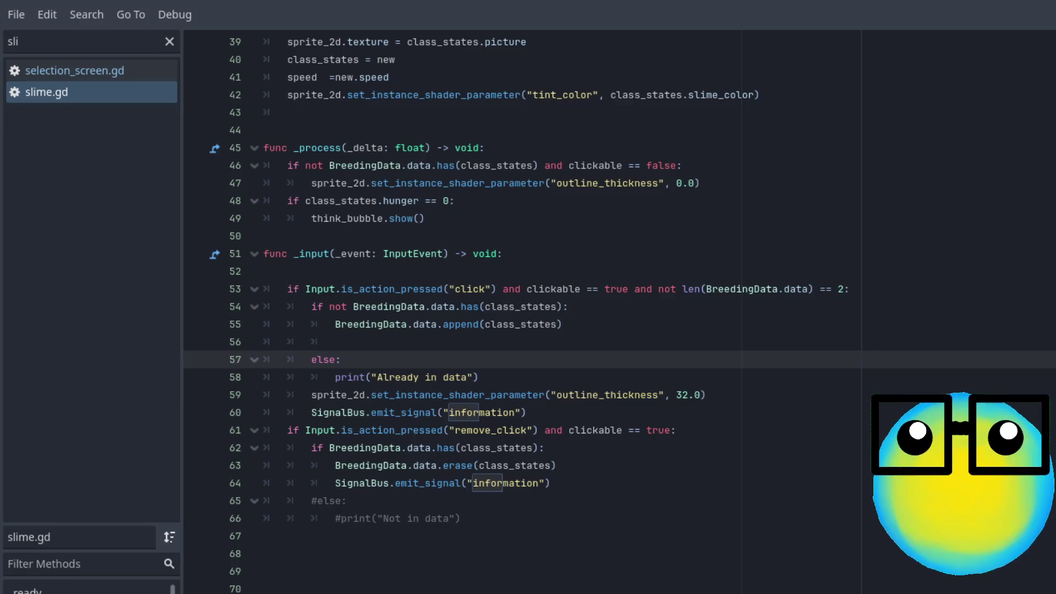
key("F5")
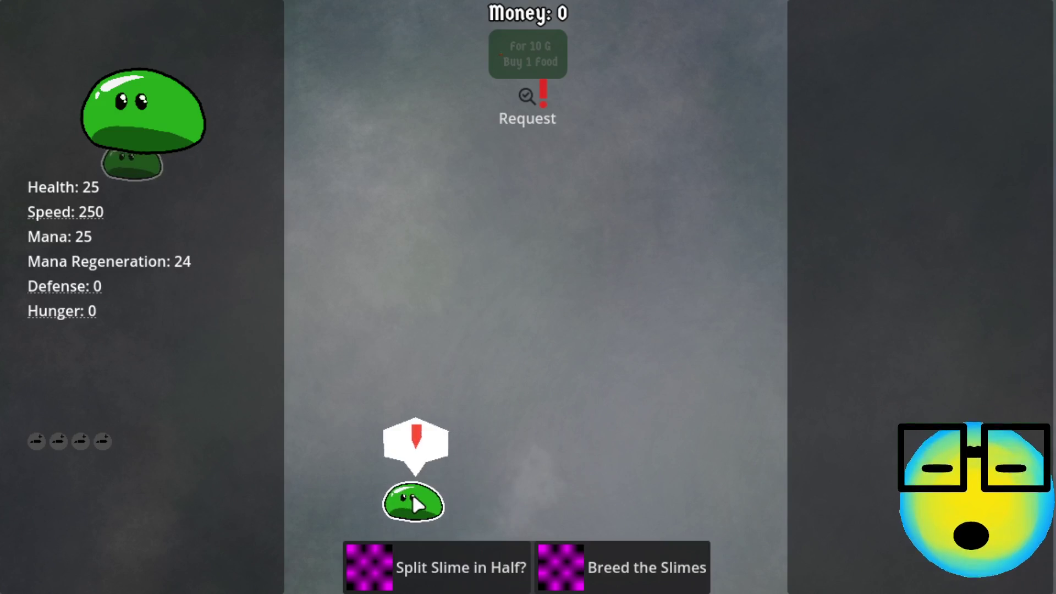
- Select the small slime, then a second slime, to bring up the Split and Breed options
left_click(413, 497)
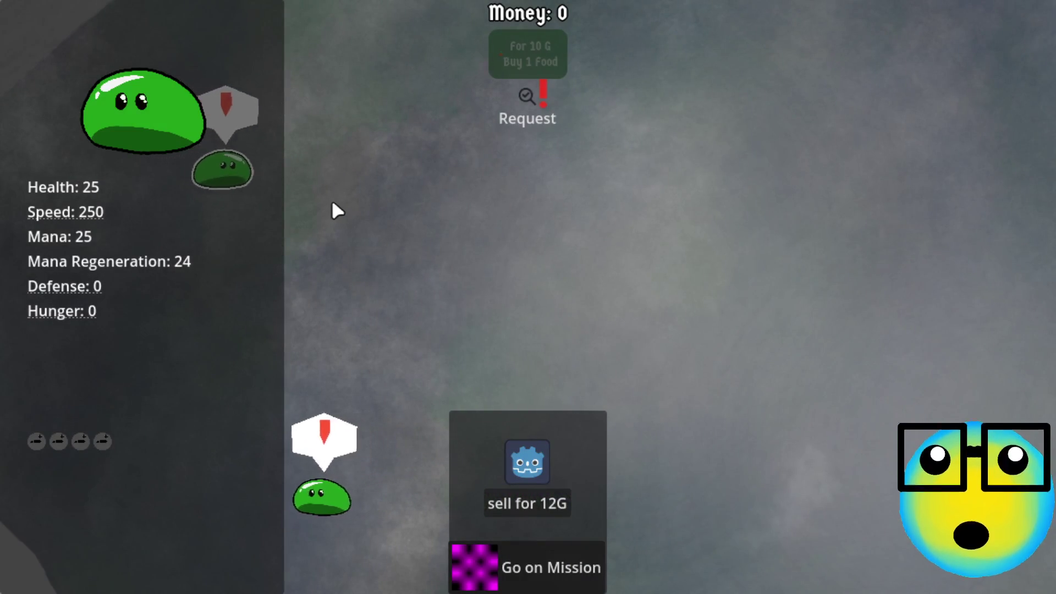
left_click(303, 181)
left_click(222, 498)
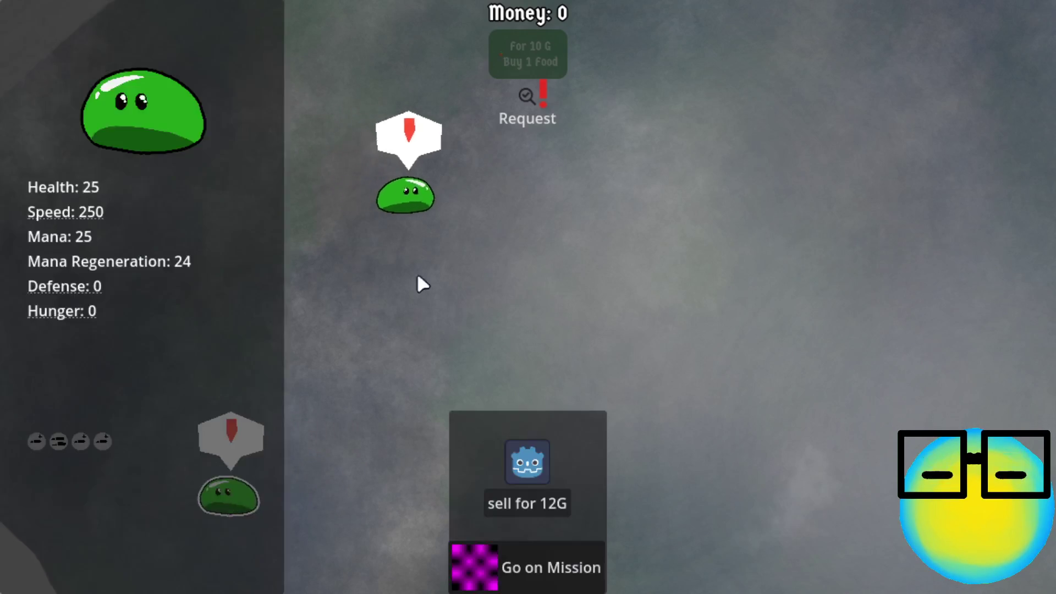
left_click(449, 193)
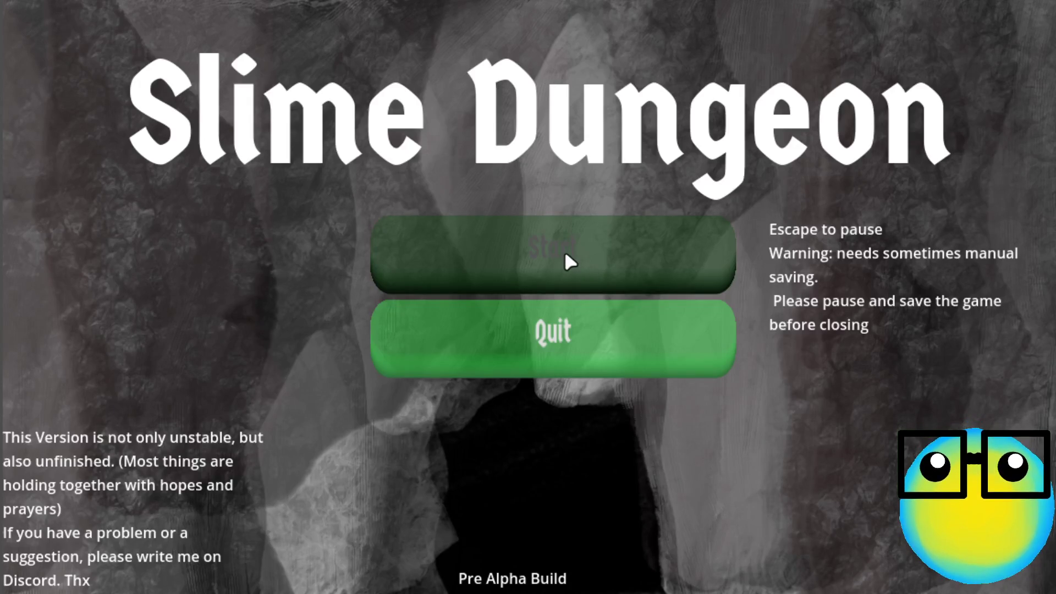
- Start a new game and split the slime in half
left_click(565, 255)
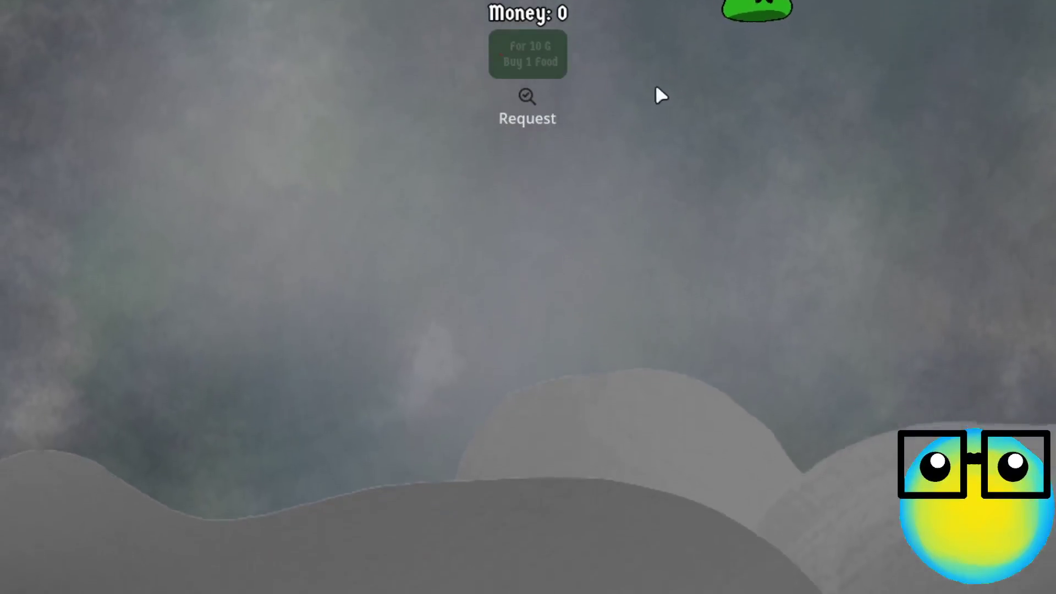
left_click(668, 29)
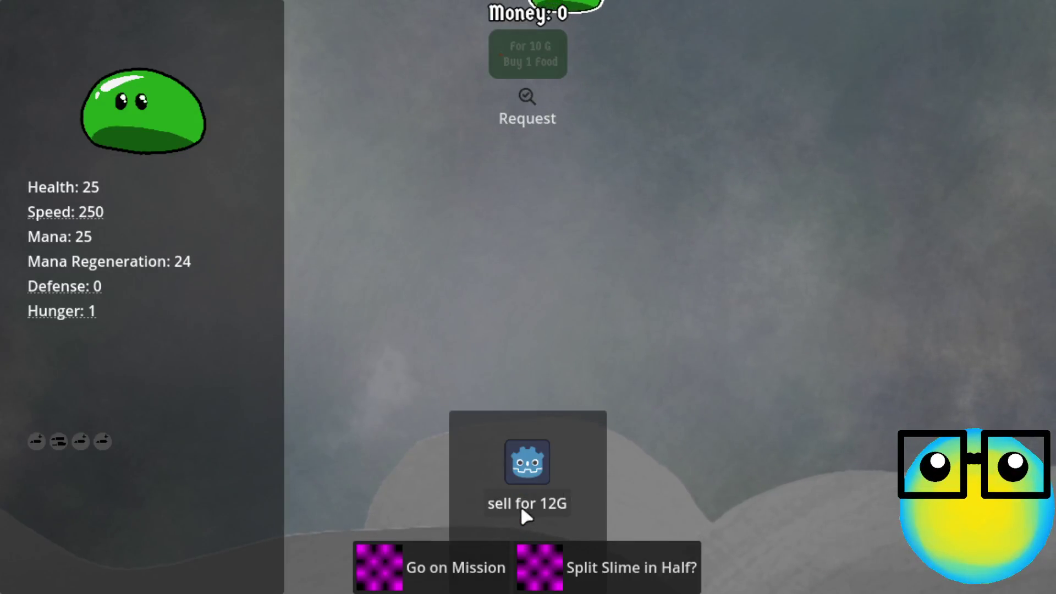
left_click(623, 570)
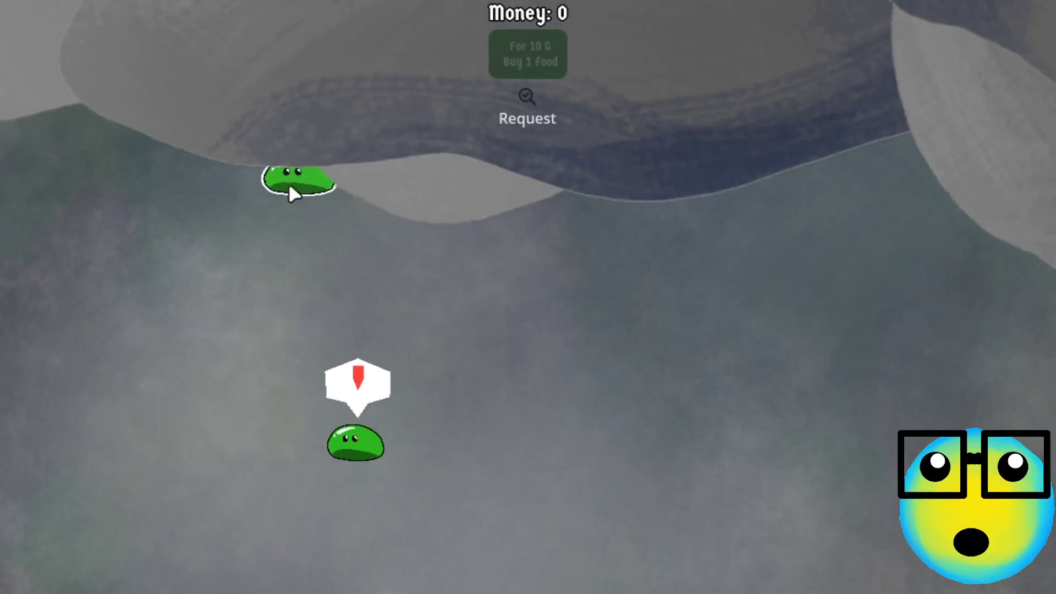
- Select both half-size slimes to reveal Breed the Slimes, then close the game with F8
left_click(292, 190)
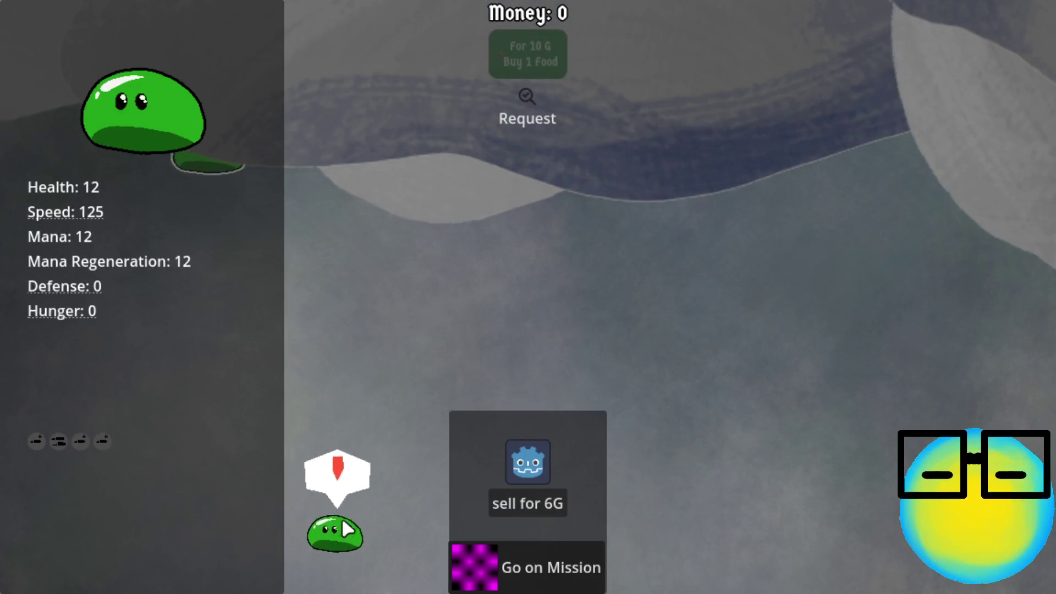
mouse_move(348, 532)
left_mouse_down()
mouse_move(502, 462)
mouse_move(525, 344)
left_mouse_up()
left_click(525, 343)
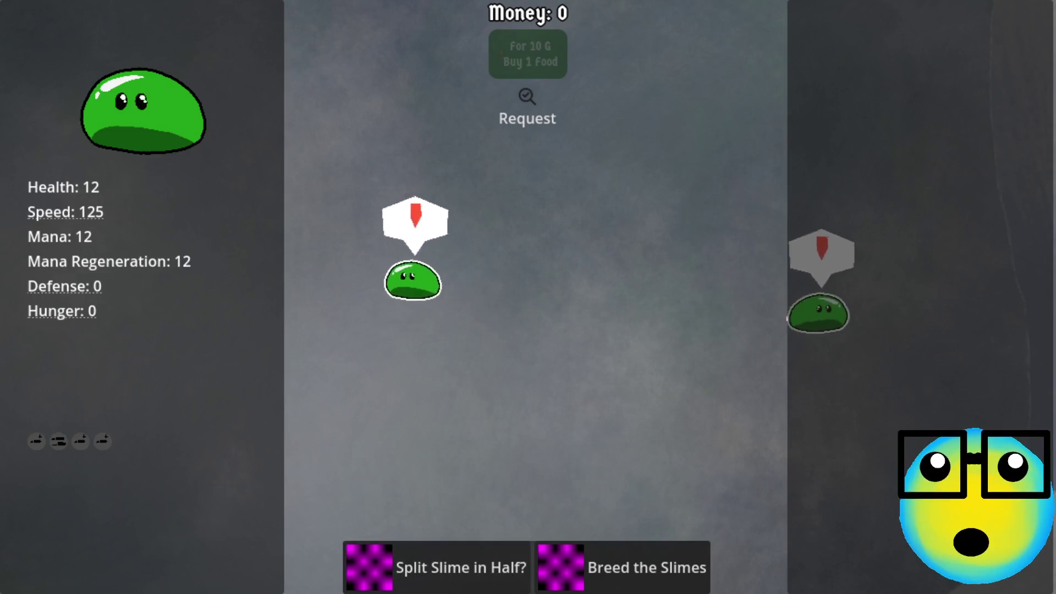
key("F8")
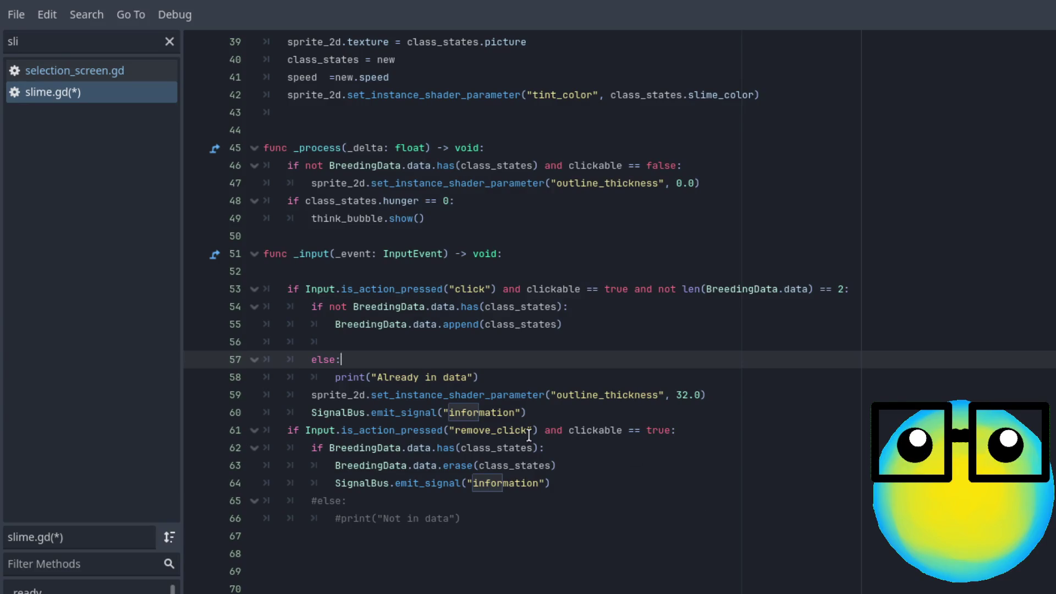
- Review slime.gd's _input lines 58–60 and select the information signal name on line 60
left_click(347, 377)
left_click(385, 407)
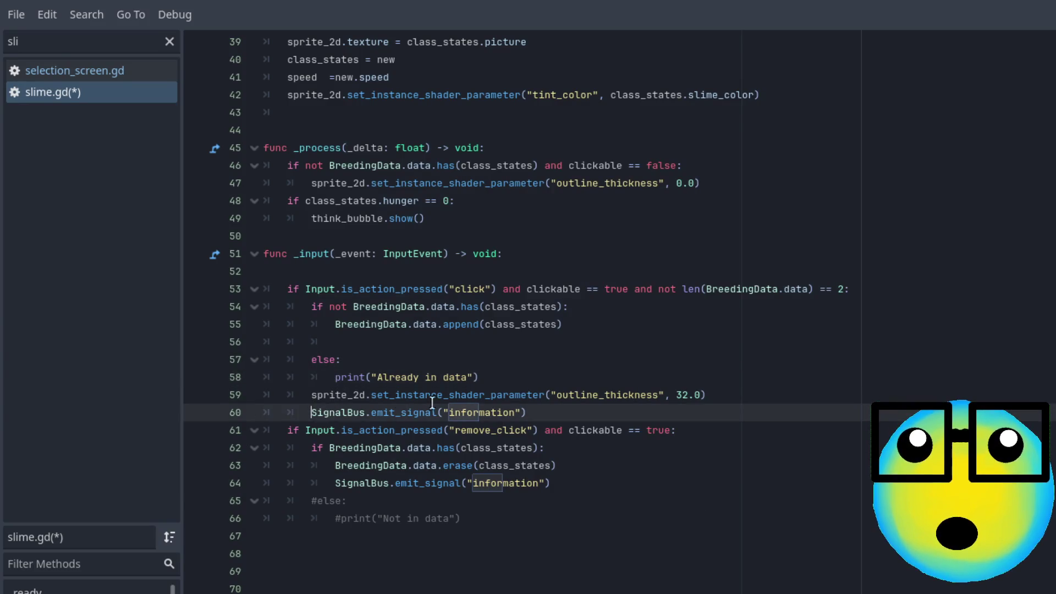
left_click(735, 400)
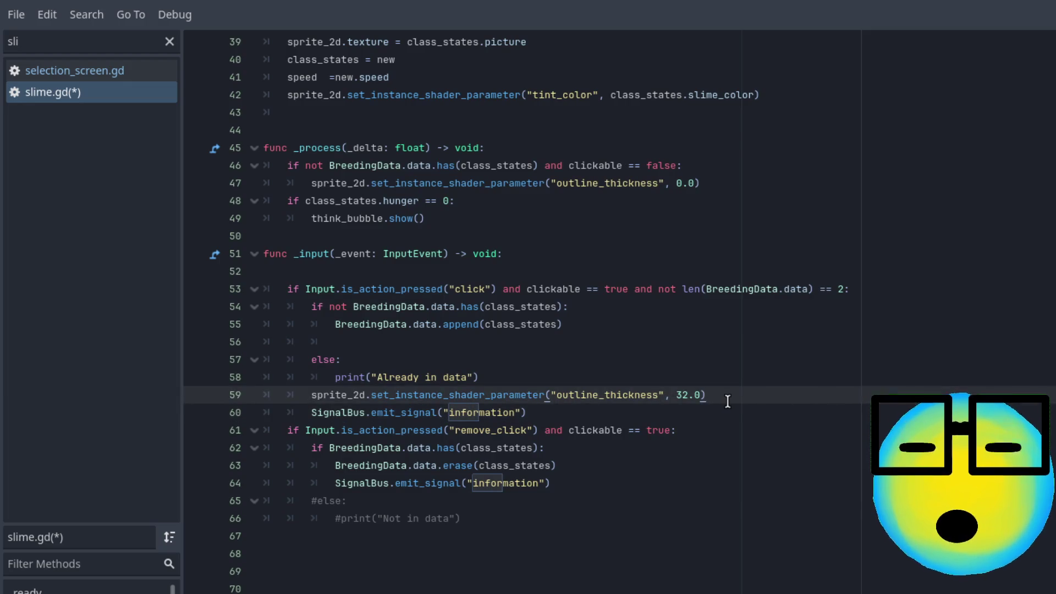
left_click(582, 429)
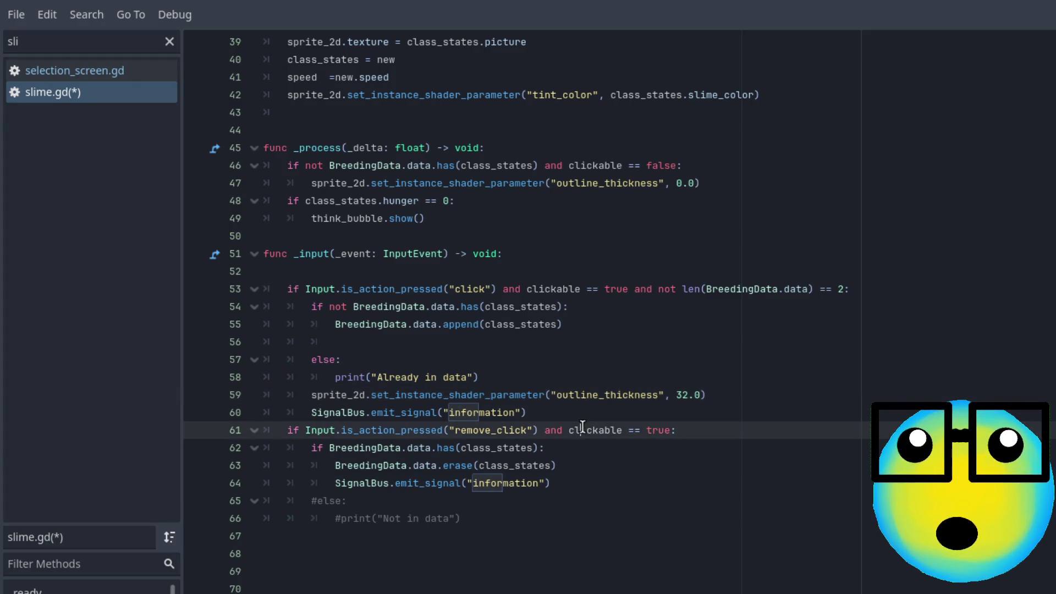
left_click(558, 415)
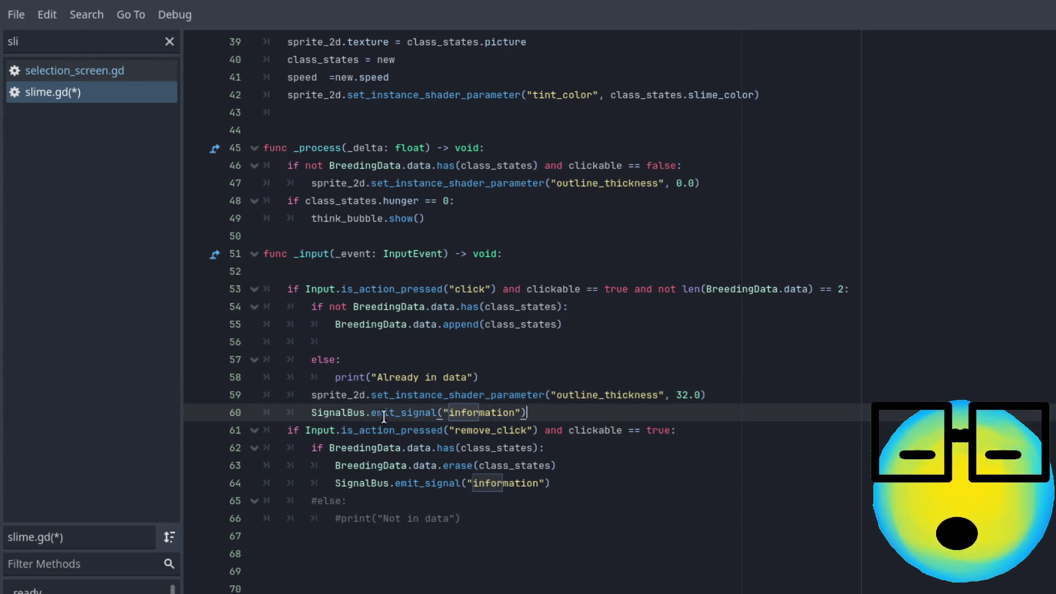
double_click(488, 410)
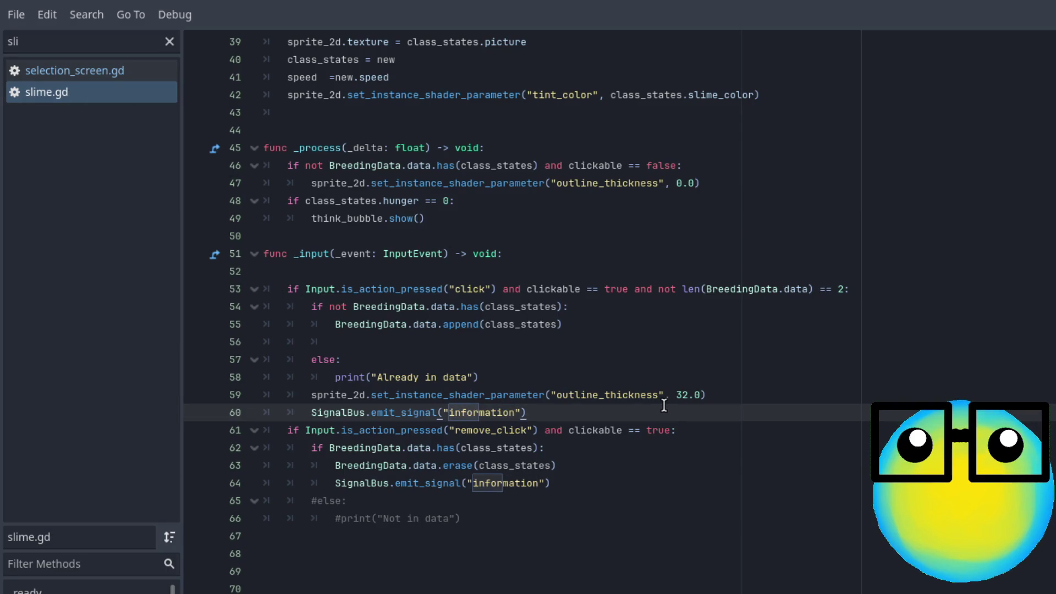
- Scroll through the handler and shorten the script filter to list all scripts
scroll(663, 405, "up", 13)
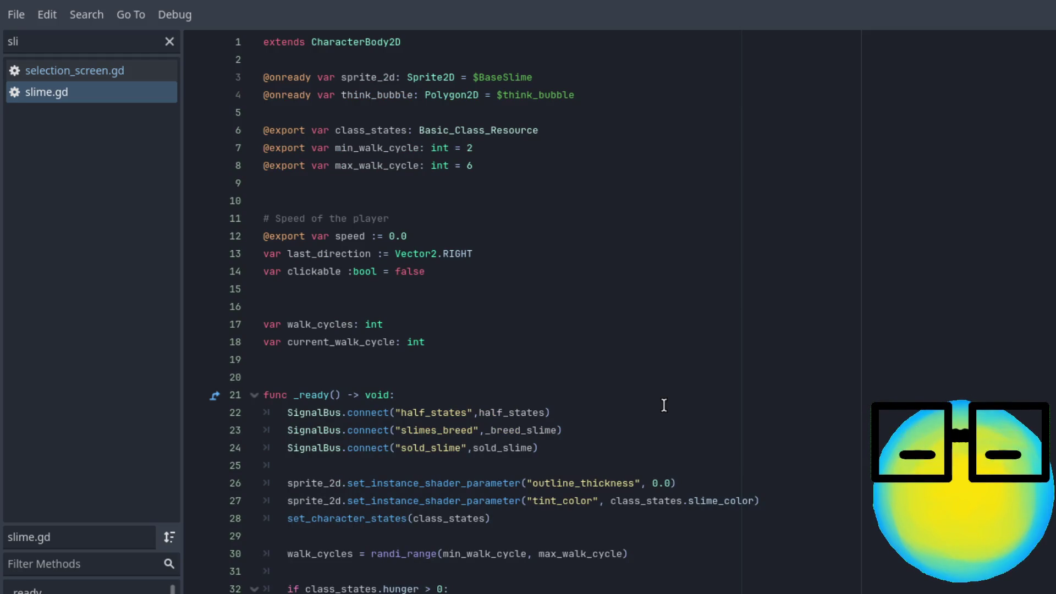
scroll(664, 406, "down", 2)
scroll(664, 406, "up", 2)
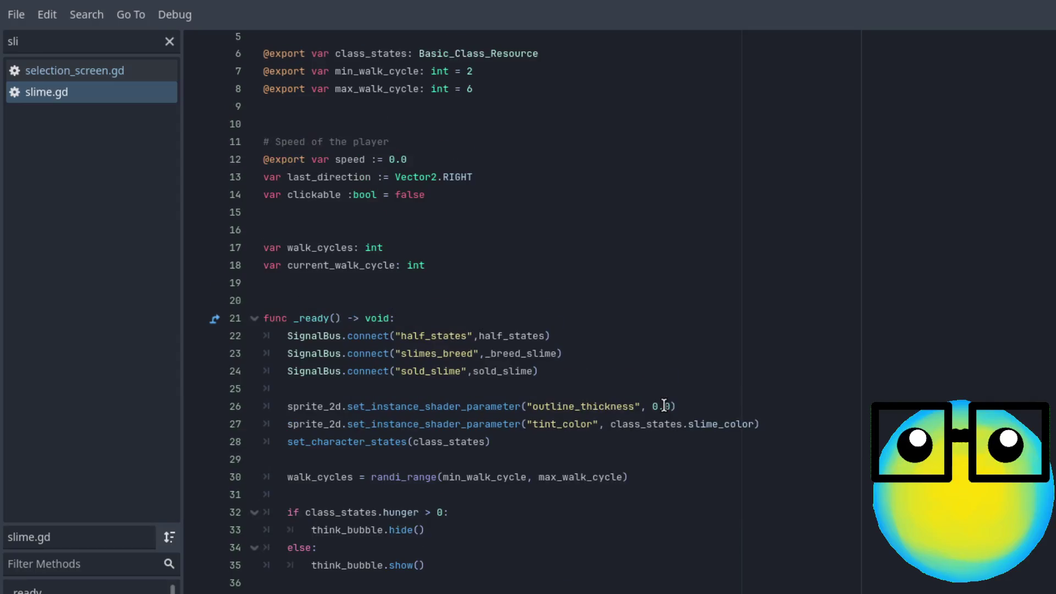
scroll(664, 406, "down", 12)
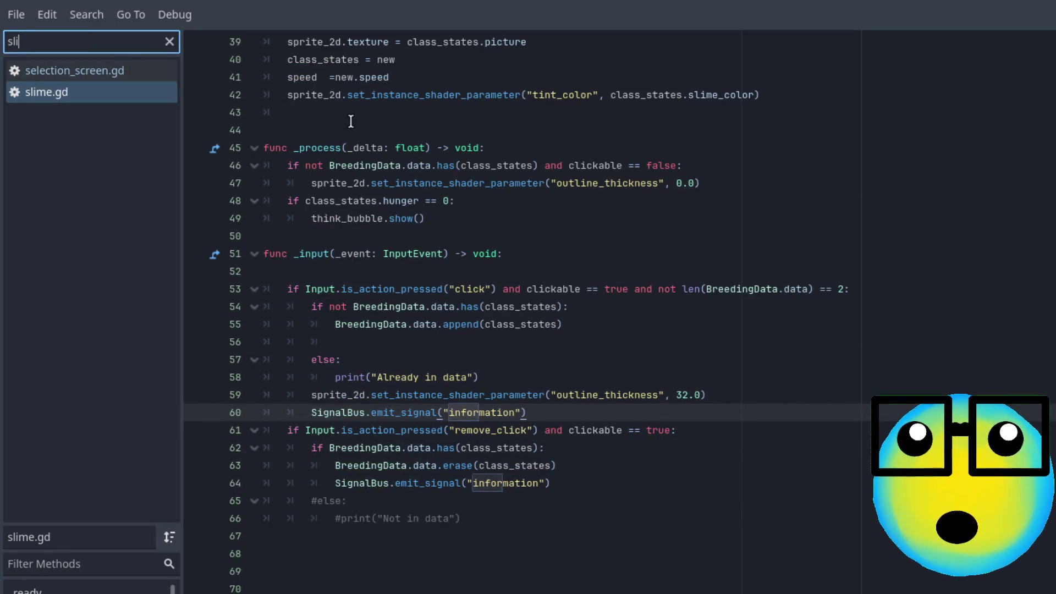
key("BackSpace")
key("BackSpace")
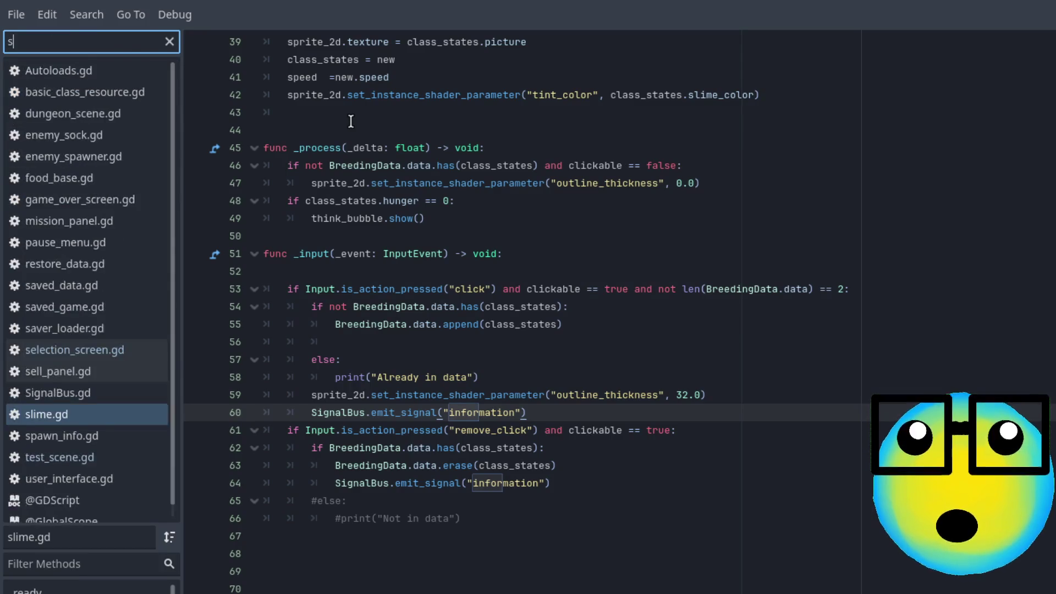
- Filter scripts for 'sele', open selection_screen.gd and jump to set_information
type("ele")
left_click(98, 94)
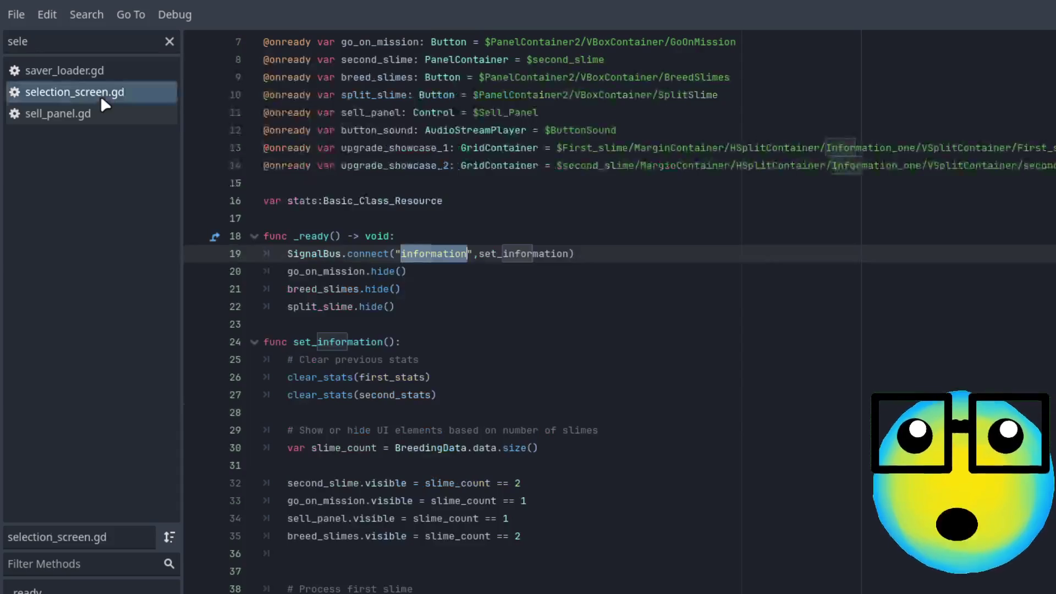
left_click(488, 294)
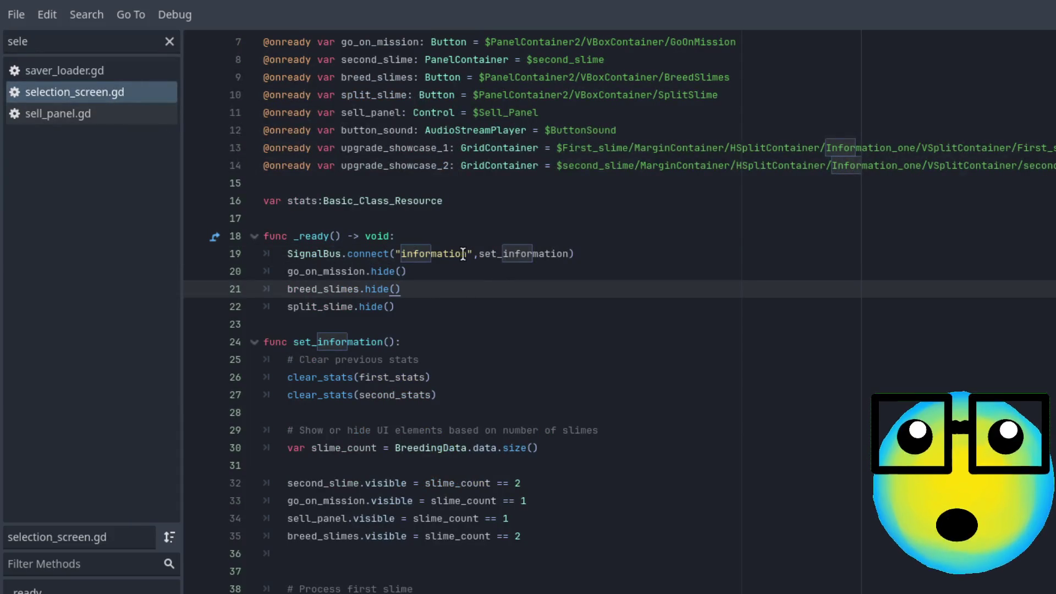
left_click(507, 257)
left_click(512, 256, "ctrl")
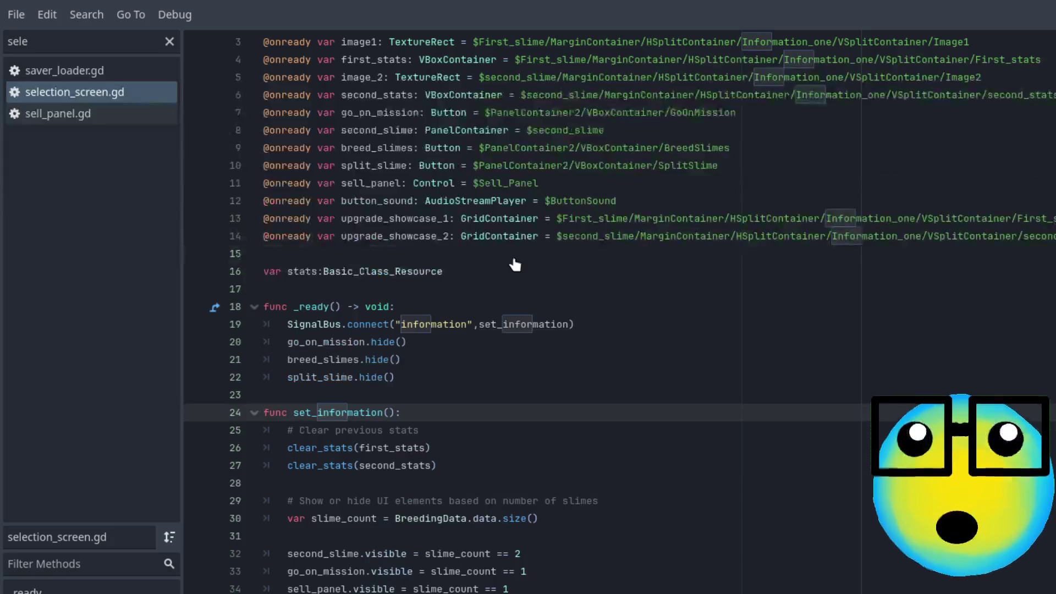
- Review the opening lines 27–31 of the set_information function
key("Down")
scroll(444, 416, "down", 3)
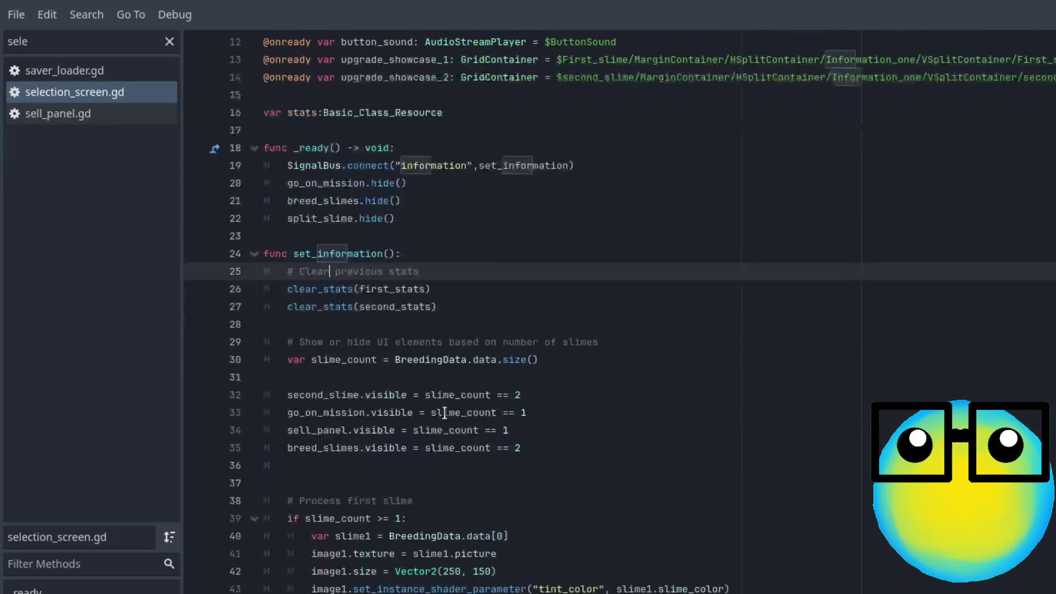
left_click(444, 285)
left_click(484, 306)
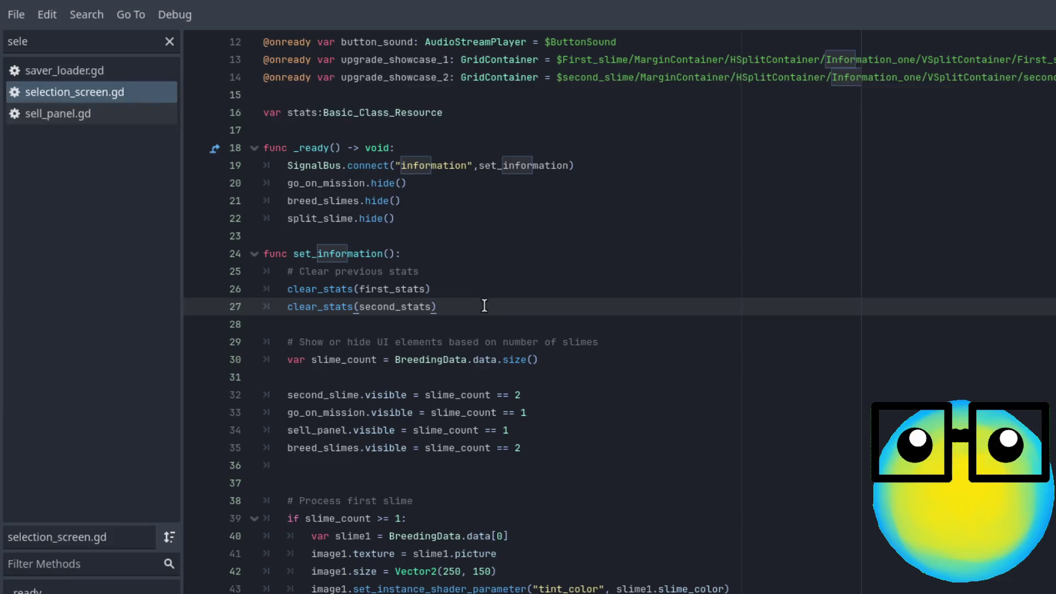
left_click(461, 294)
left_click(461, 305)
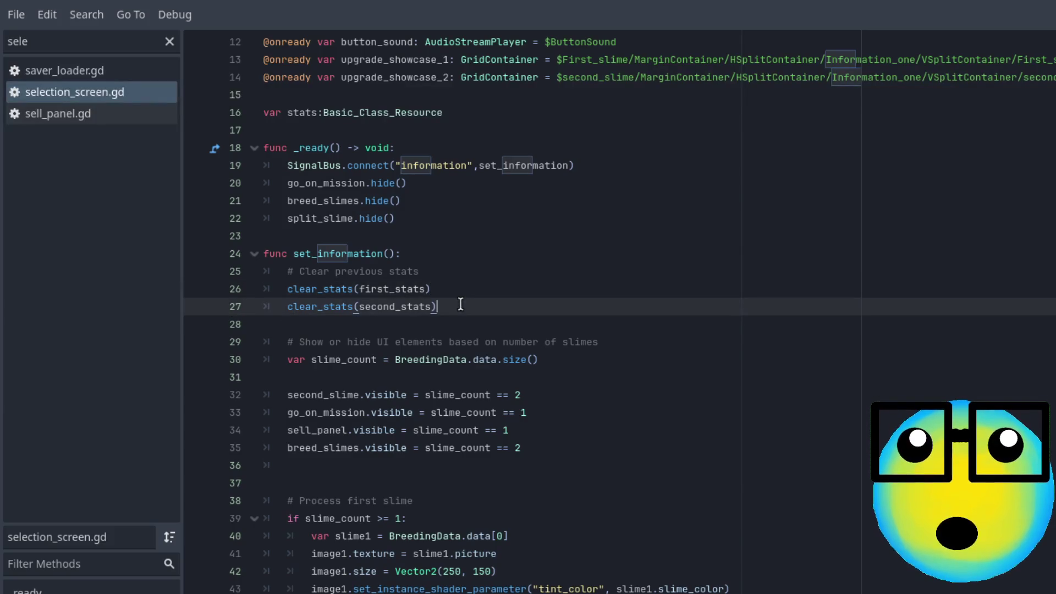
left_click(336, 374)
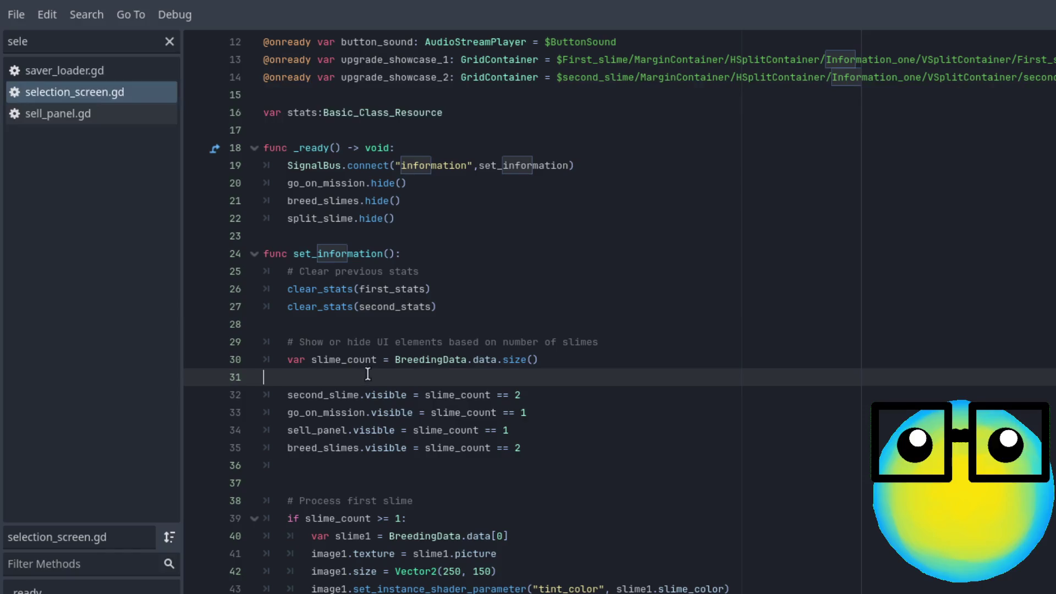
left_click(540, 362)
- Check the second_slime visibility rules on lines 32–35, then run the game with F5
scroll(556, 363, "down", 2)
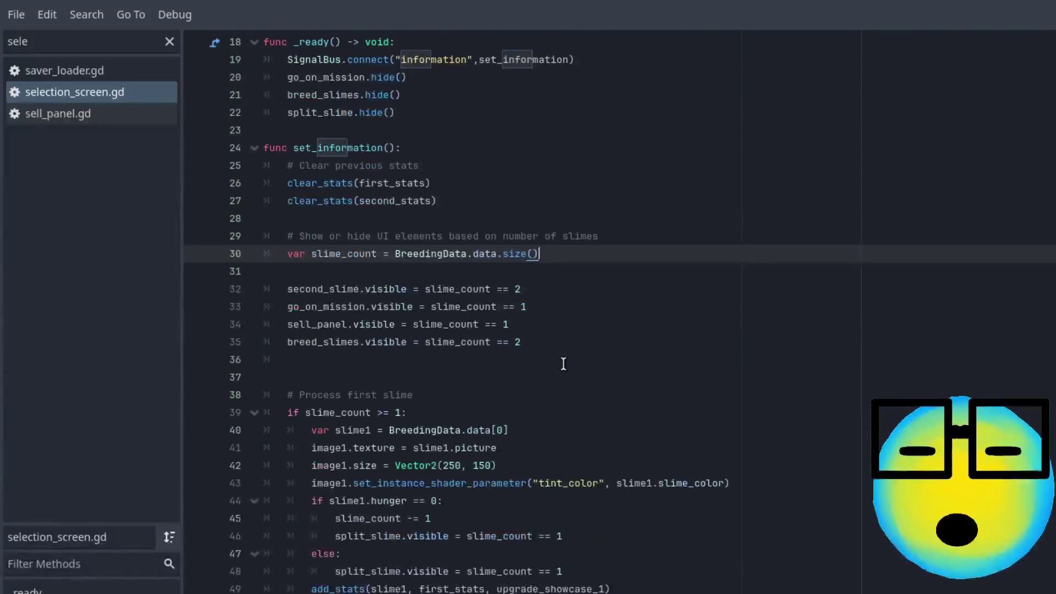
double_click(323, 292)
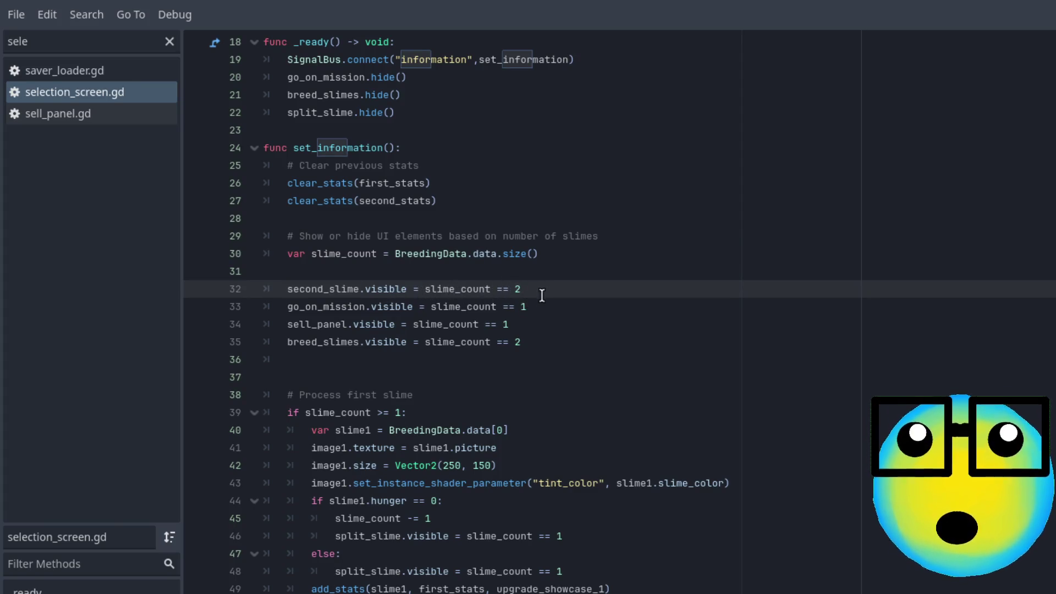
double_click(518, 288)
left_click(542, 305)
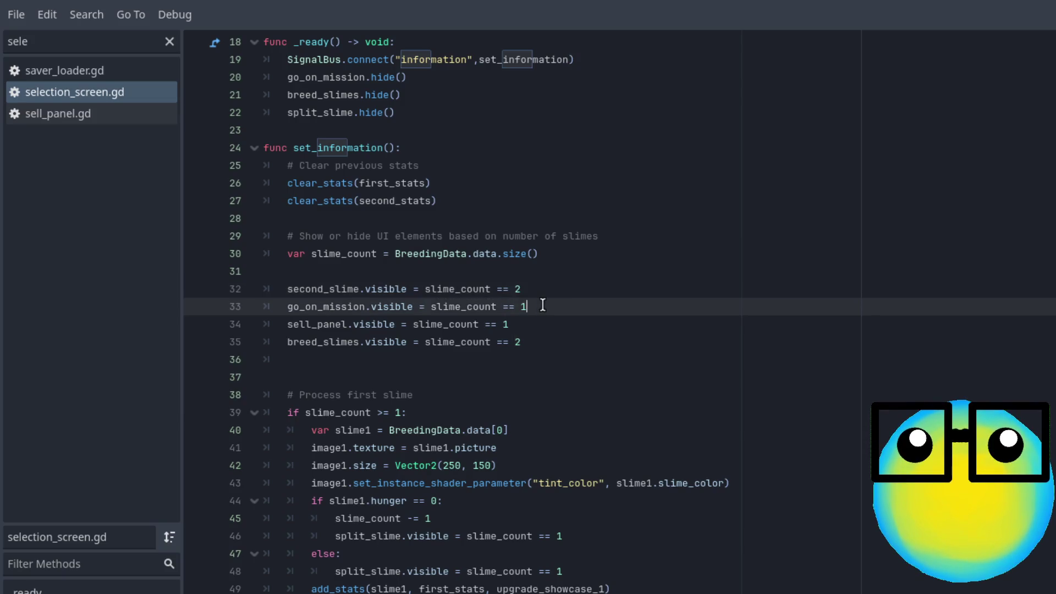
left_click(524, 322)
left_click(538, 340)
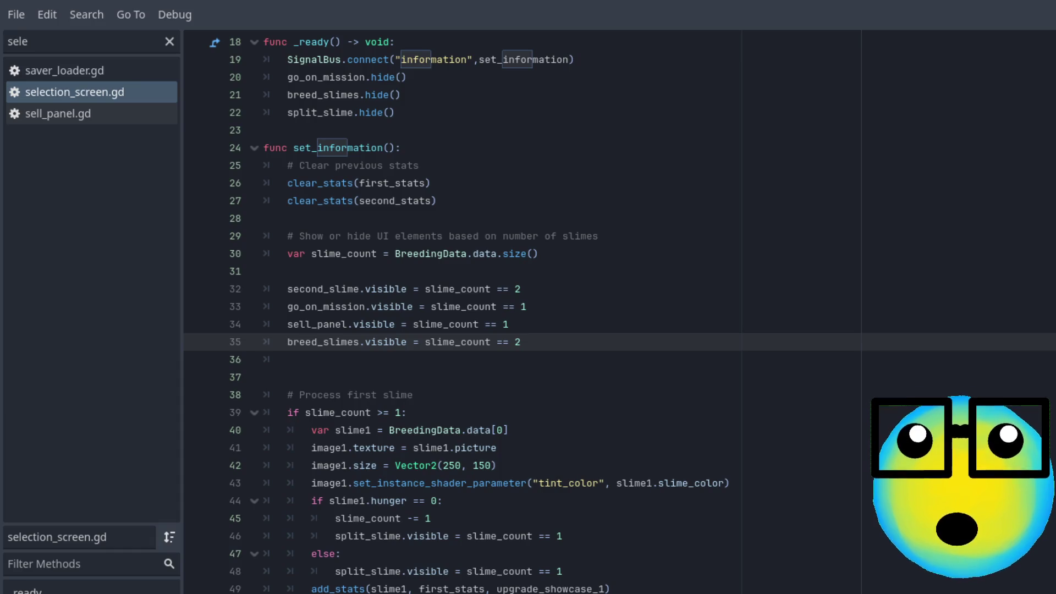
key("F5")
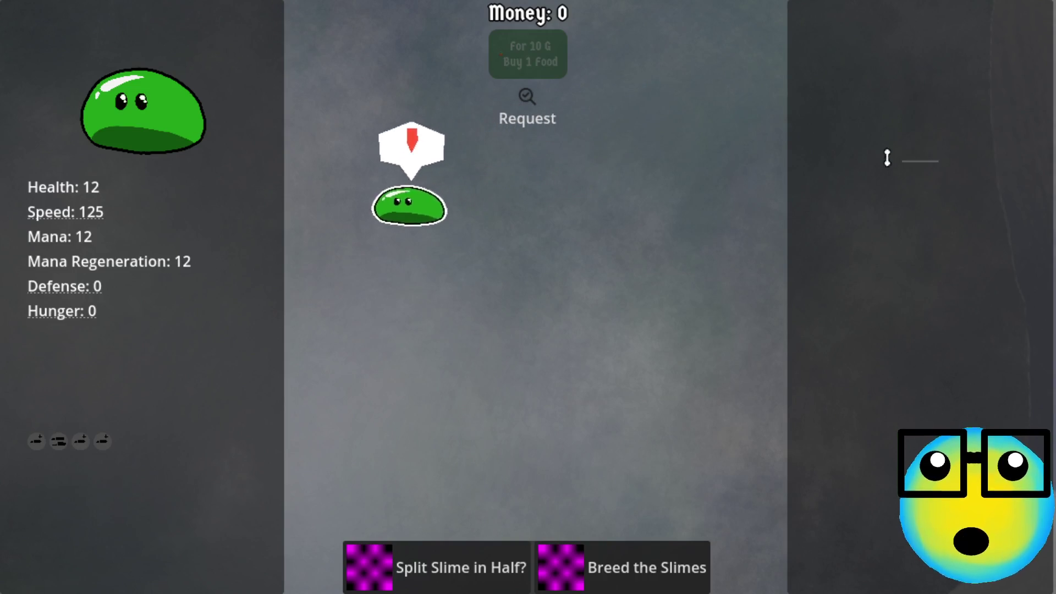
- Close the action panels, select a single slime to view its stats, then return to the script
left_click(608, 578)
left_click(219, 226)
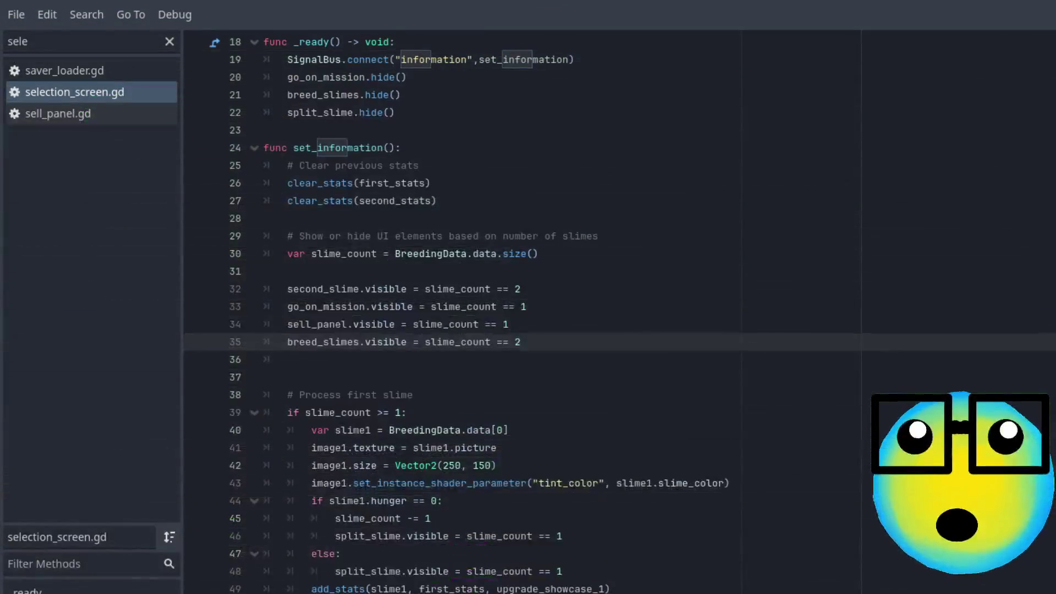
left_click(413, 394)
scroll(591, 389, "up", 1)
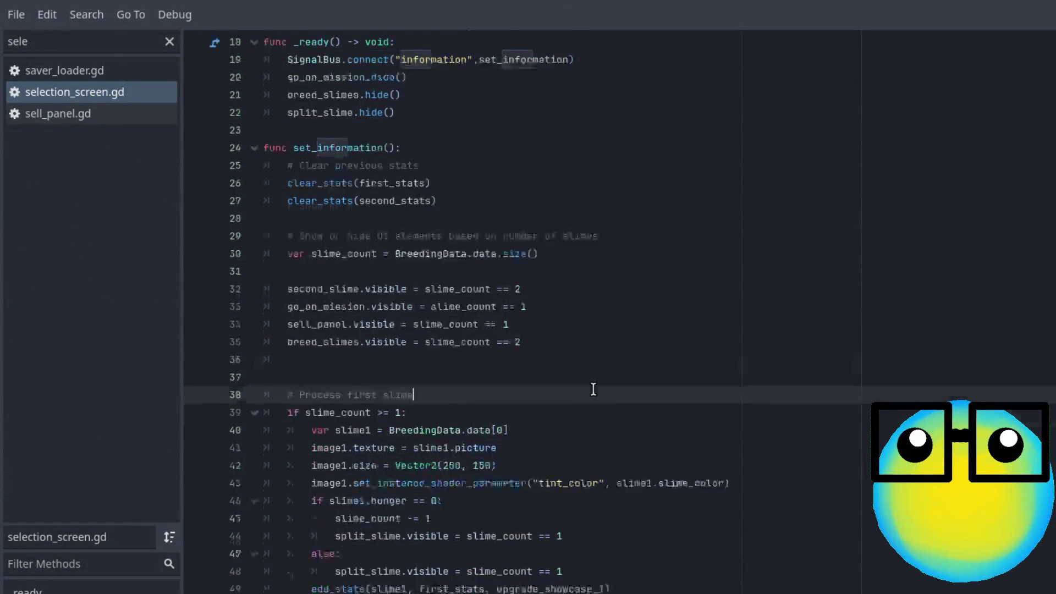
scroll(593, 388, "down", 3)
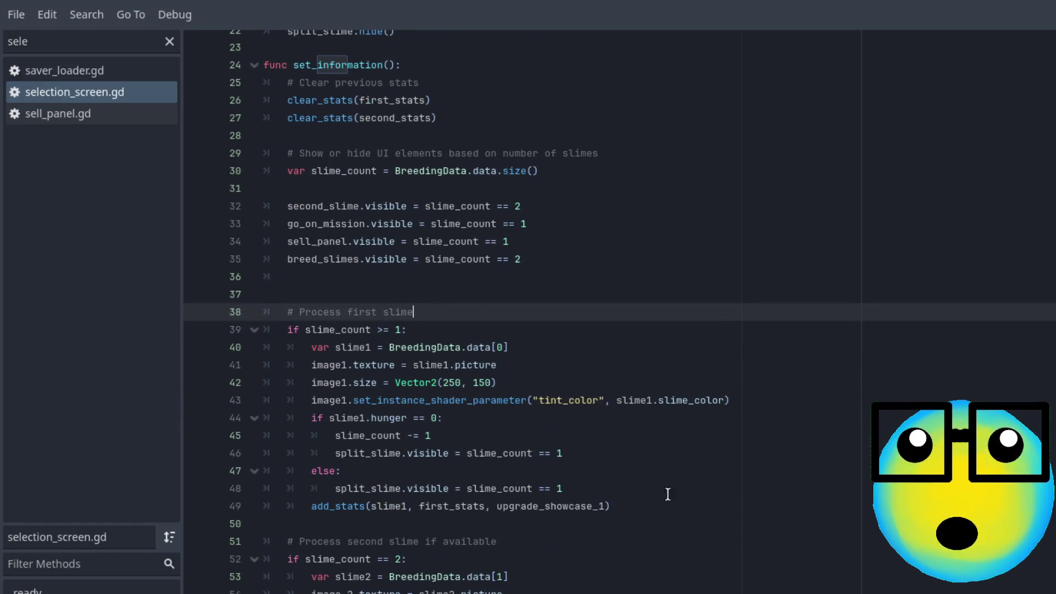
left_click(626, 442)
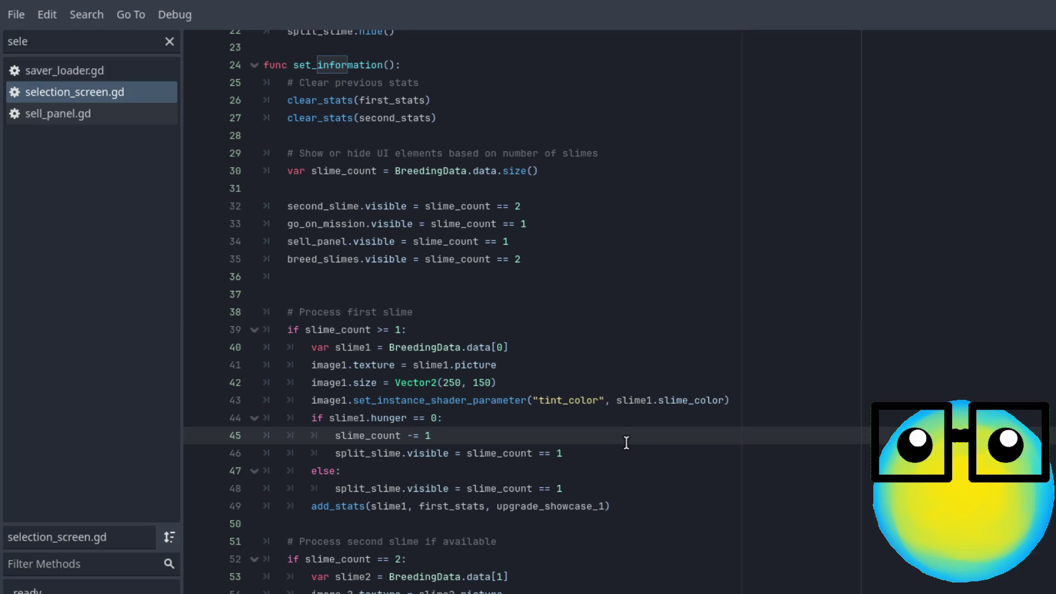
left_click(409, 330)
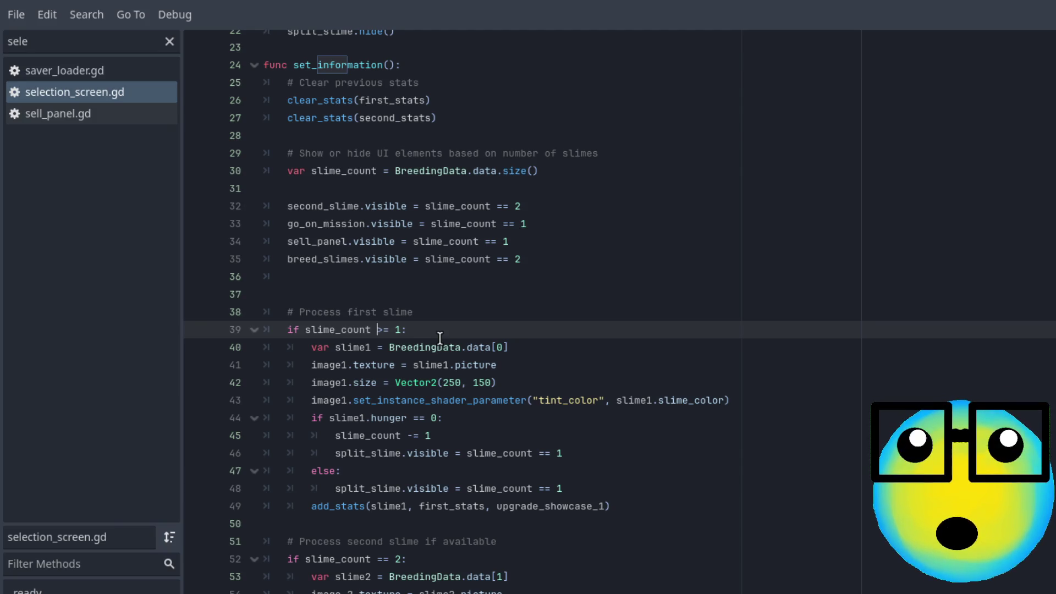
left_click(489, 330)
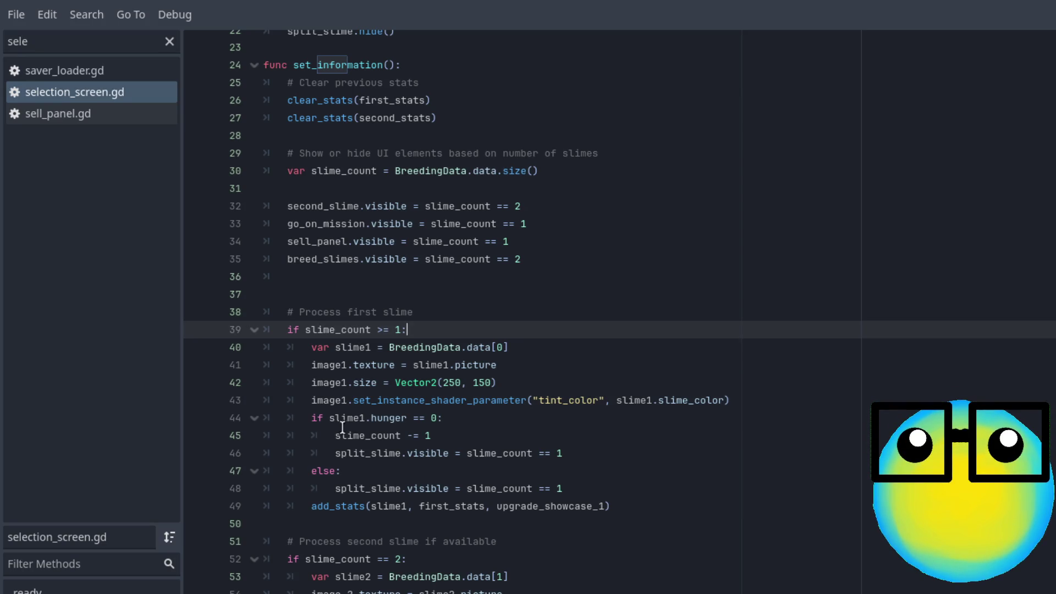
left_click(446, 419)
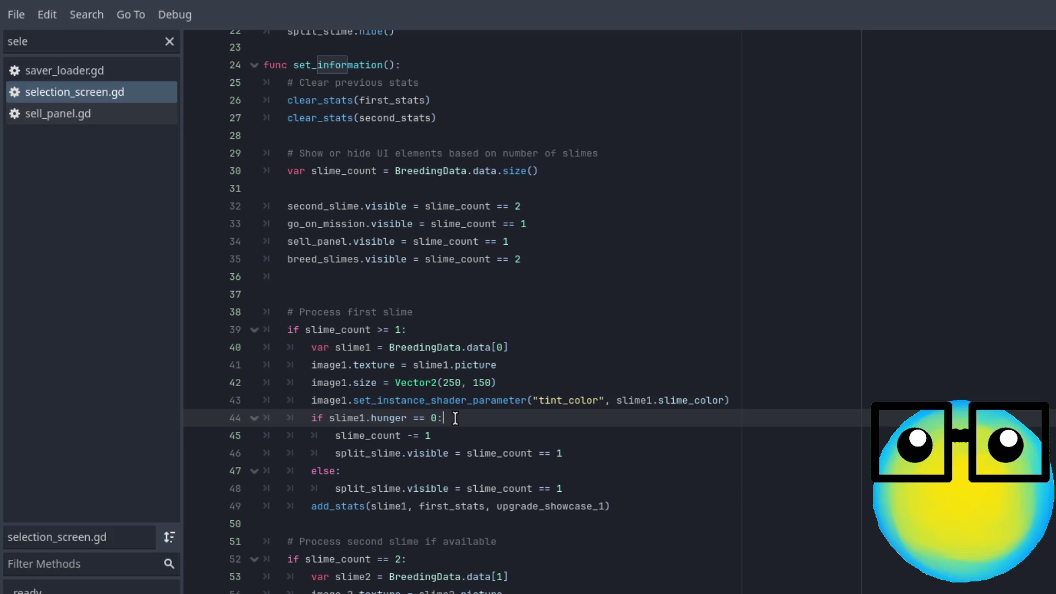
left_click(447, 437)
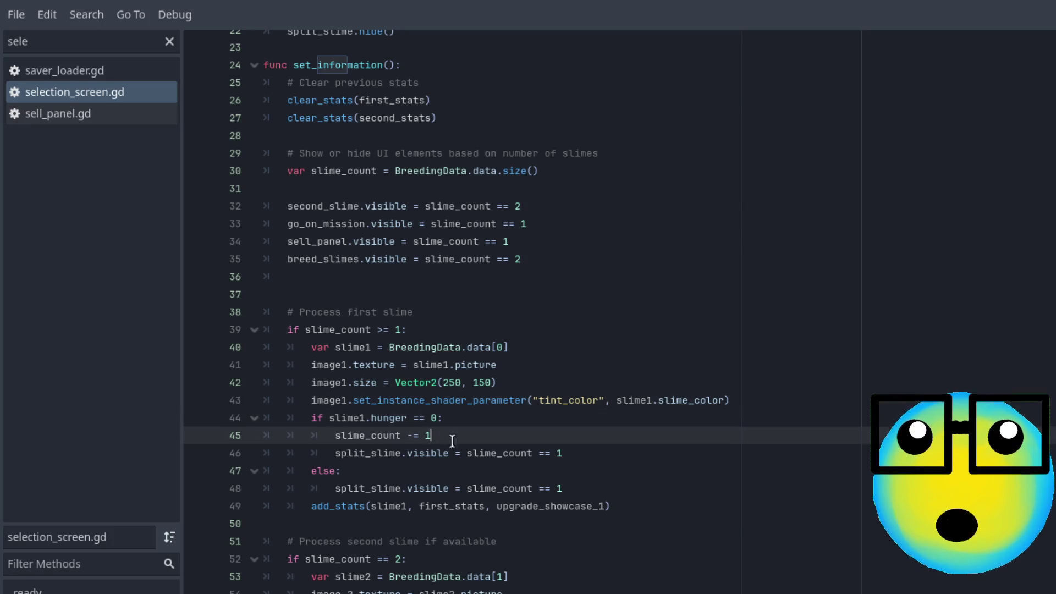
left_click(583, 454)
left_click(458, 440)
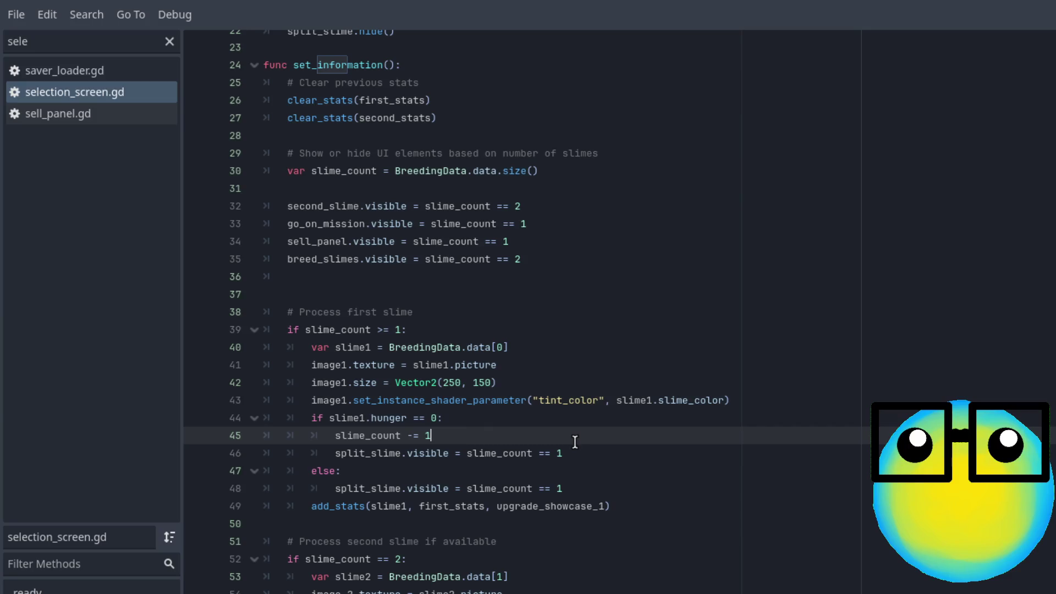
left_click(580, 451)
left_click(464, 435)
- Comment out the hunger-based split lines 44–48 with Ctrl+K and run the game with F5
mouse_move(581, 484)
left_mouse_down()
mouse_move(308, 470)
mouse_move(253, 435)
mouse_move(319, 418)
mouse_move(244, 422)
left_mouse_up()
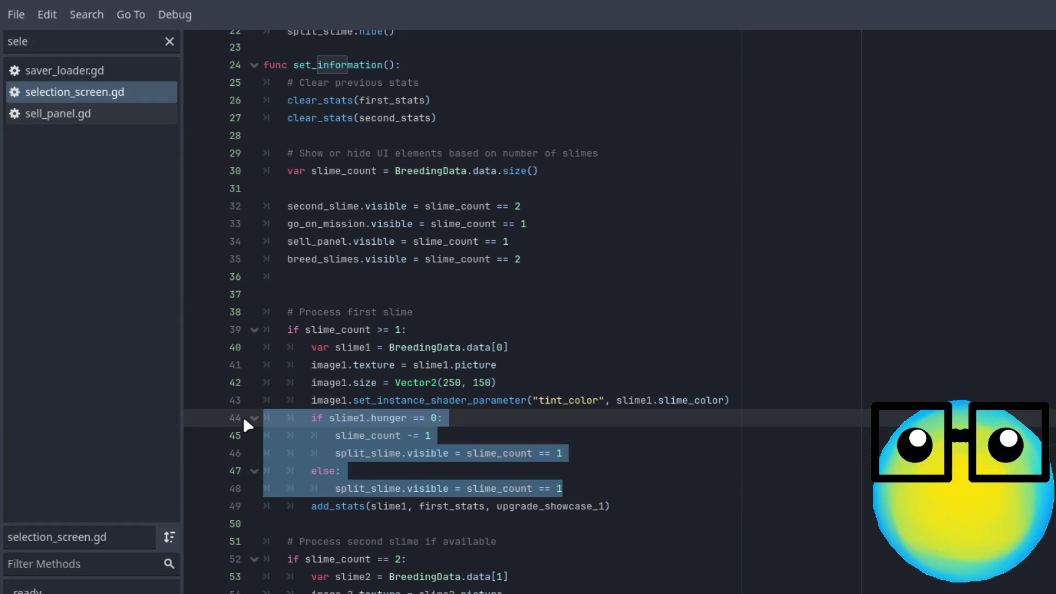
key("ctrl+k")
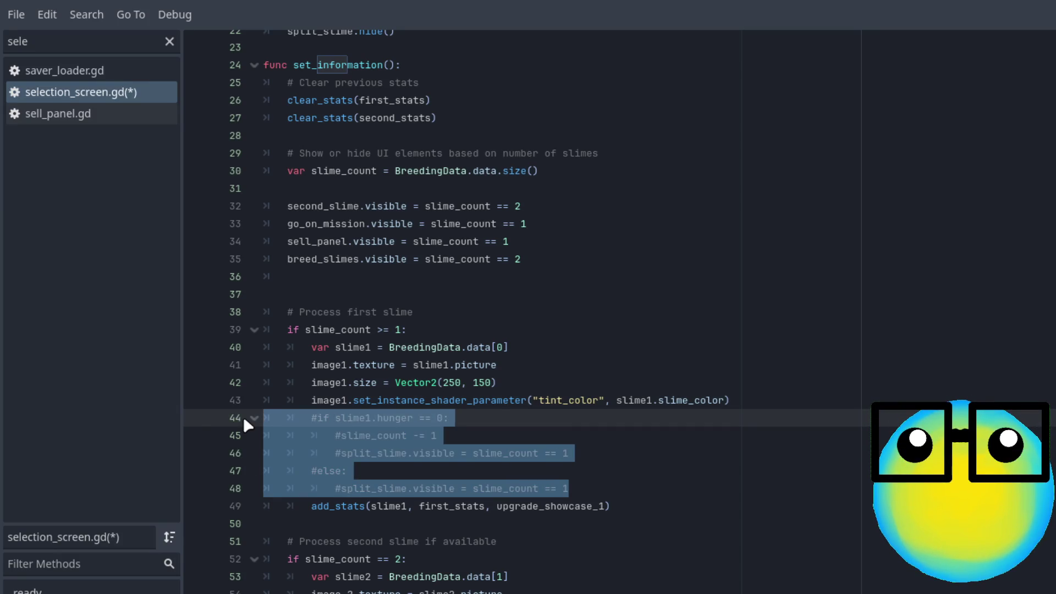
left_click(663, 460)
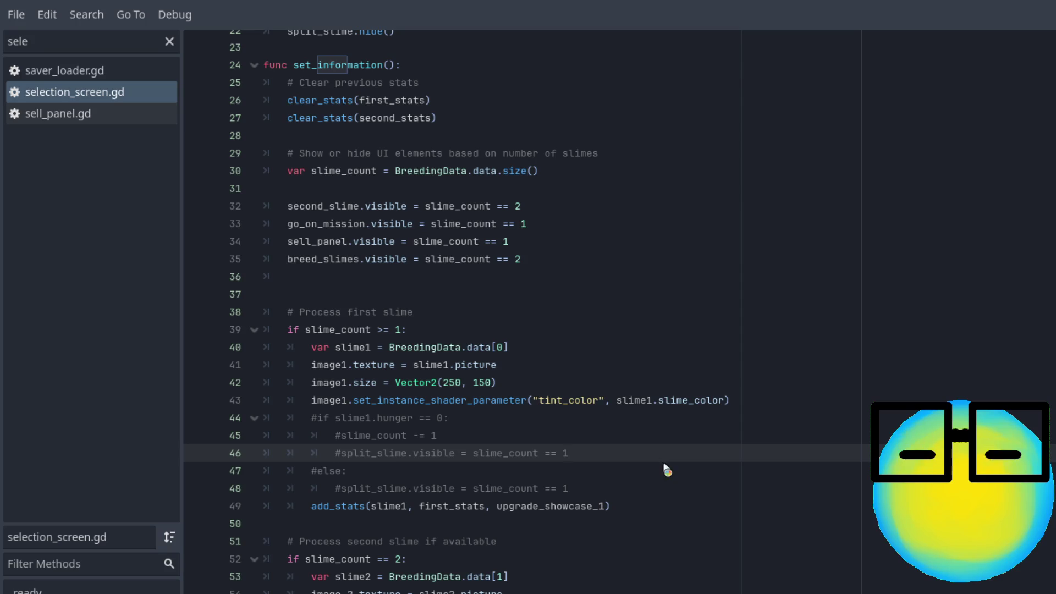
key("F5")
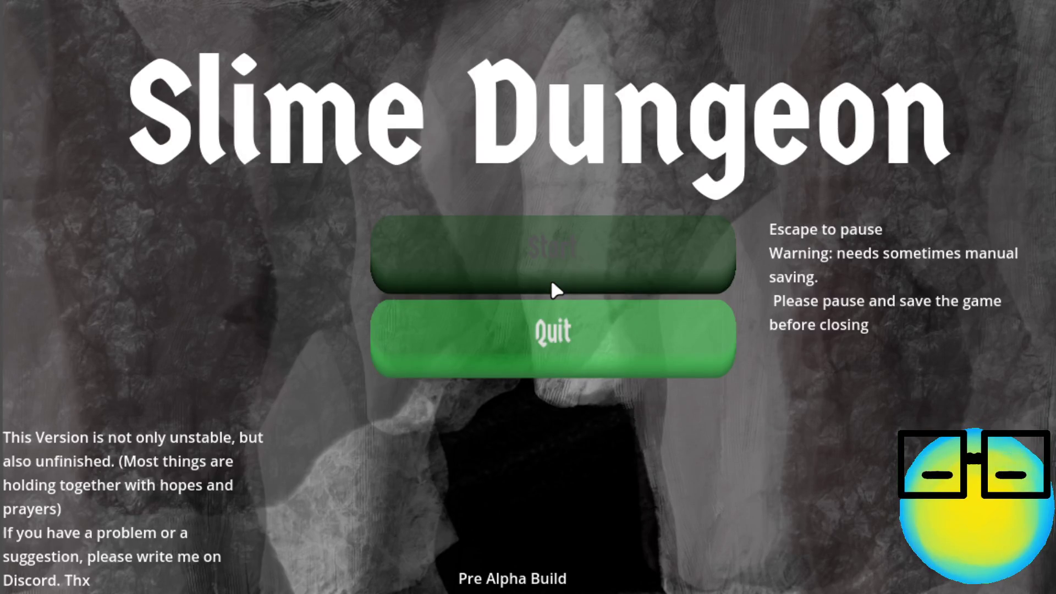
- Start a game and send the slime on two missions, going back each time
left_click(552, 284)
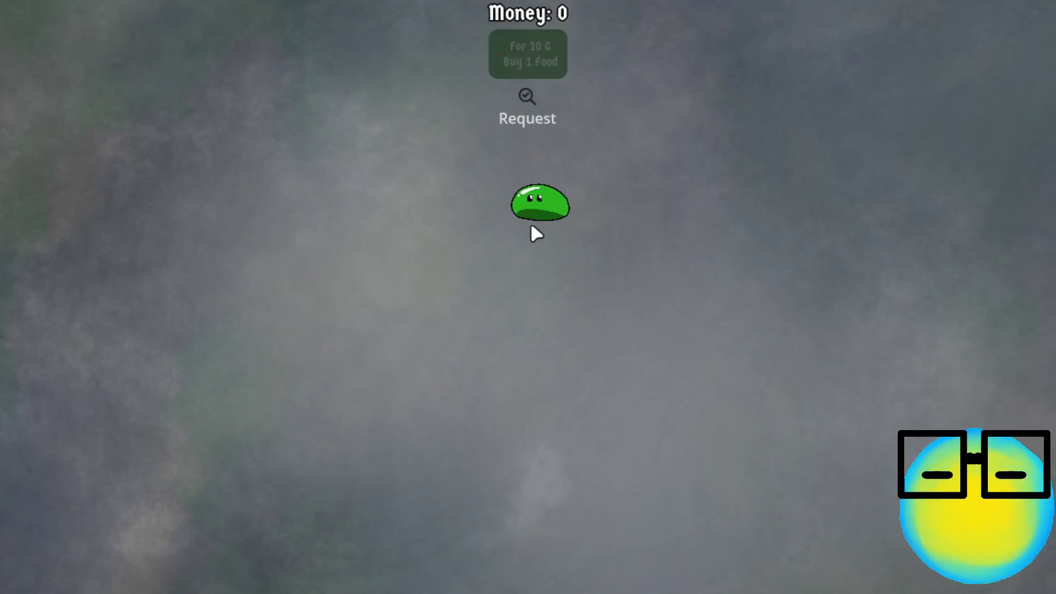
left_click(533, 214)
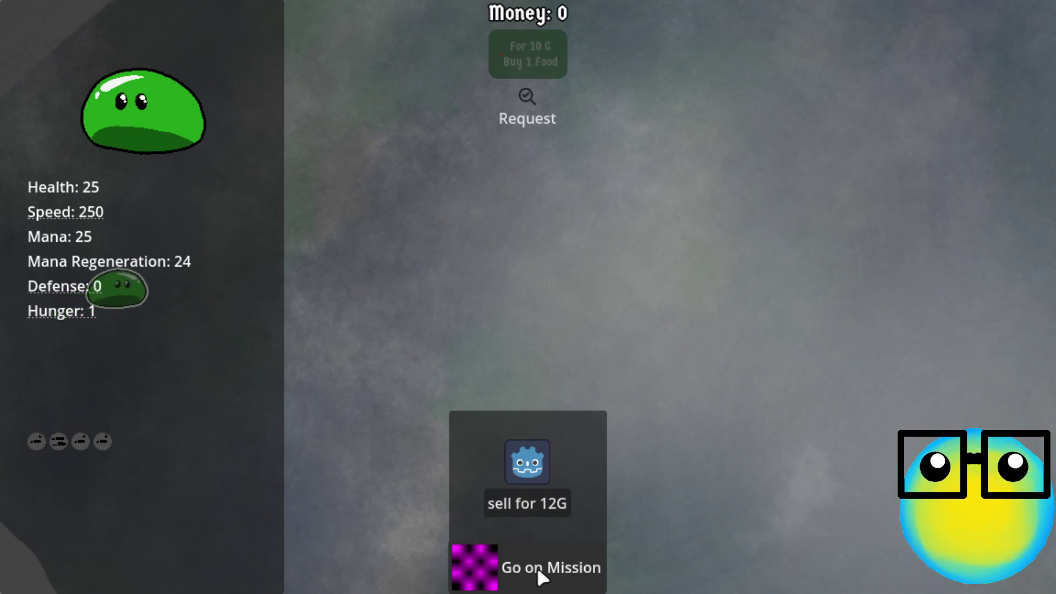
left_click(537, 570)
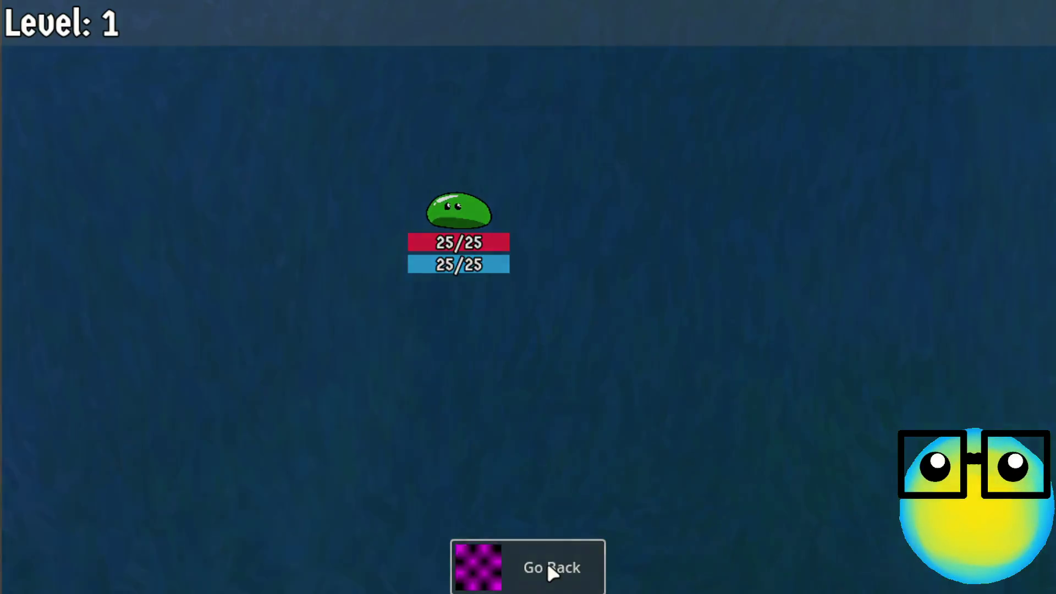
left_click(547, 562)
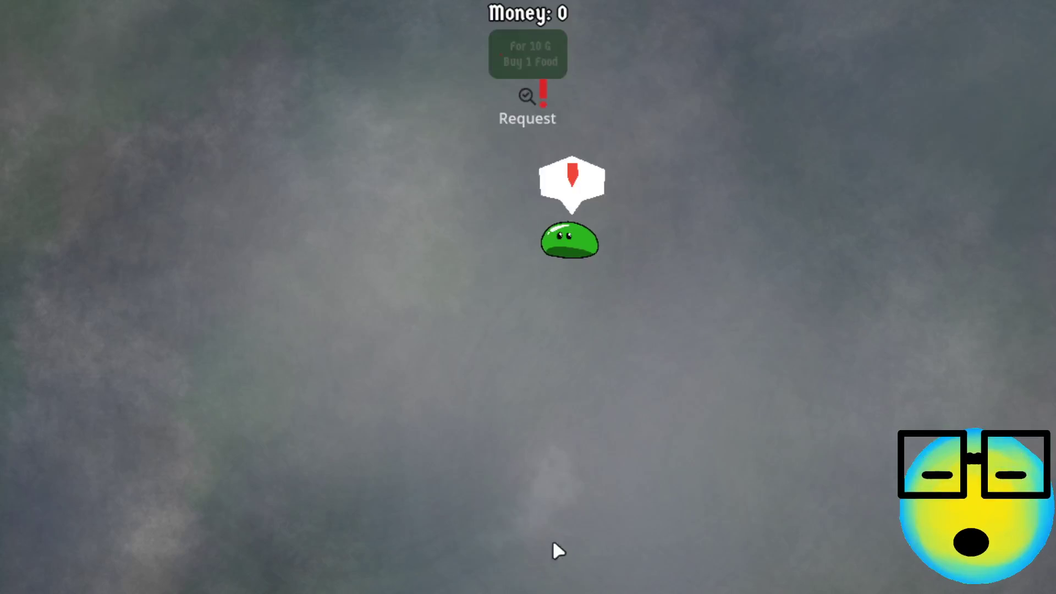
left_click(548, 279)
left_click(544, 562)
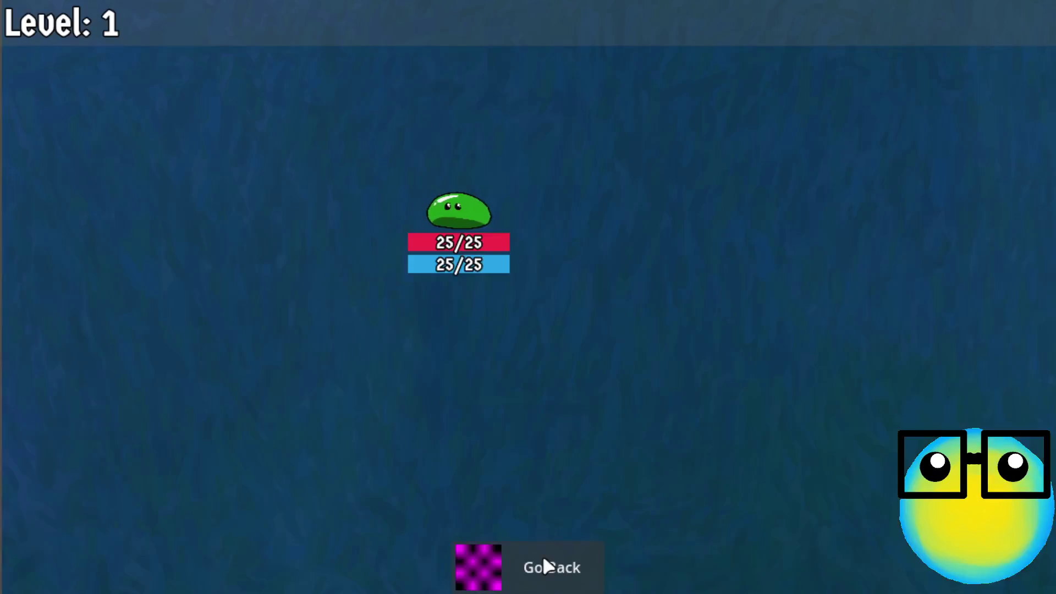
left_click(543, 556)
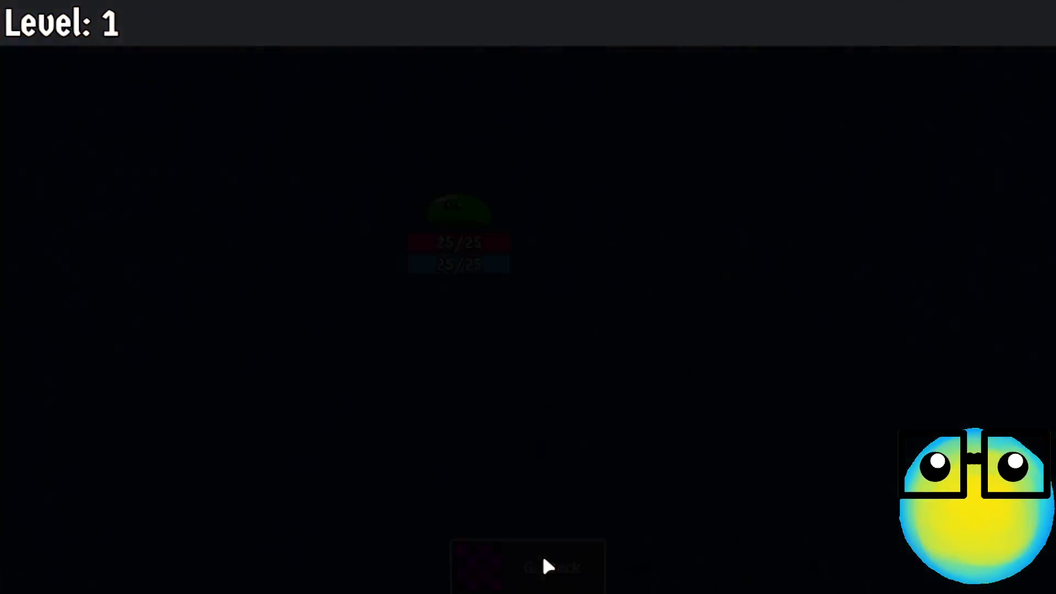
- Give up the request, restart after Game Over, and check the slime selling for 24G
left_click(573, 568)
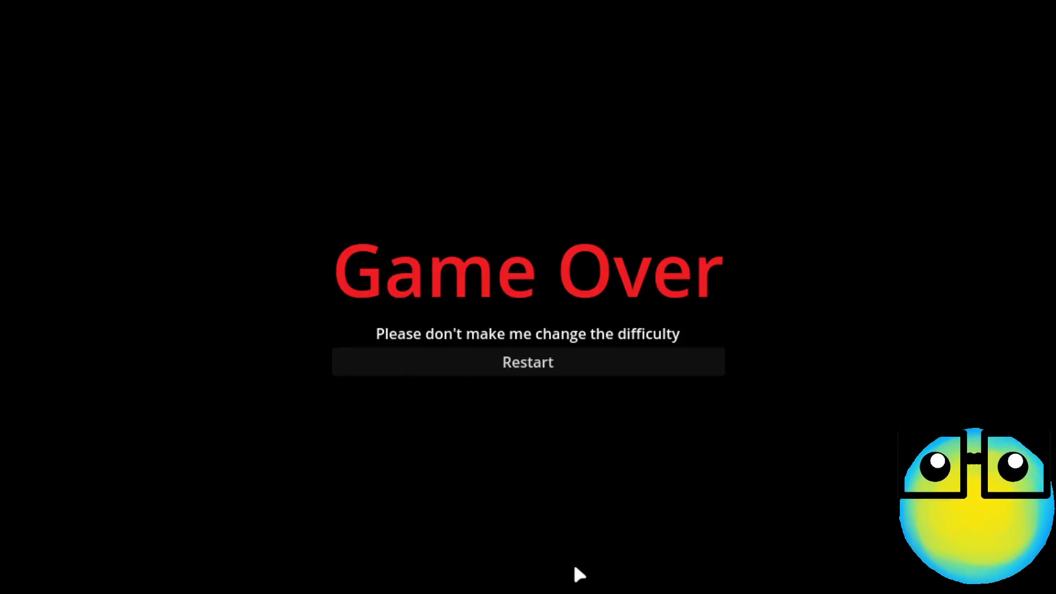
left_click(510, 366)
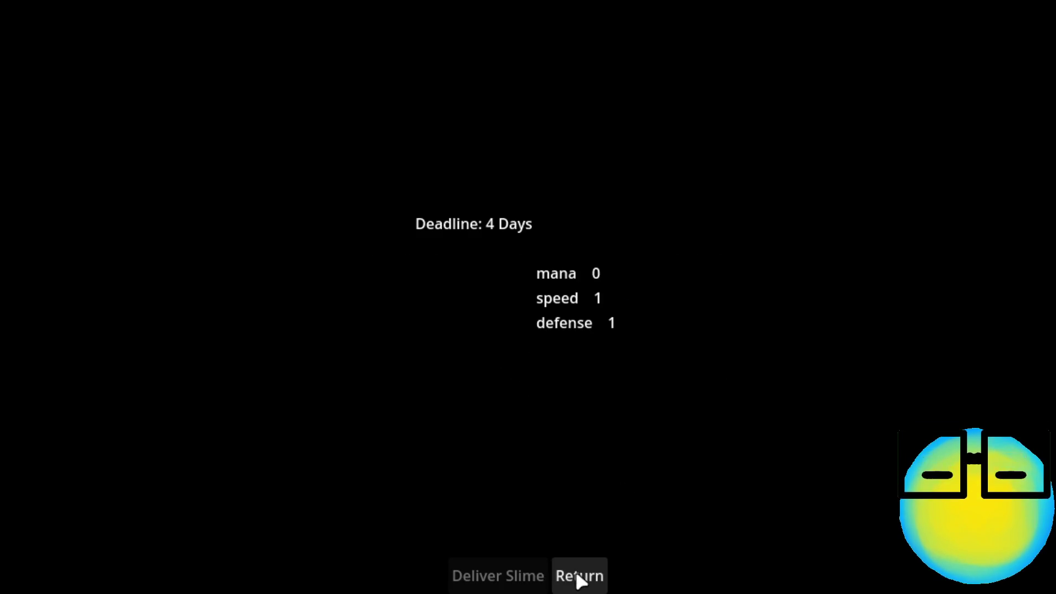
left_click(578, 576)
left_click(552, 260)
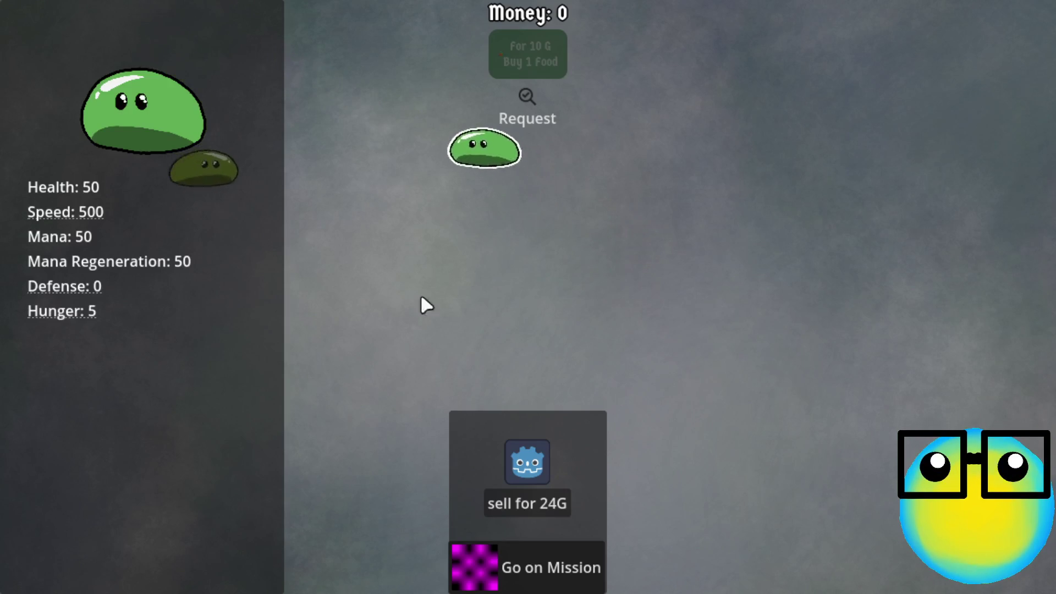
- Pair the light-green and olive slimes to show breeding, then reselect only the light-green one
left_click(426, 122)
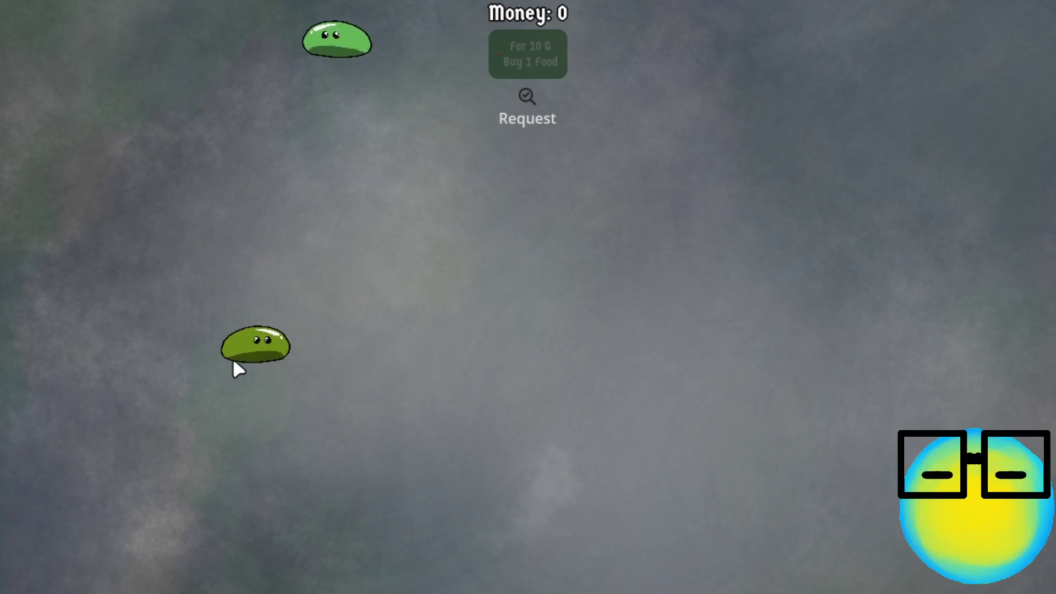
left_click(268, 392)
left_click(553, 272)
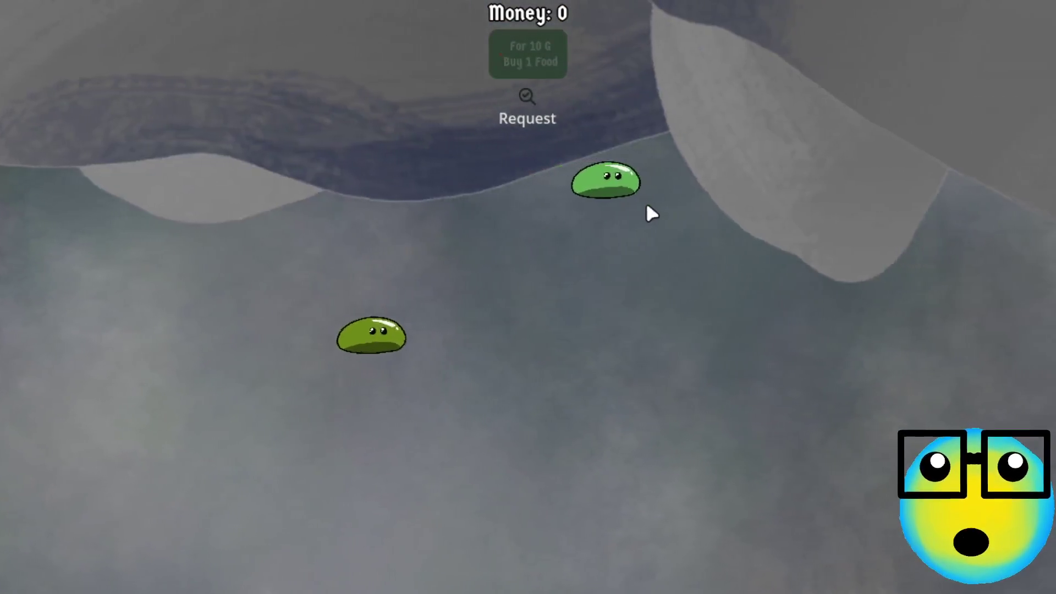
left_click(604, 187)
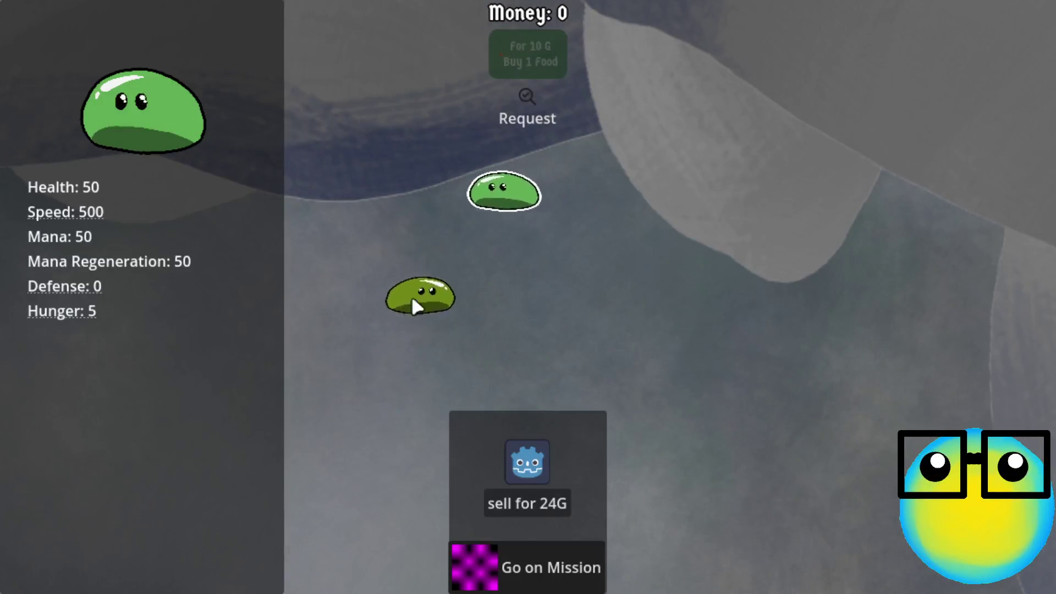
left_click(415, 299)
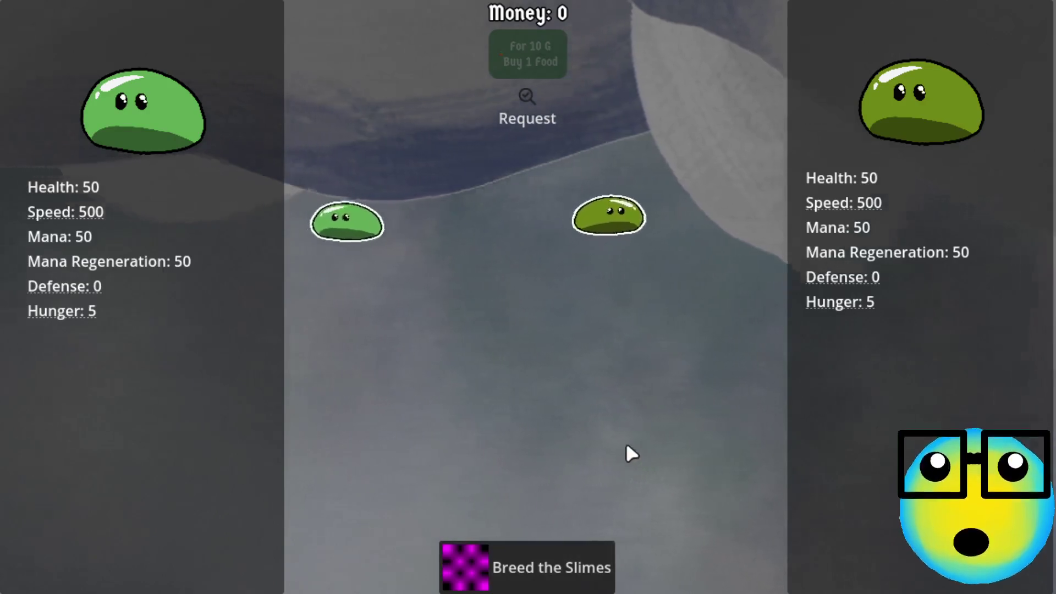
left_click(649, 213)
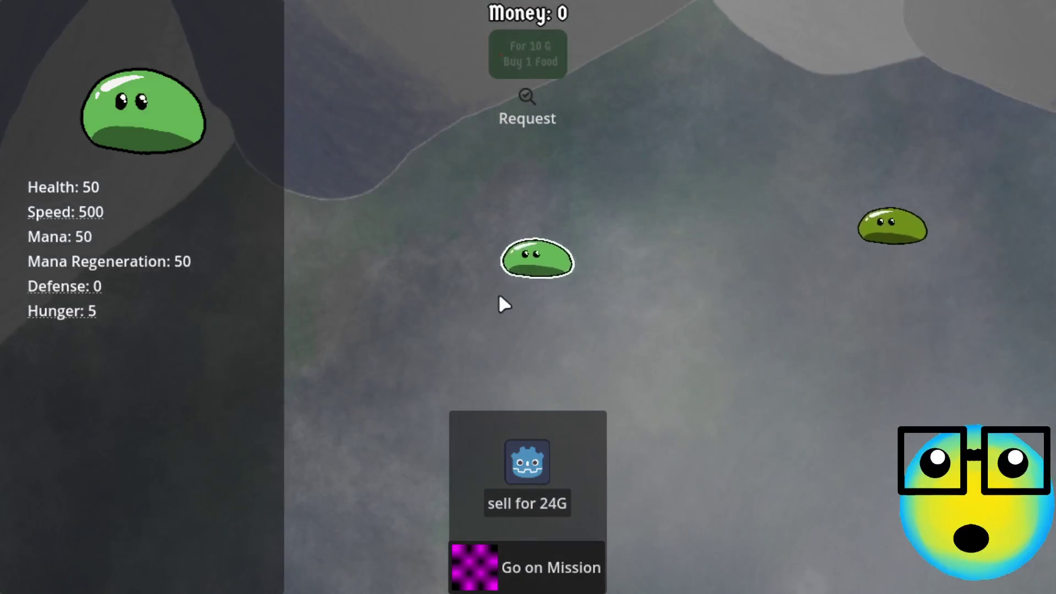
left_click(490, 283)
left_click(460, 287)
- Run two missions with the selected slime, then adjust the selection back to one slime
left_click(562, 550)
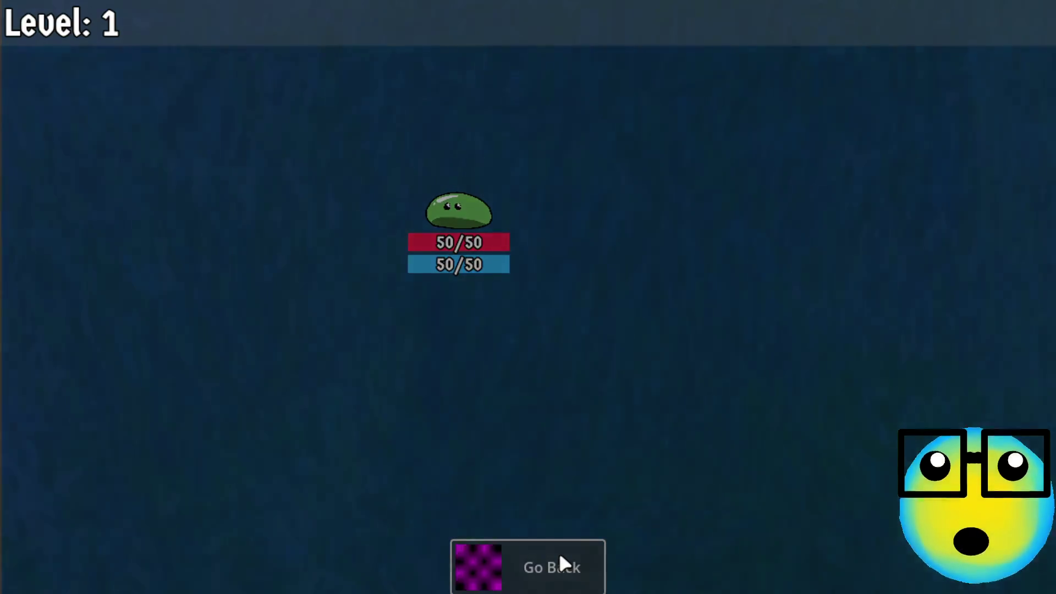
left_click(559, 553)
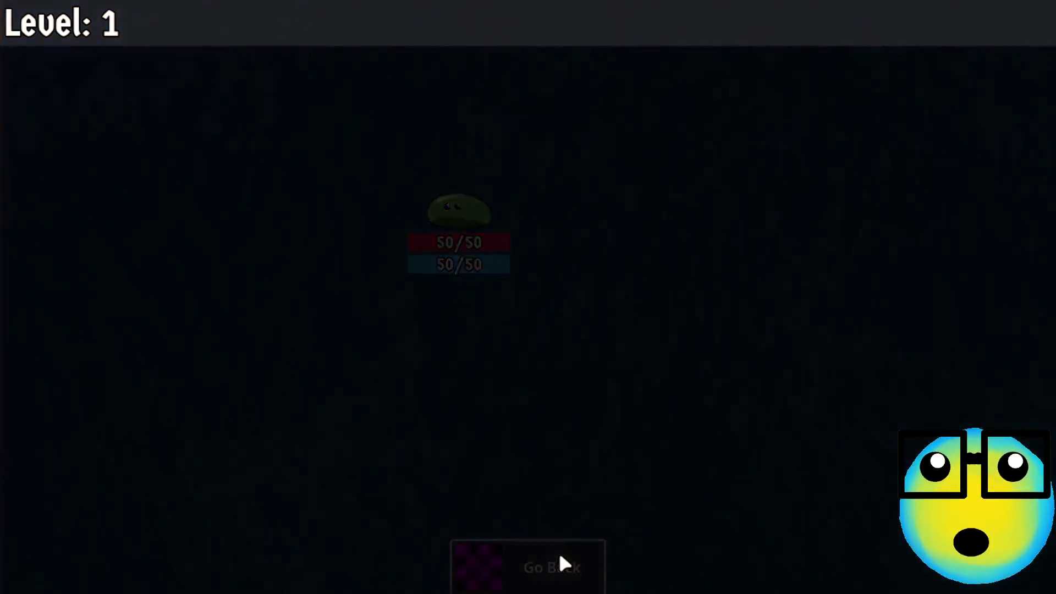
left_click(521, 229)
left_click(493, 578)
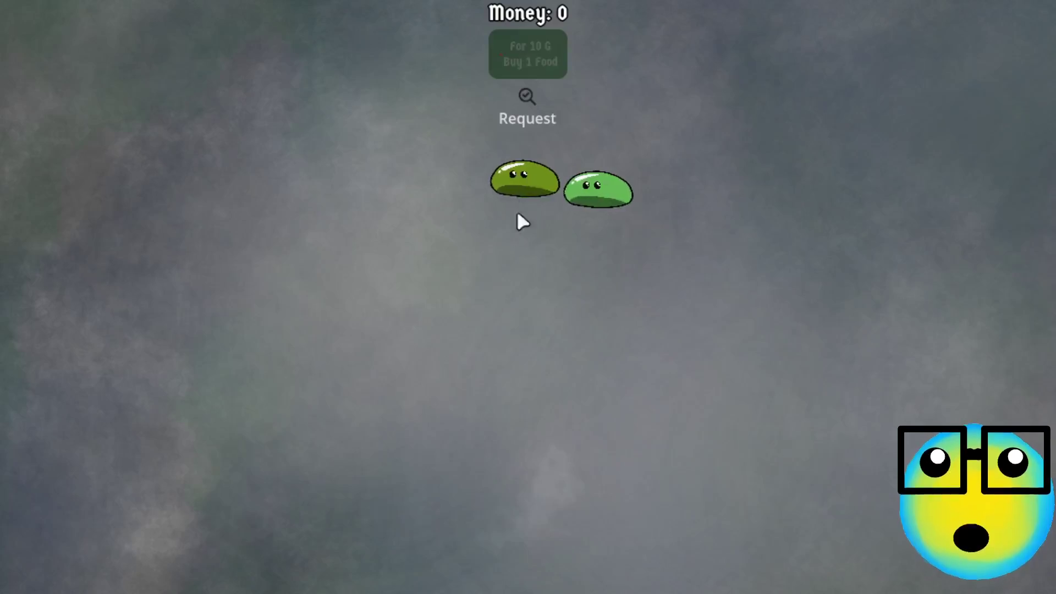
left_click(520, 214)
left_click(596, 198)
left_click(477, 204)
left_click(477, 203)
left_click(366, 205)
- Run another mission, then send the olive slime out until the deadline reaches 0 Days
left_click(542, 588)
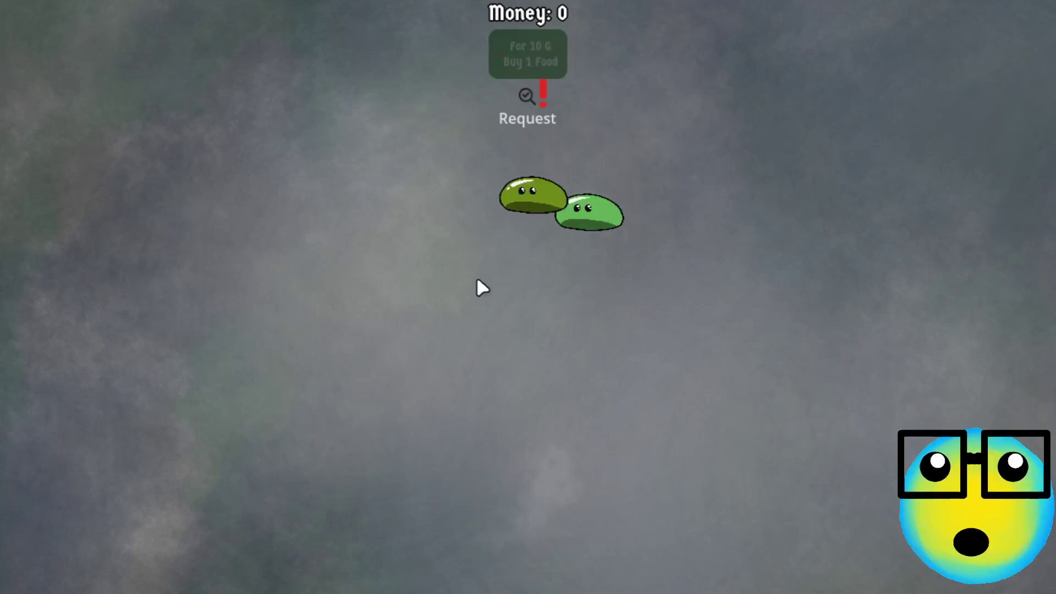
left_click(523, 204)
left_click(582, 212)
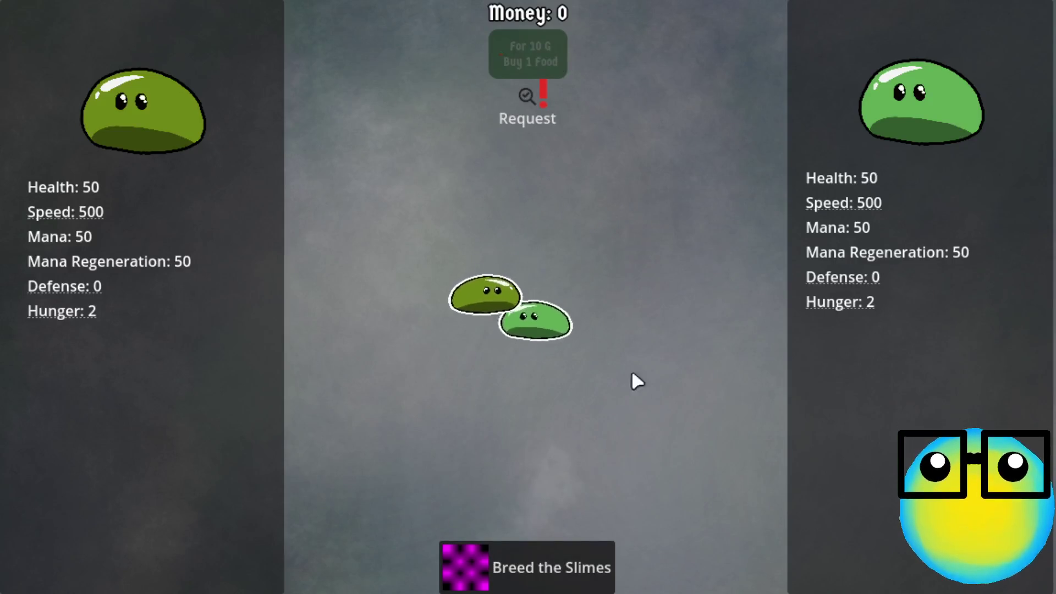
left_click(488, 337)
left_click(522, 582)
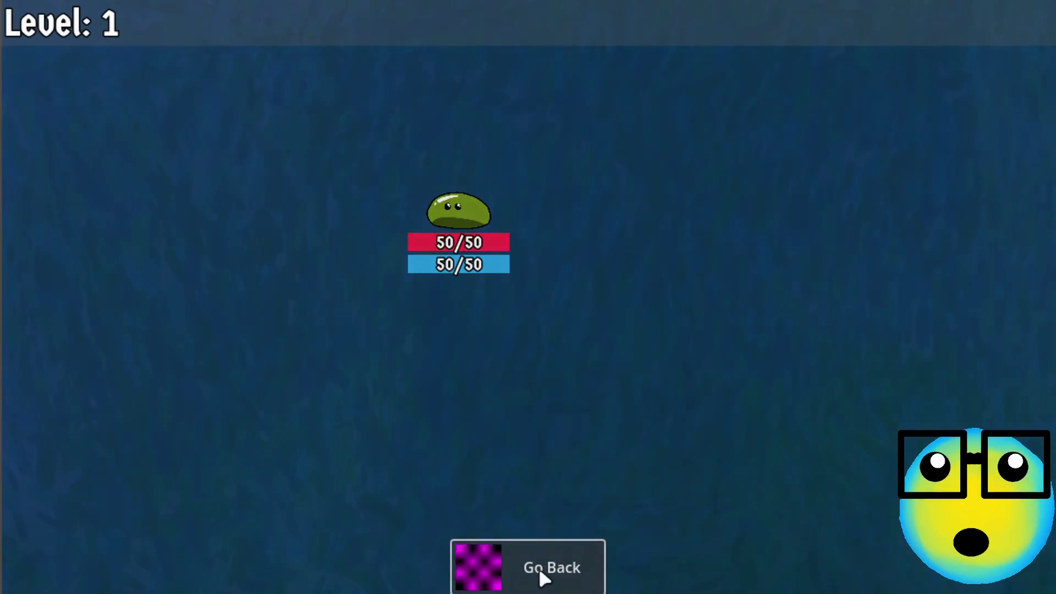
left_click(539, 575)
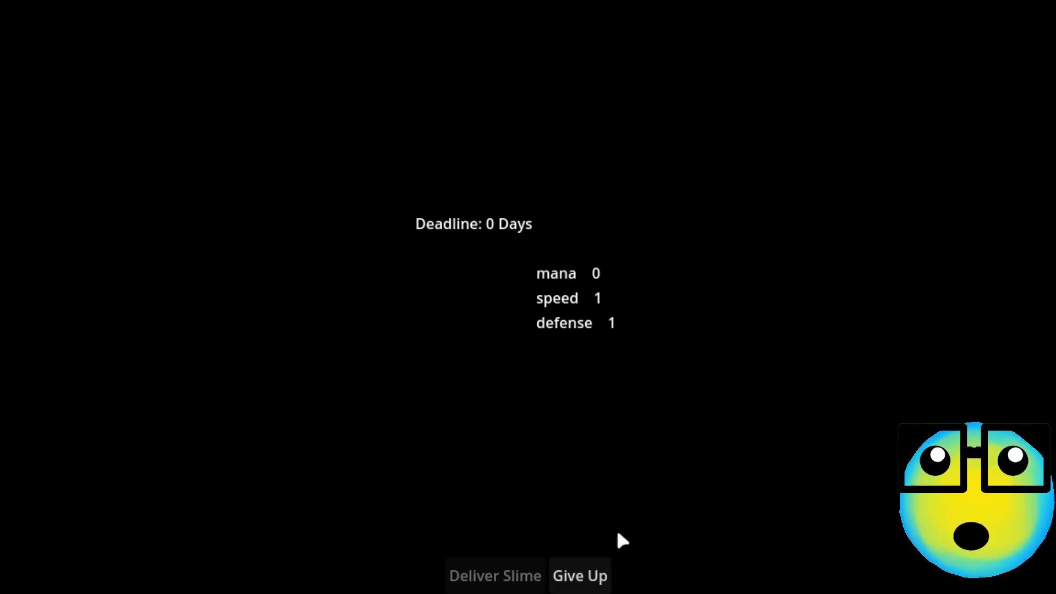
- Give up the expired request, restart after Game Over, and return to the slime room
left_click(596, 580)
left_click(561, 364)
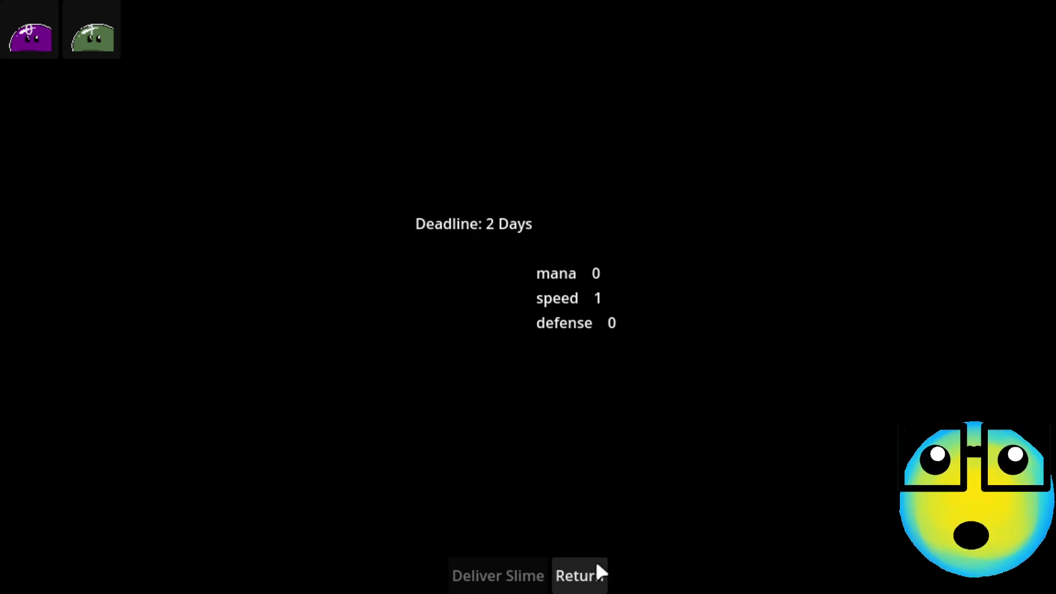
left_click(91, 32)
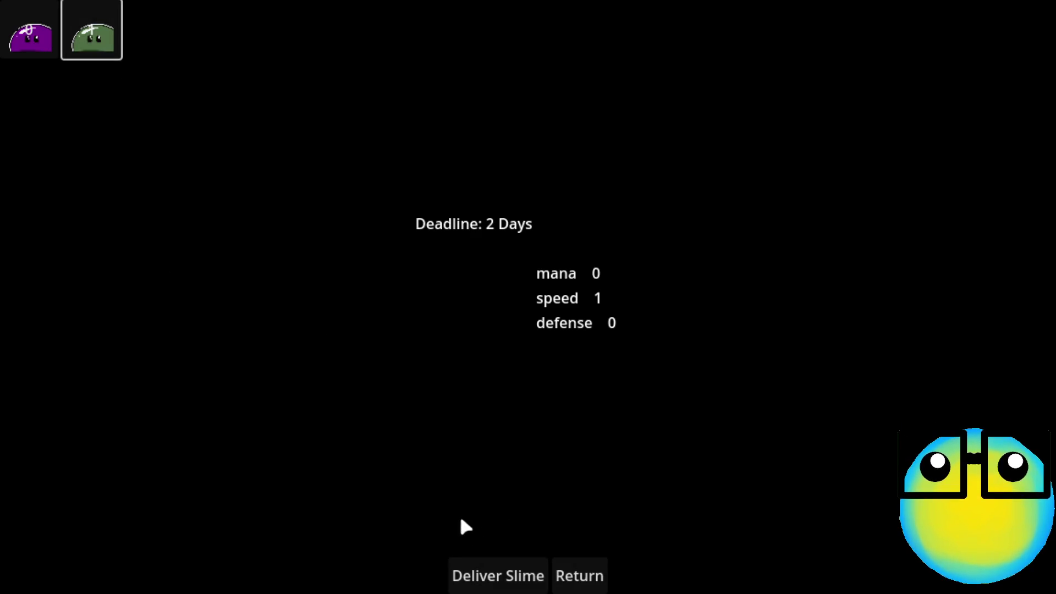
left_click(584, 572)
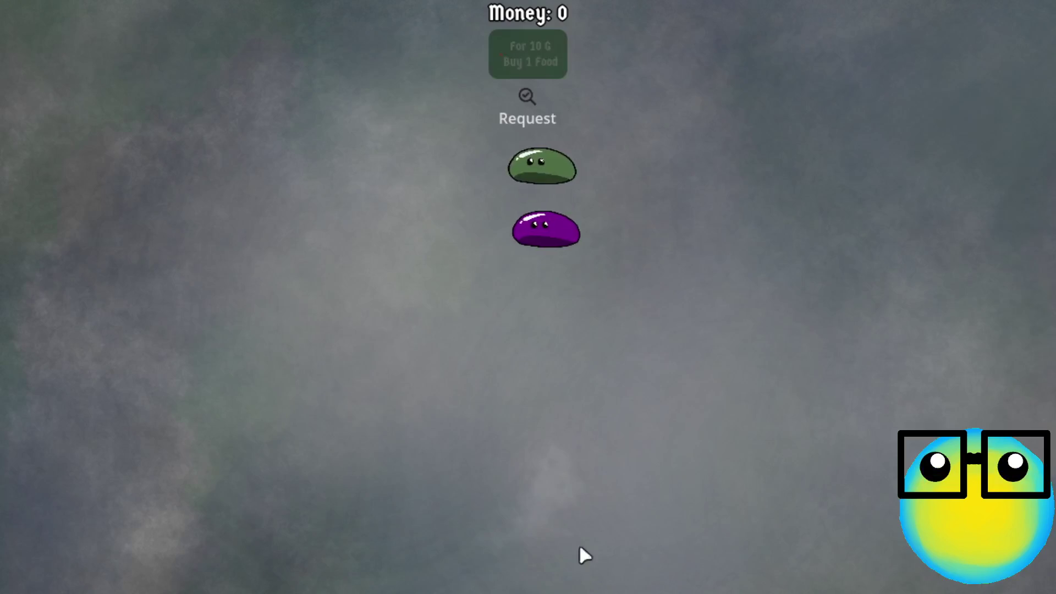
- Send the purple slime on missions, then give up and restart again
left_click(538, 236)
left_click(496, 558)
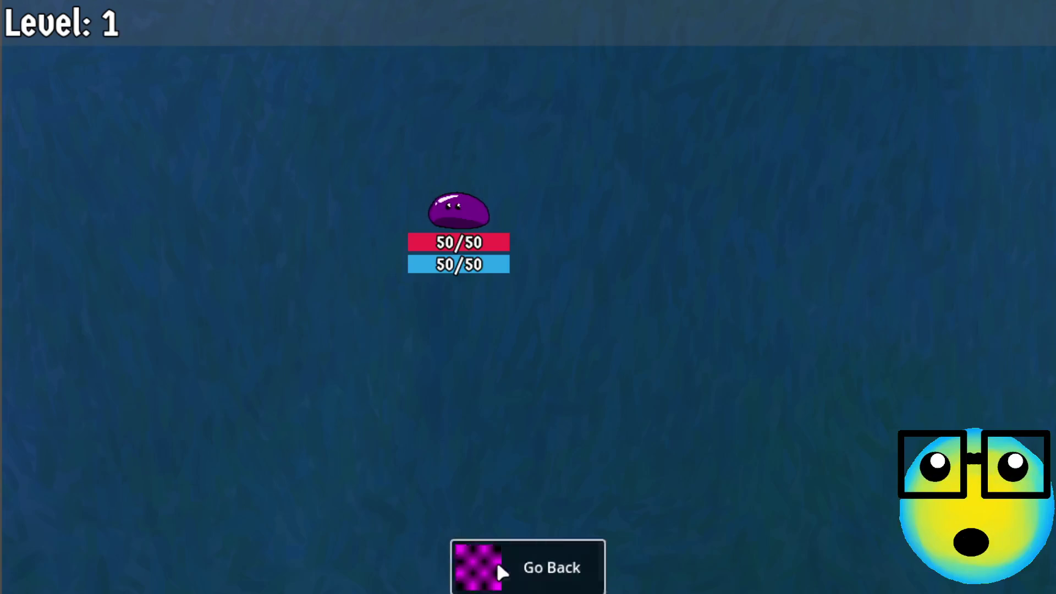
left_click(496, 558)
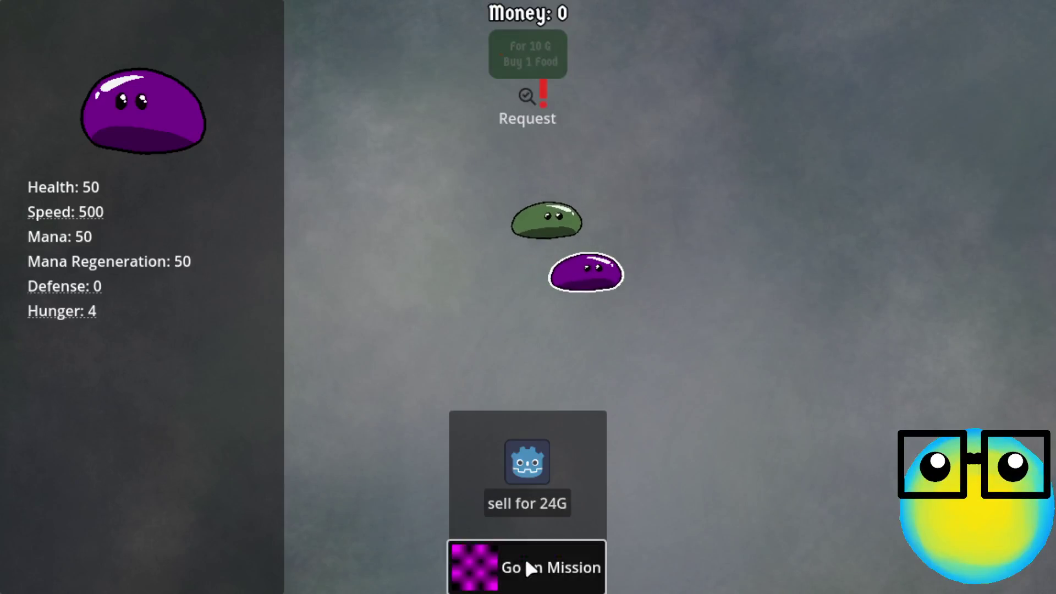
left_click(525, 561)
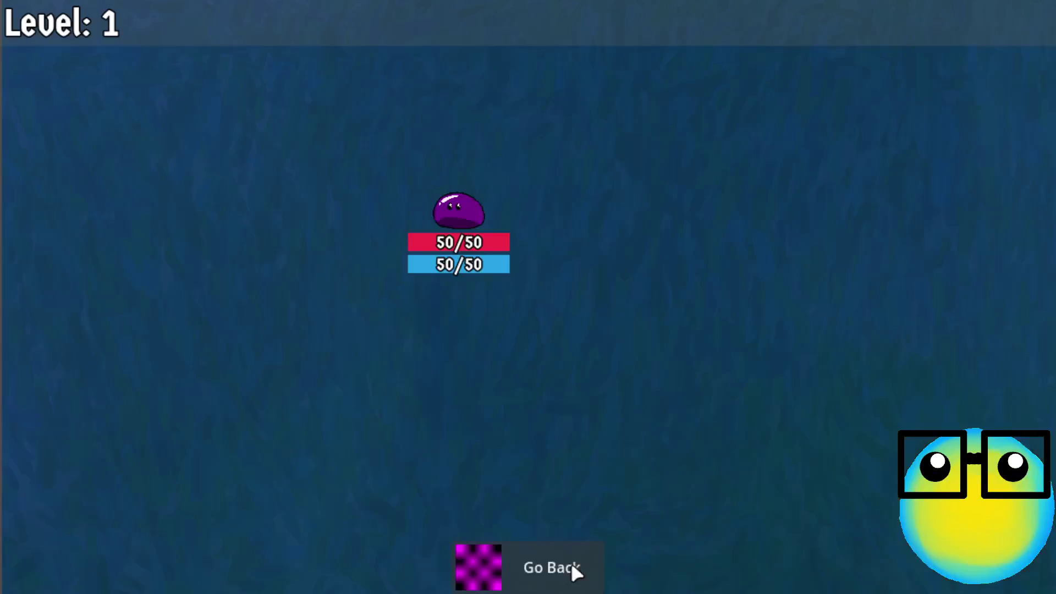
left_click(576, 572)
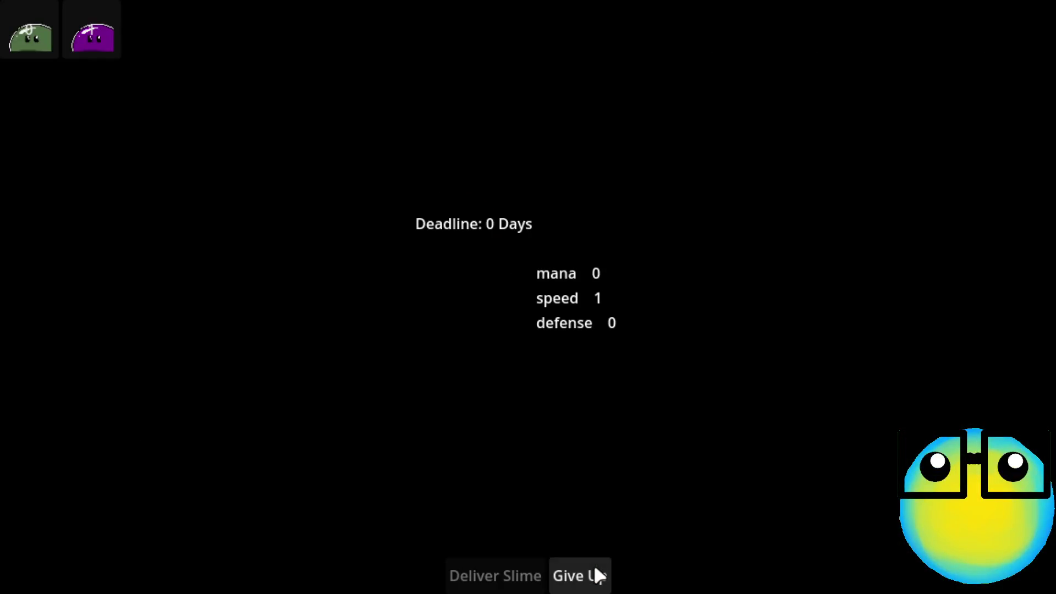
left_click(596, 573)
left_click(582, 363)
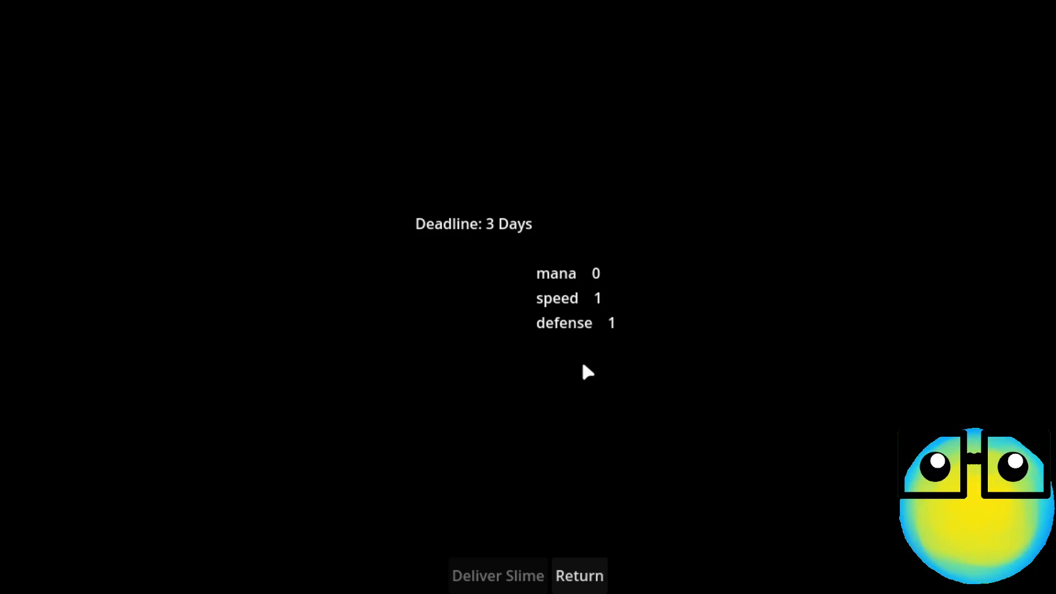
left_click(582, 580)
- Run three more missions with a selected slime, then give up and restart for a new request
left_click(537, 244)
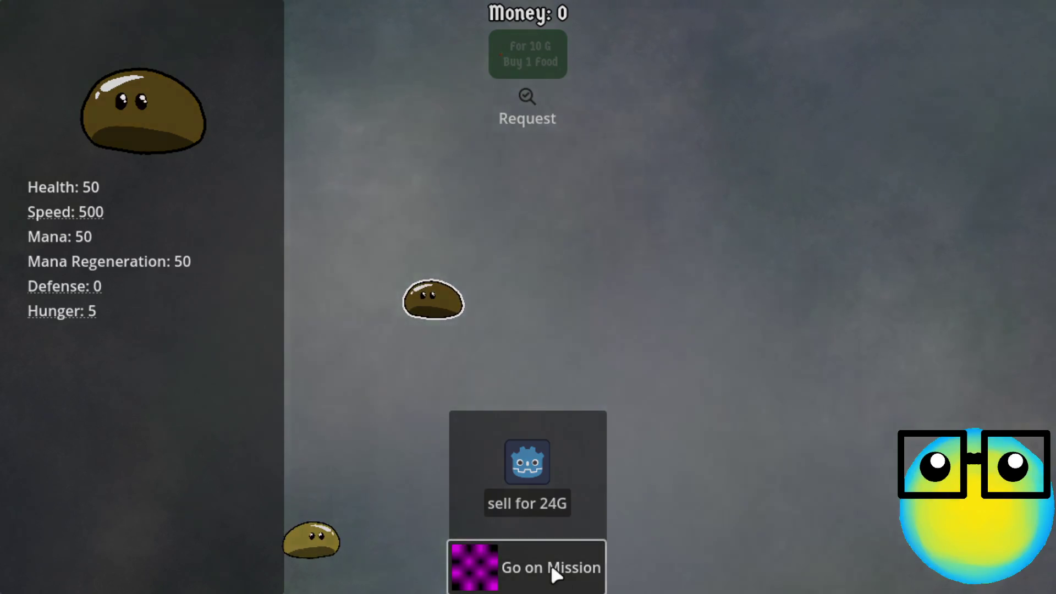
left_click(550, 564)
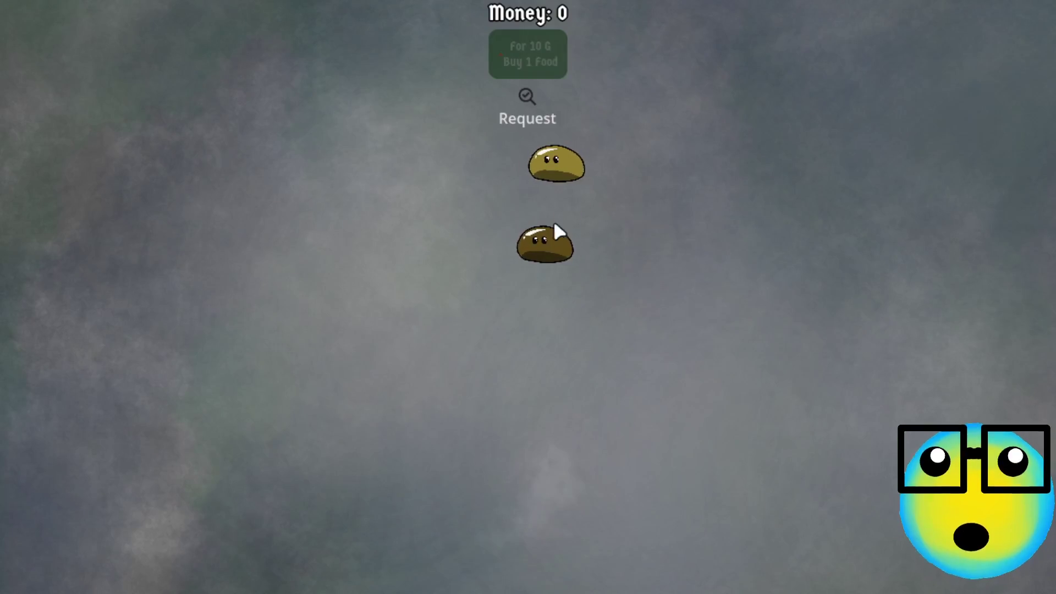
left_click(553, 231)
left_click(526, 561)
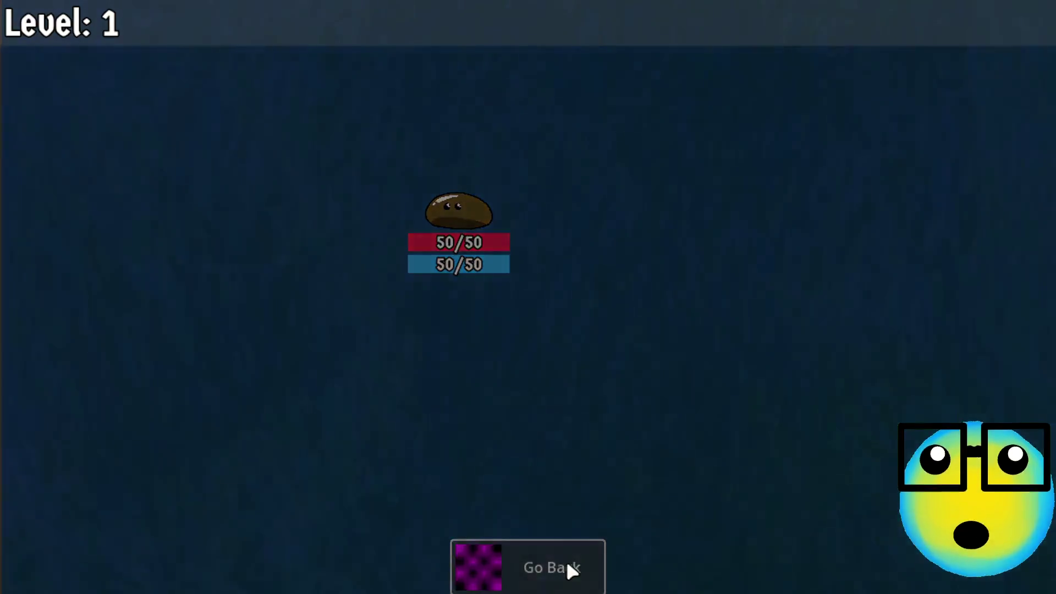
left_click(567, 566)
left_click(537, 236)
left_click(529, 589)
left_click(567, 581)
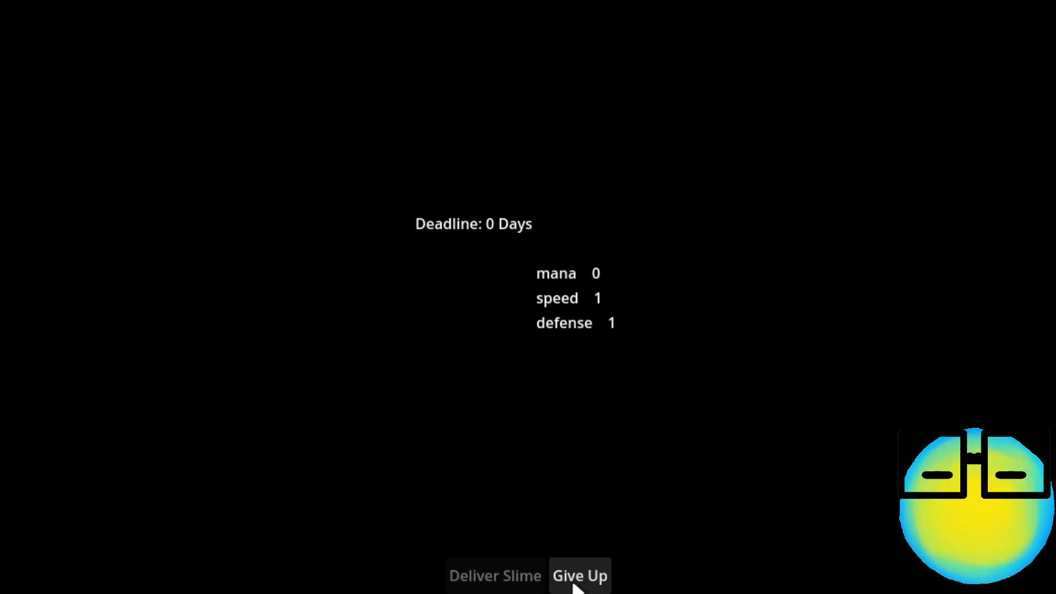
left_click(575, 582)
left_click(509, 366)
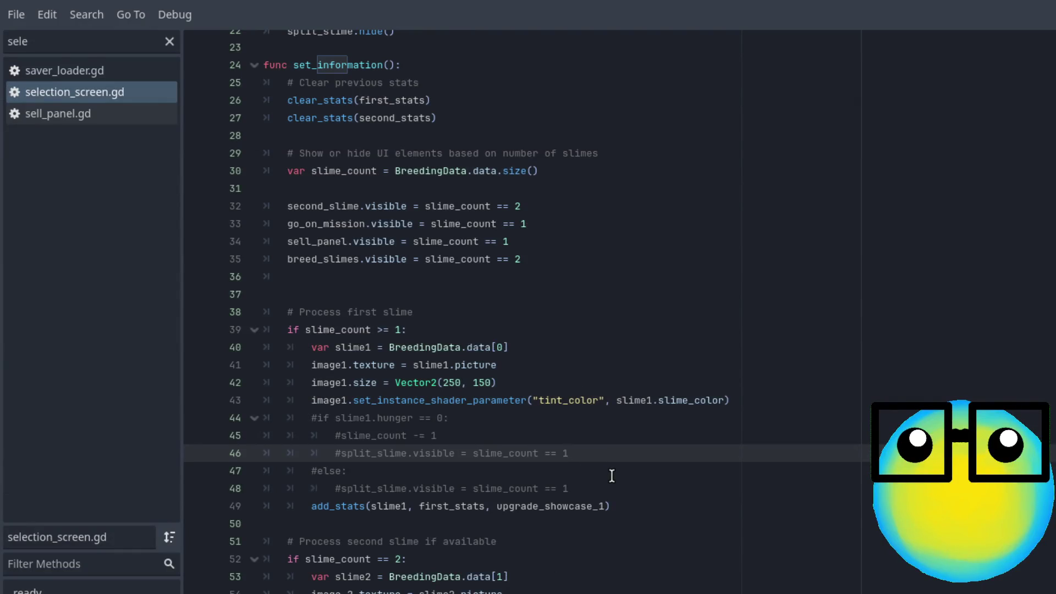
- Select the else branch on lines 47–48 and toggle its comment with Ctrl+K
left_click(610, 475)
left_click_drag(596, 488, 262, 478)
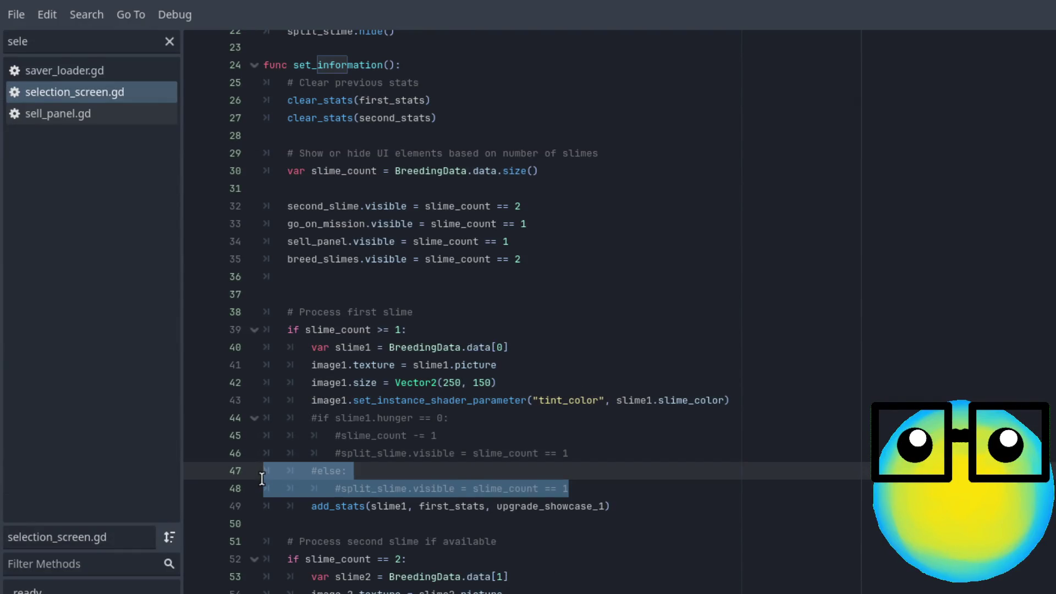
left_click_drag(354, 482, 365, 477)
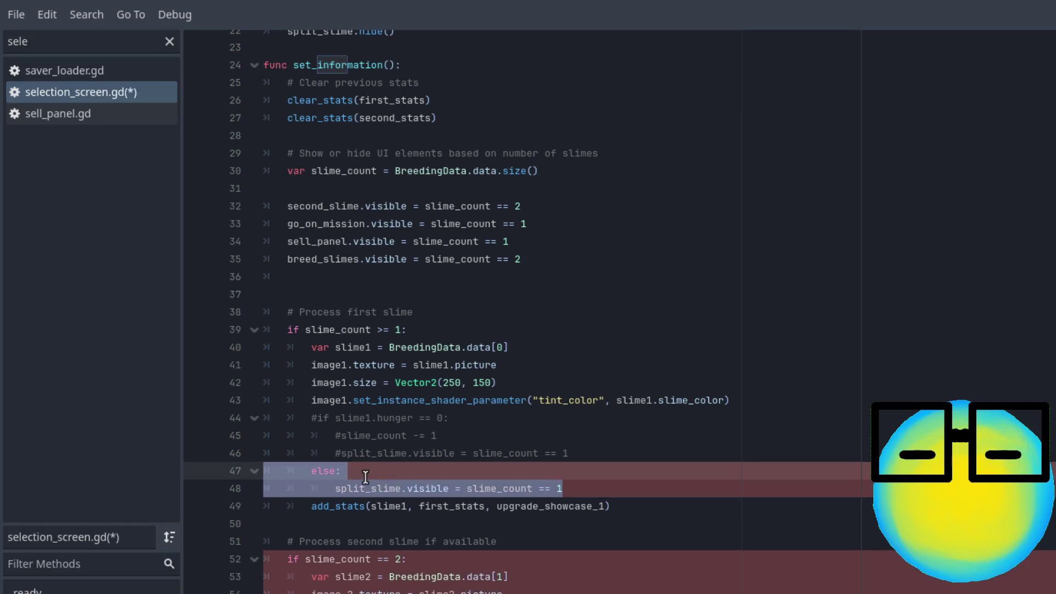
key("ctrl+k")
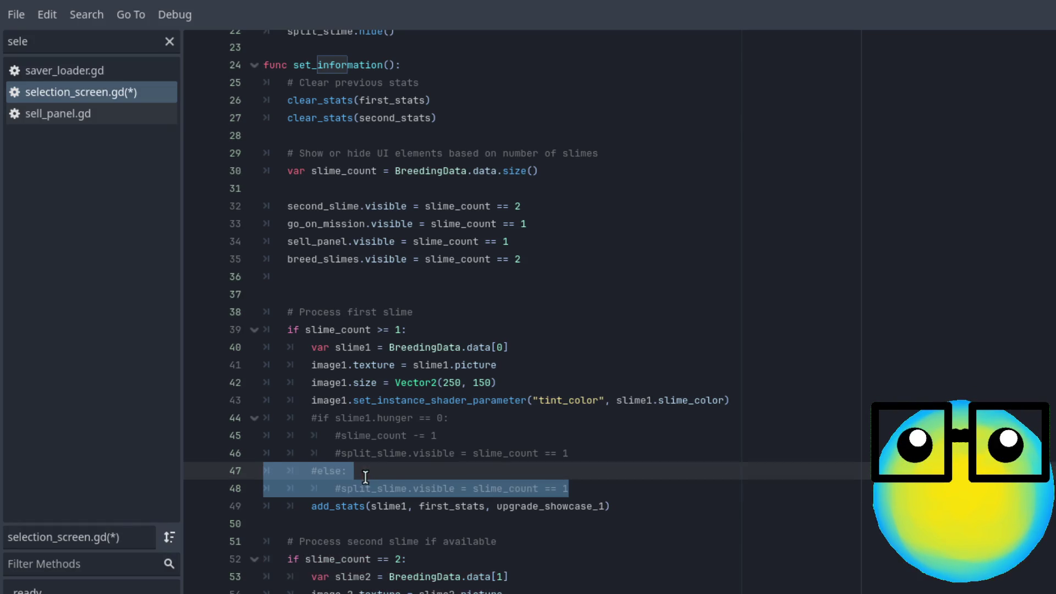
left_click(593, 491)
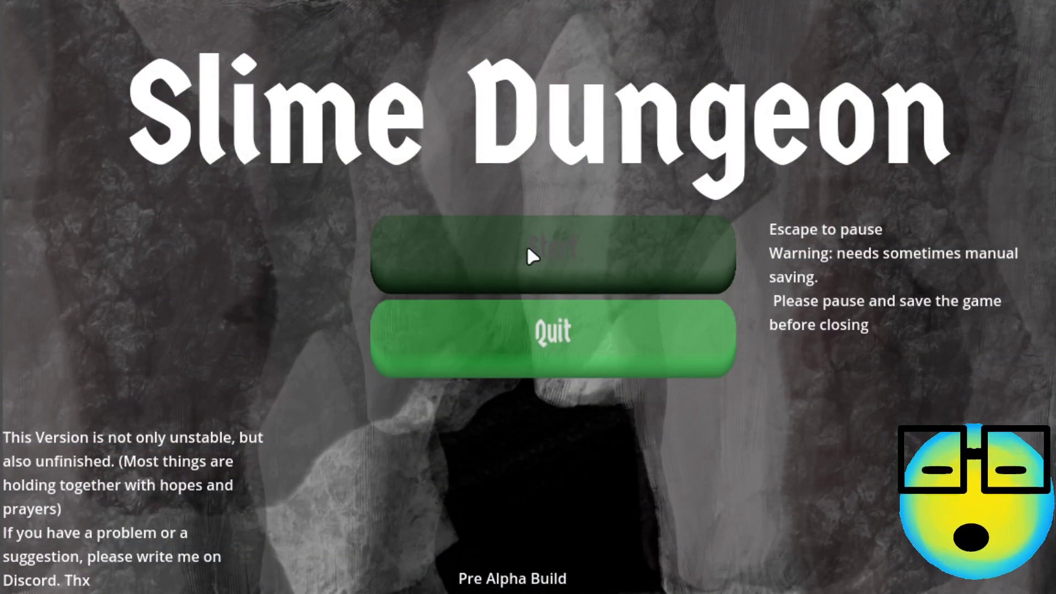
- Start a game and split the green slime in half
left_click(527, 247)
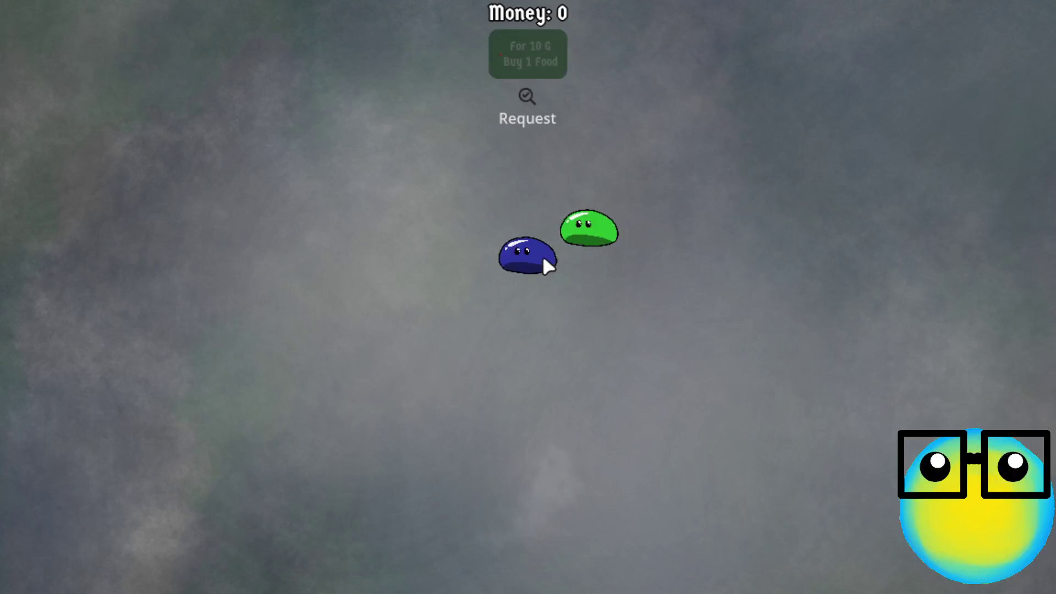
left_click(547, 267)
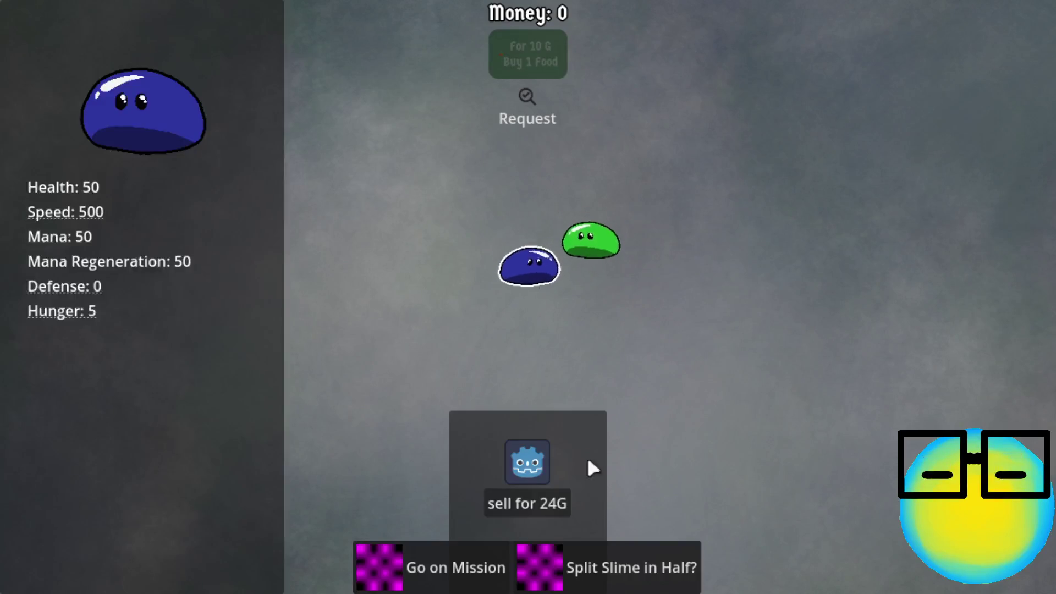
left_click(567, 316)
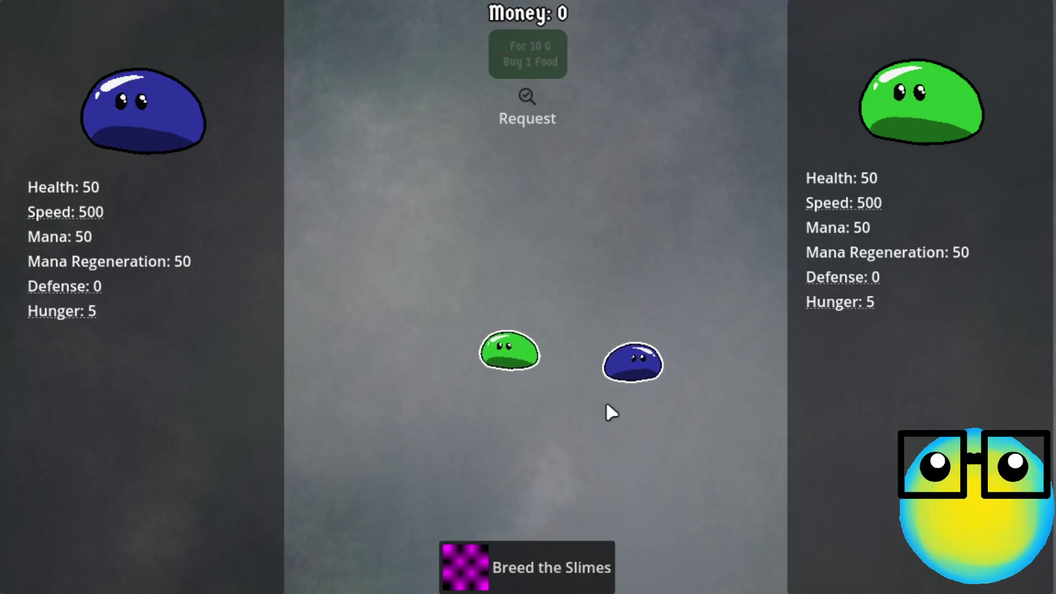
left_click(693, 361)
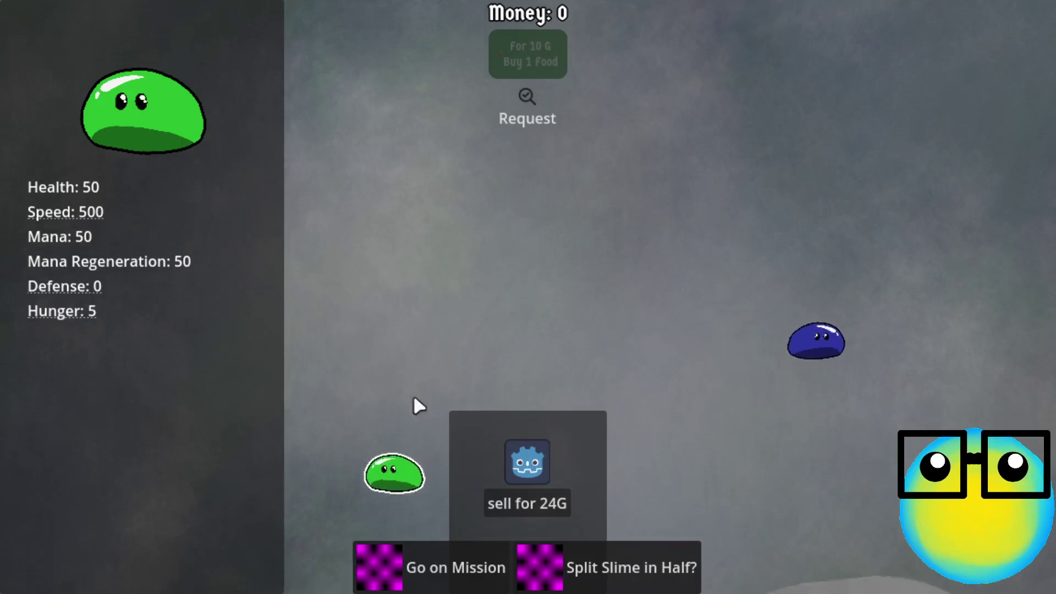
left_click(622, 576)
- Try pairing the two green halves, then run the blue slime through a Level 1 mission and back
left_click(470, 189)
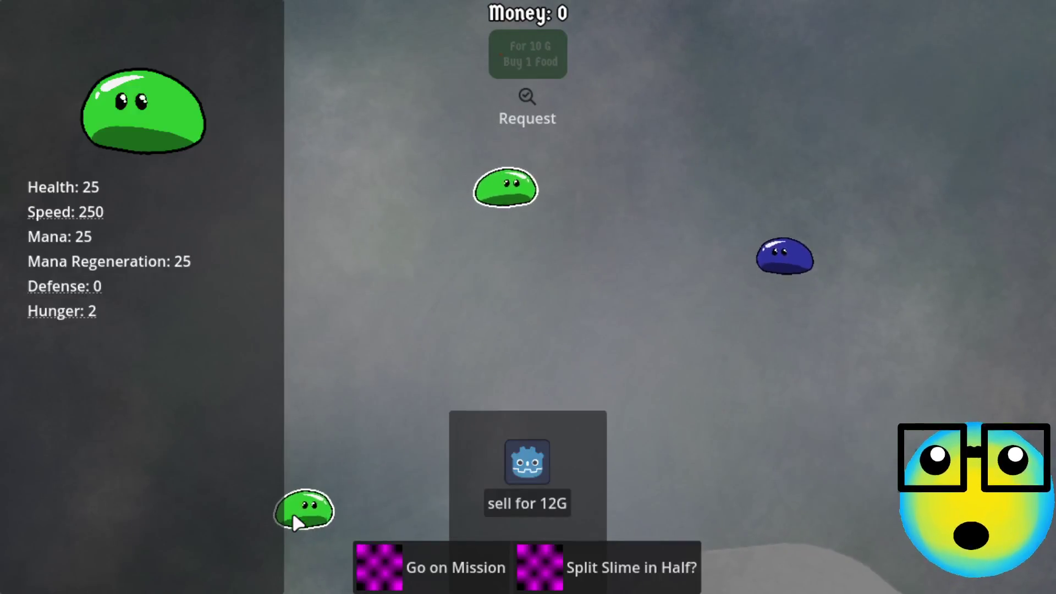
left_click(294, 511)
left_click(414, 364)
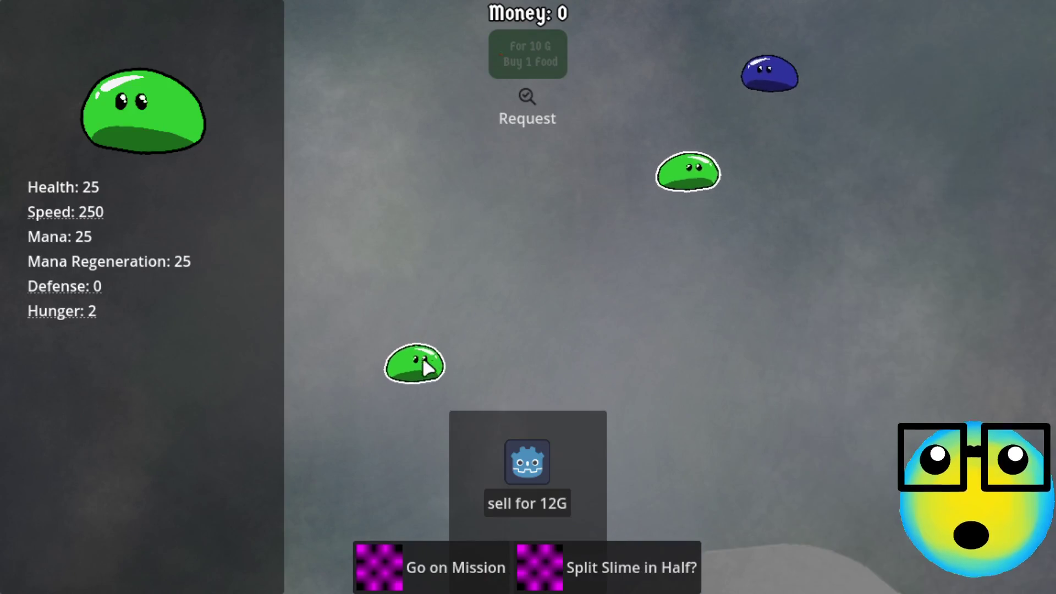
left_click(731, 206)
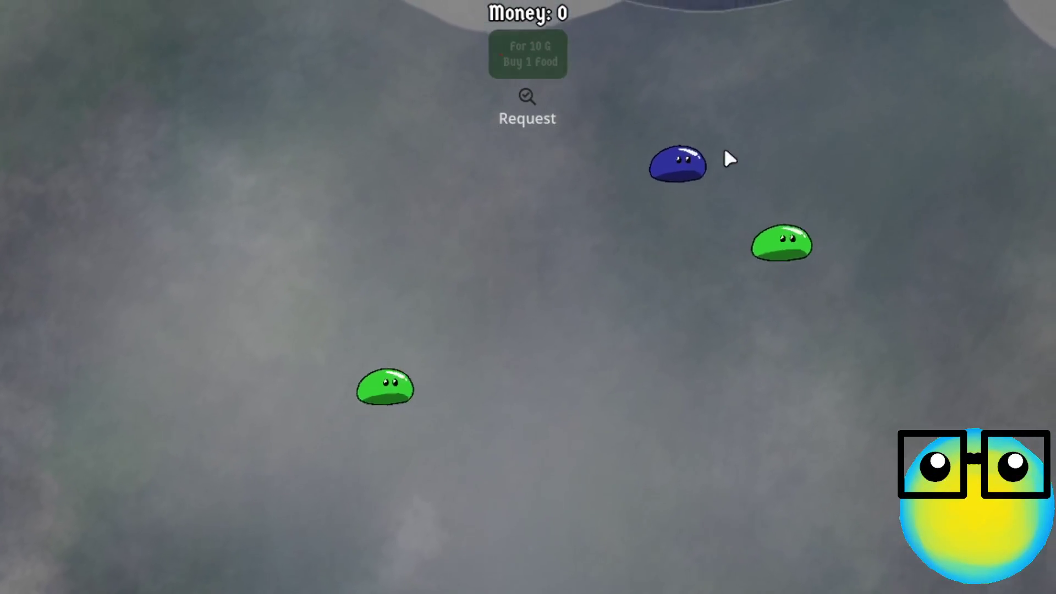
left_click(679, 176)
left_click(435, 586)
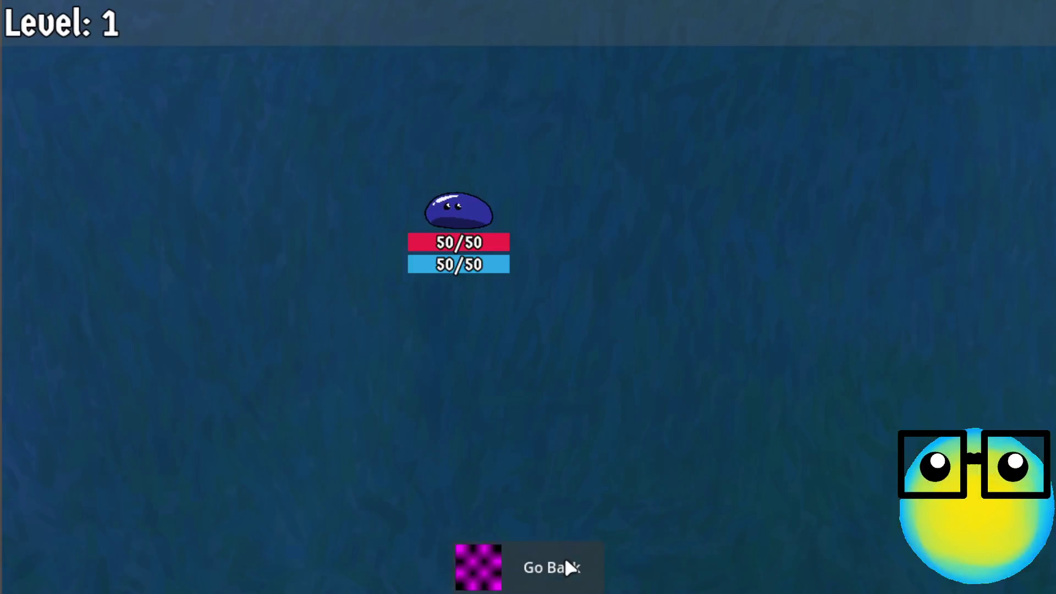
left_click(565, 562)
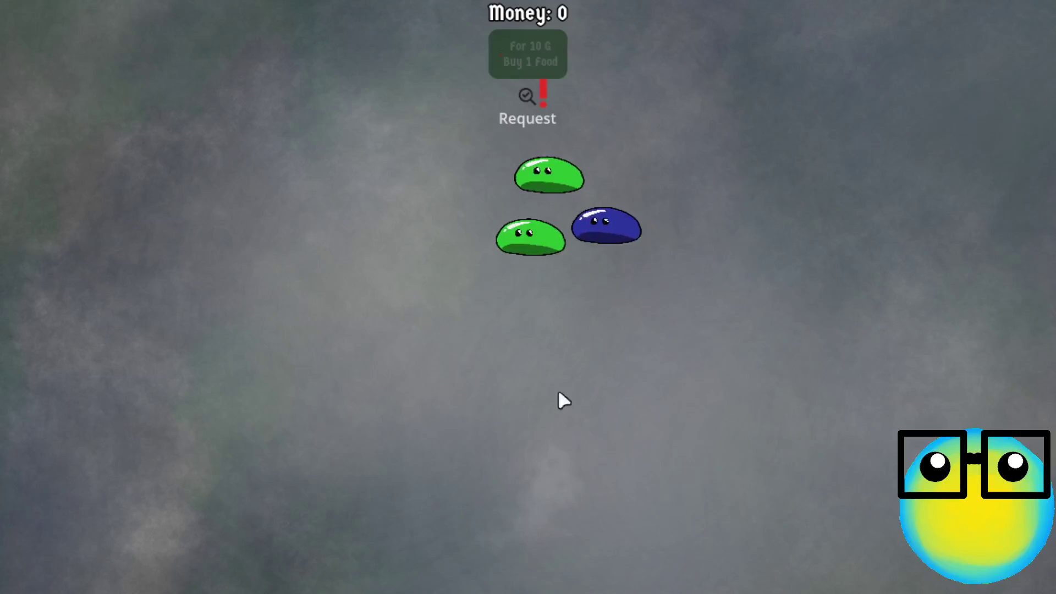
- Try several green and blue slime breeding pairs, then clear the selection
left_click(547, 178)
left_click(531, 217)
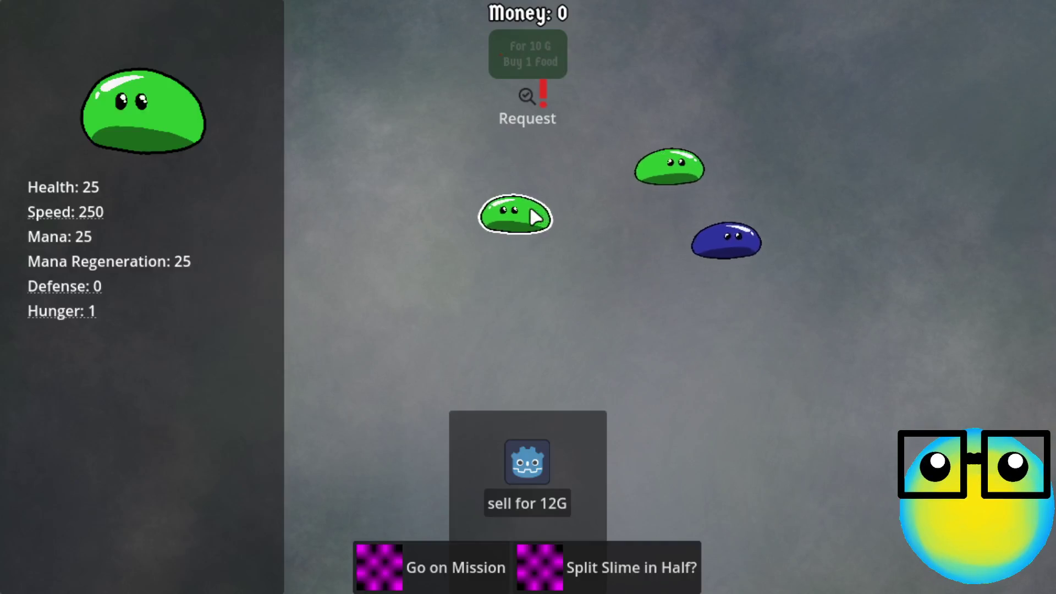
left_click(715, 162)
left_click(750, 158)
left_click(363, 196)
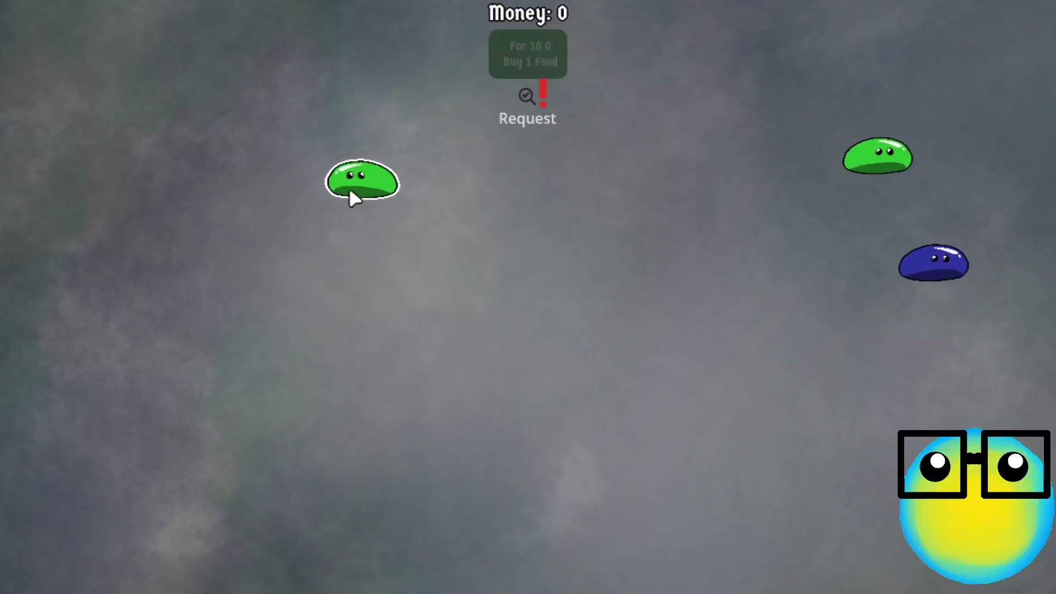
left_click(998, 264)
left_click(990, 144)
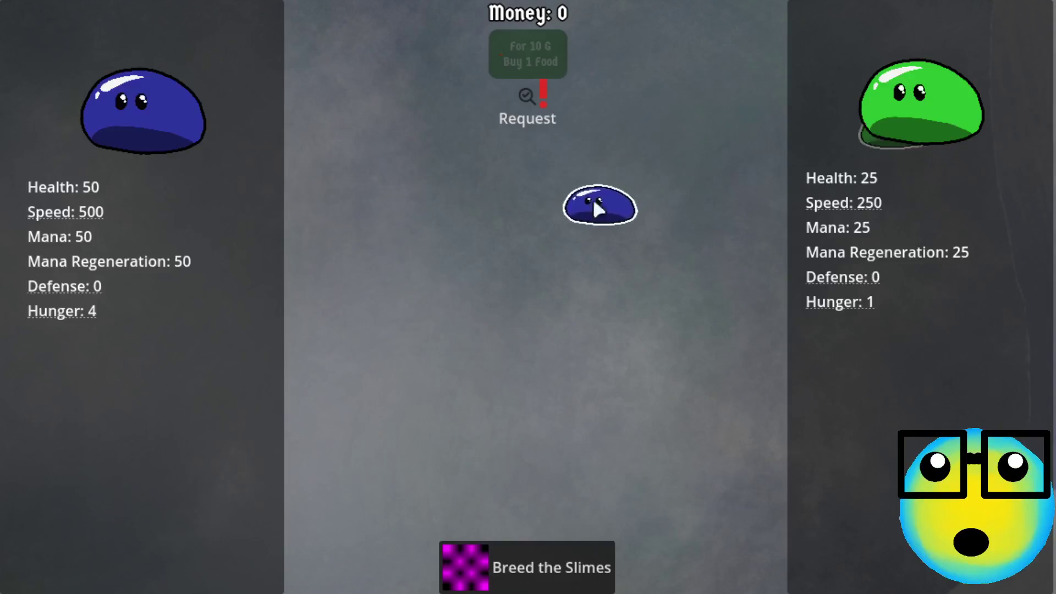
left_click(577, 229)
left_click(220, 187)
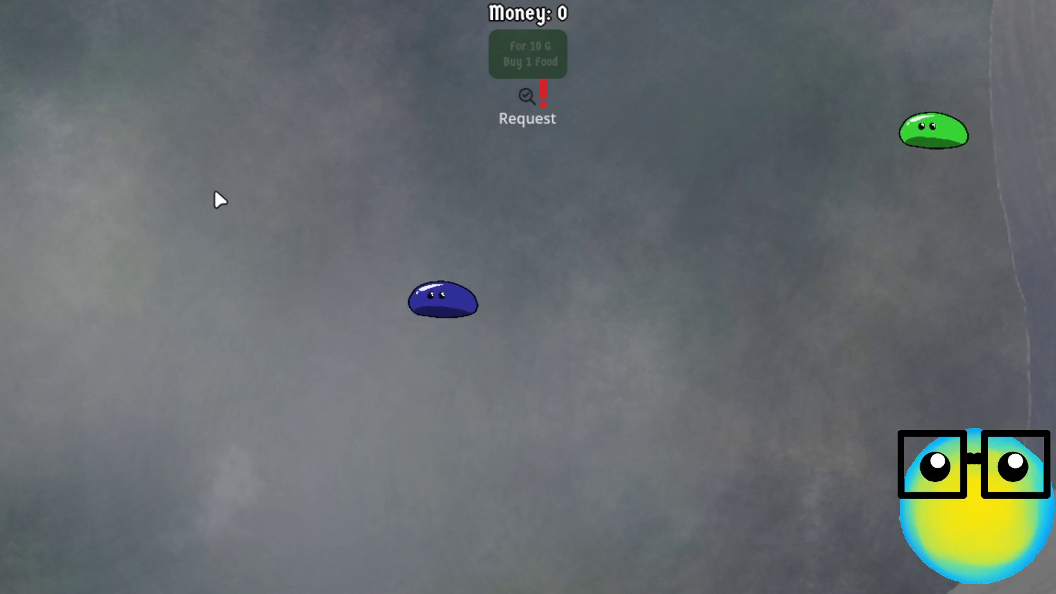
key("a")
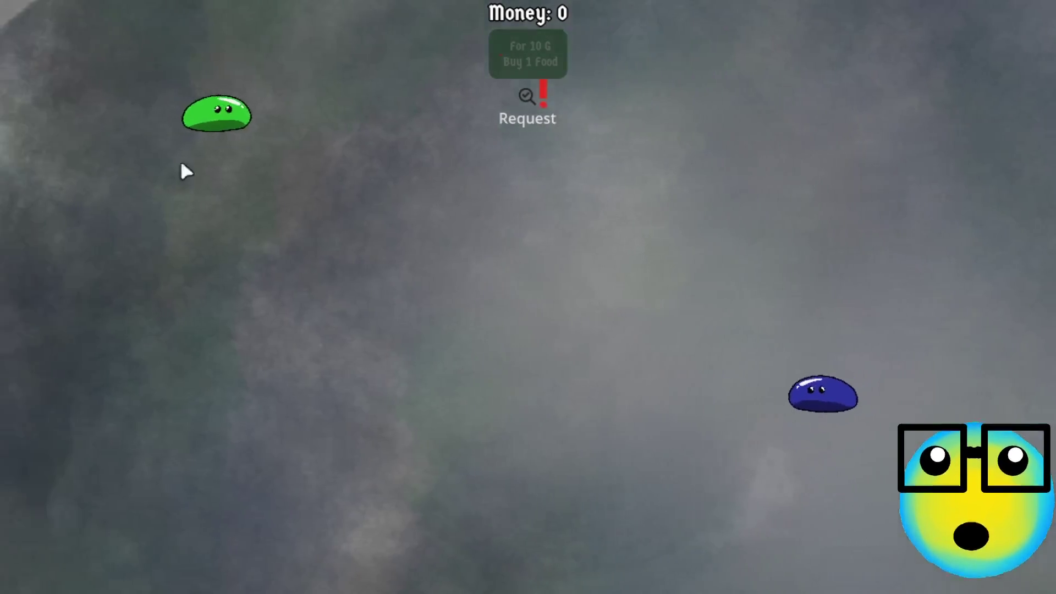
- Test more slime pairings across the room, then send the blue slime on a mission
left_click(335, 135)
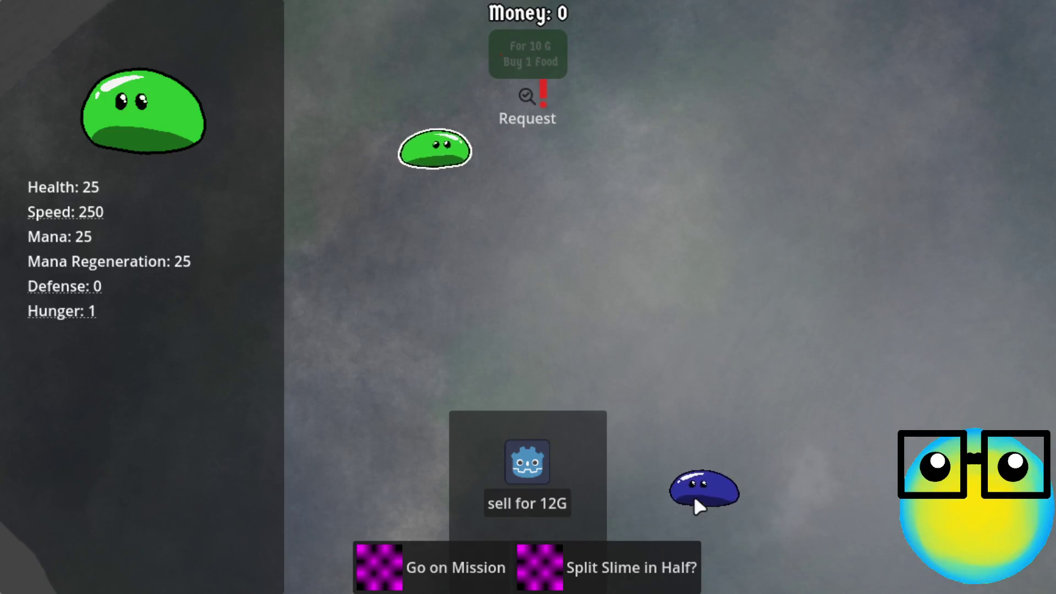
key("s")
left_click(594, 420)
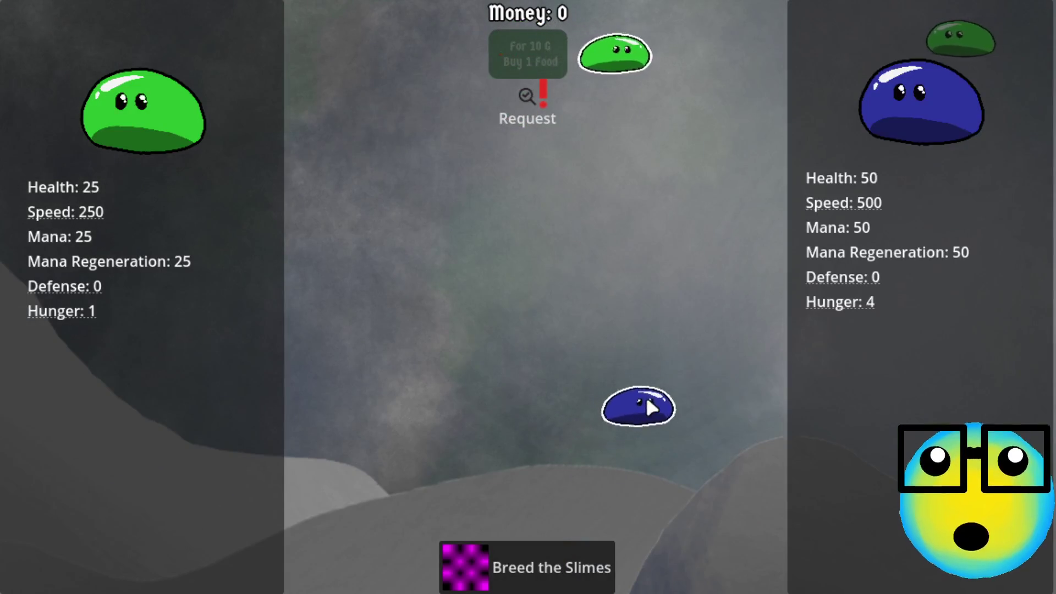
left_click(647, 406)
left_click(858, 61)
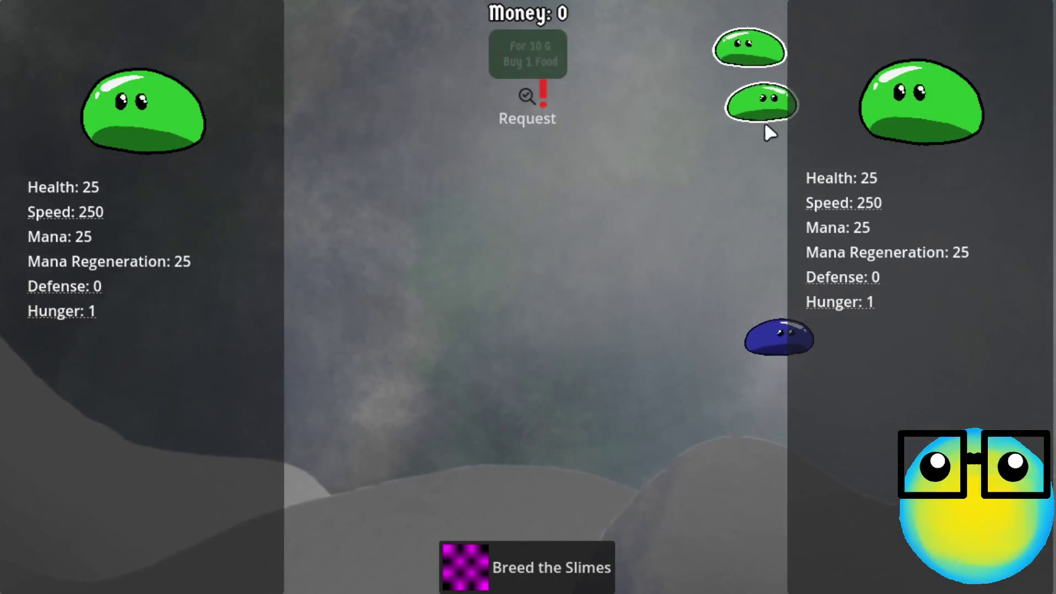
left_click(732, 97)
left_click(830, 110)
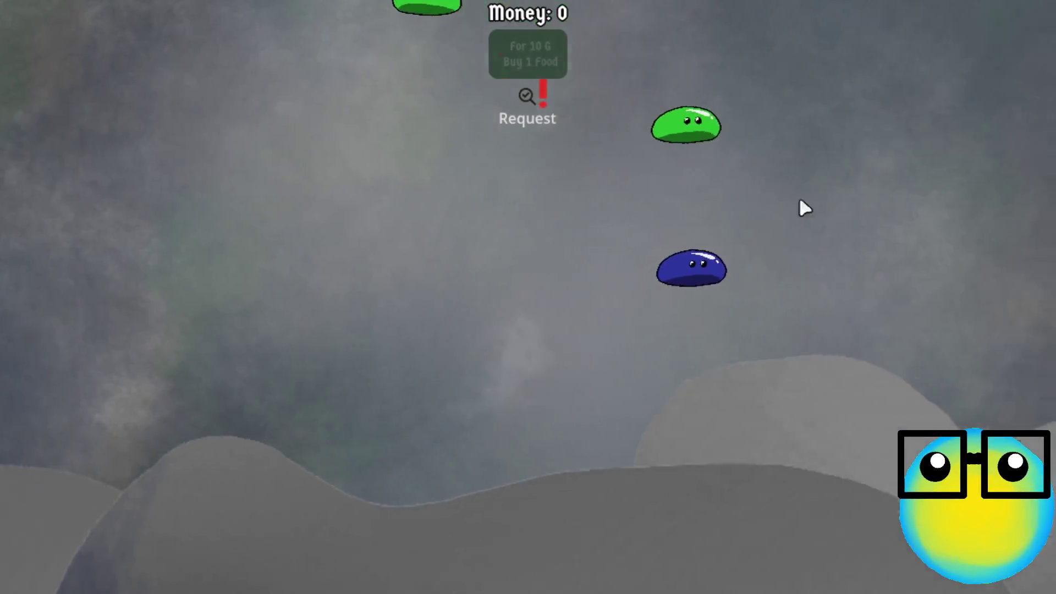
left_click(613, 268)
left_click(439, 558)
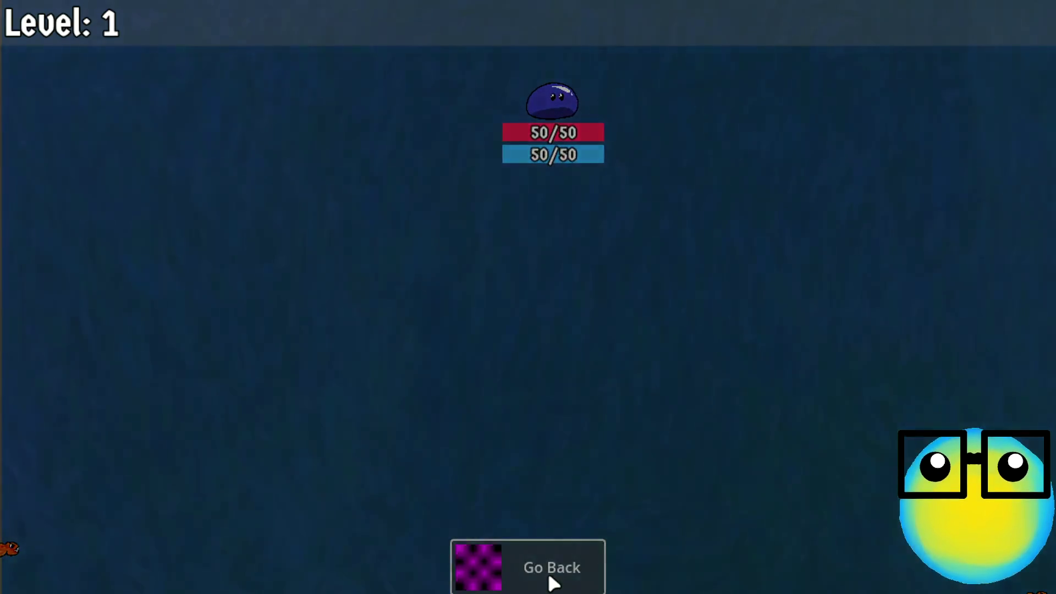
- Abandon the expired mission, restart after Game Over, and return to the slime room
left_click(550, 577)
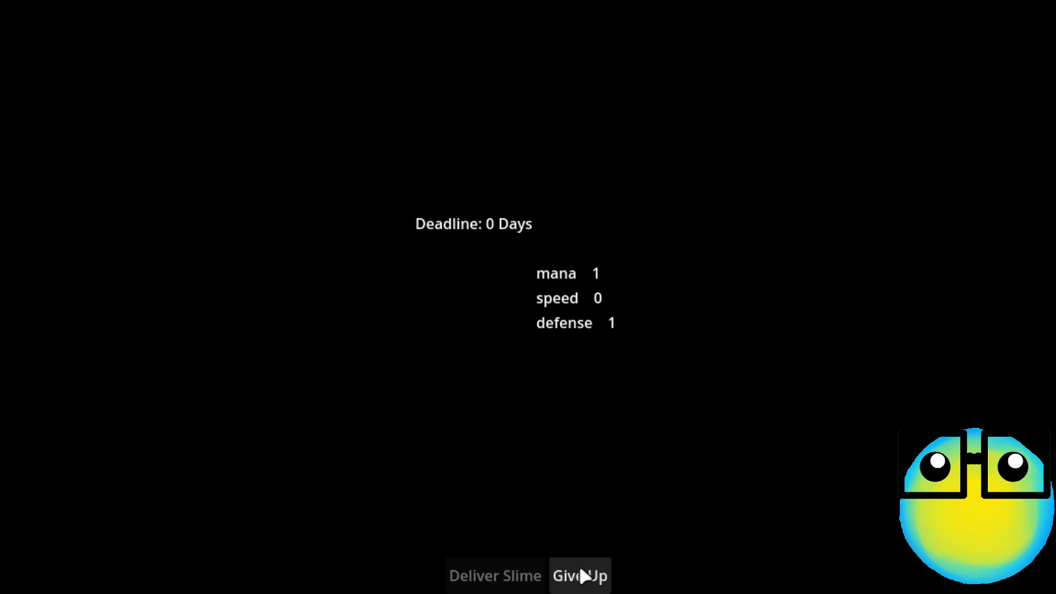
left_click(584, 576)
left_click(582, 366)
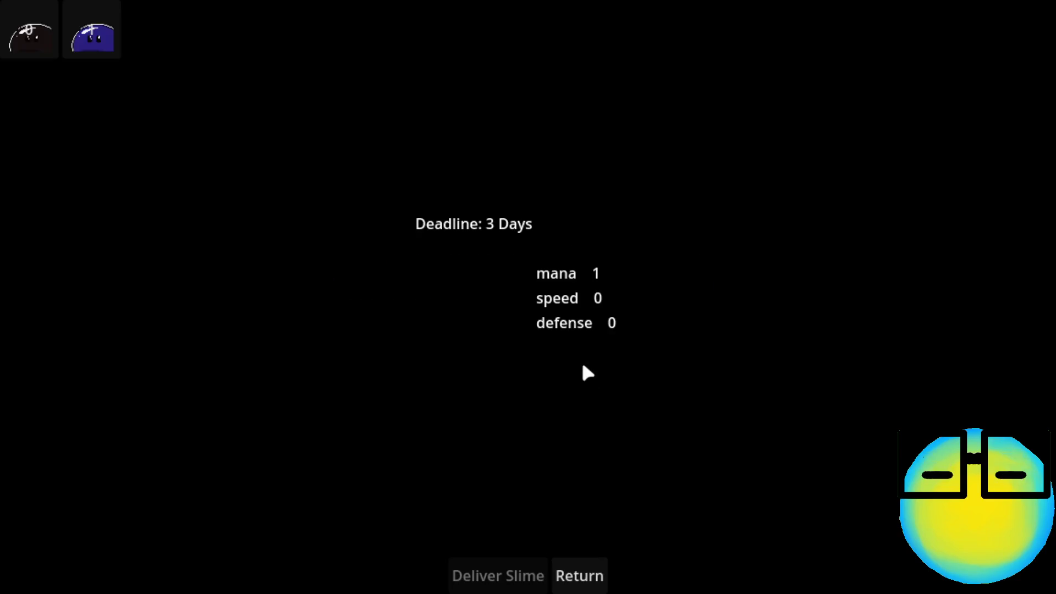
left_click(584, 583)
- Select the blue slime and split it in half twice
left_click(541, 288)
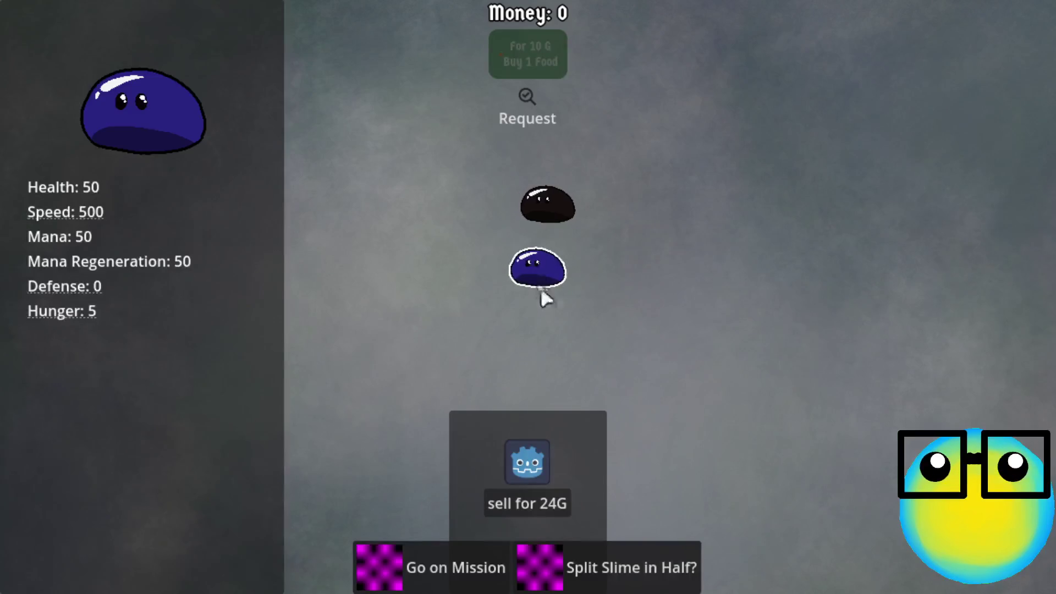
left_click(675, 137)
left_click(599, 252)
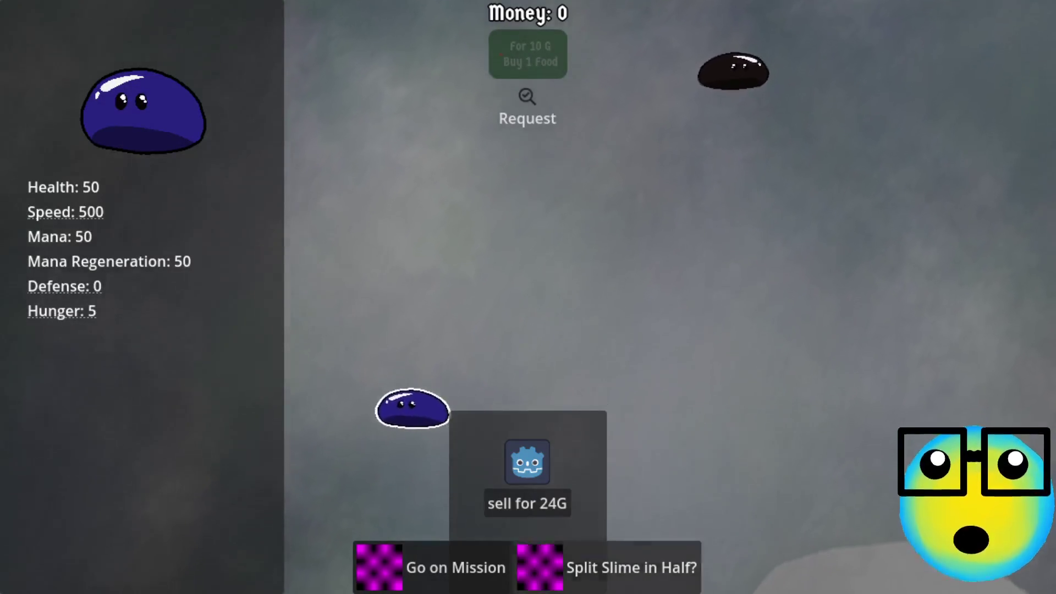
left_click(612, 562)
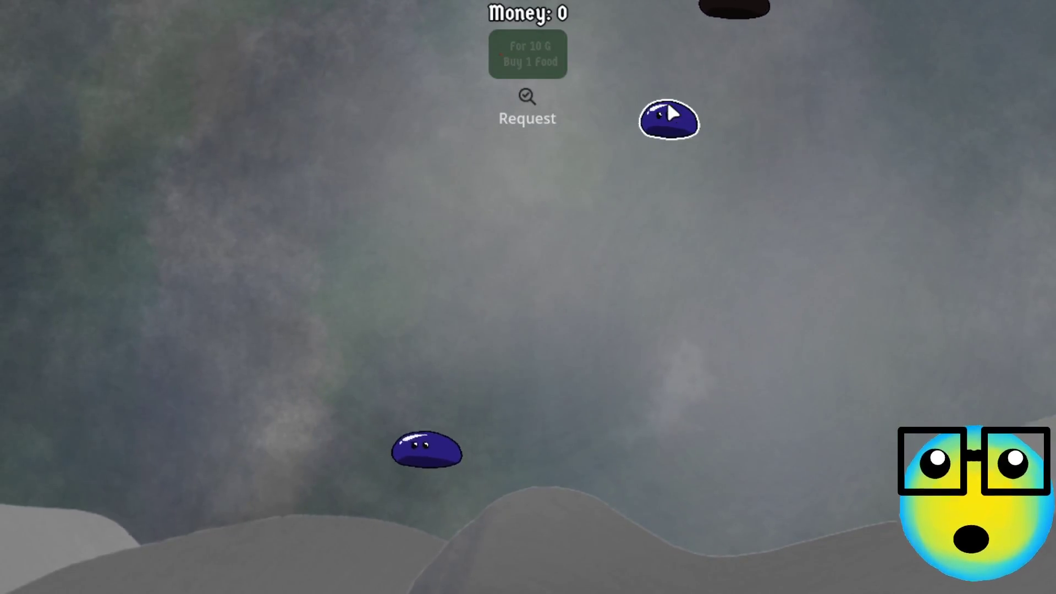
left_click(672, 113)
left_click(612, 562)
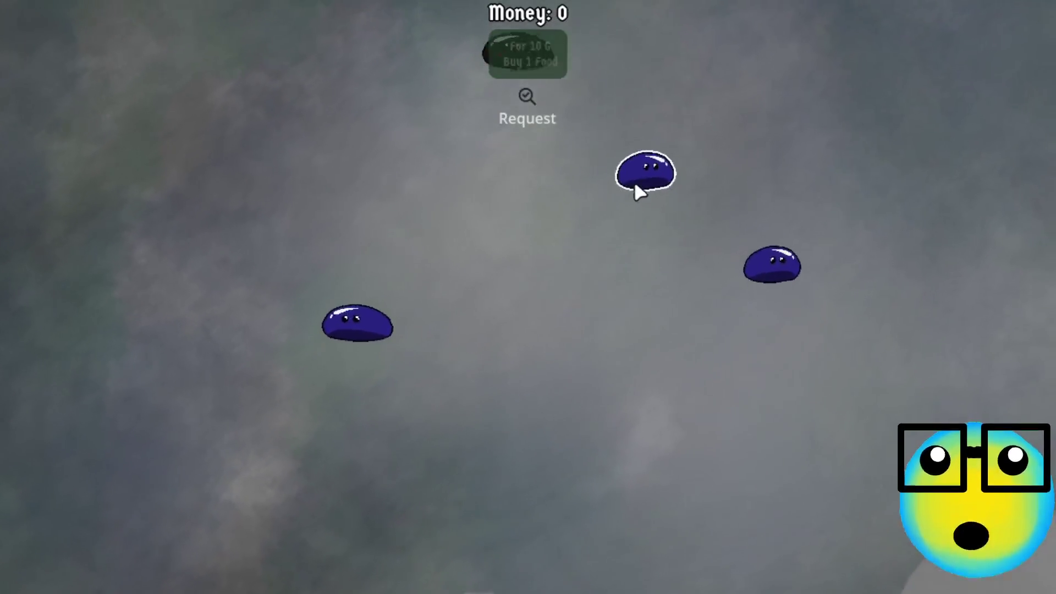
- Try selecting and deselecting different pairs of slimes to compare them
left_click(638, 188)
left_click(760, 316)
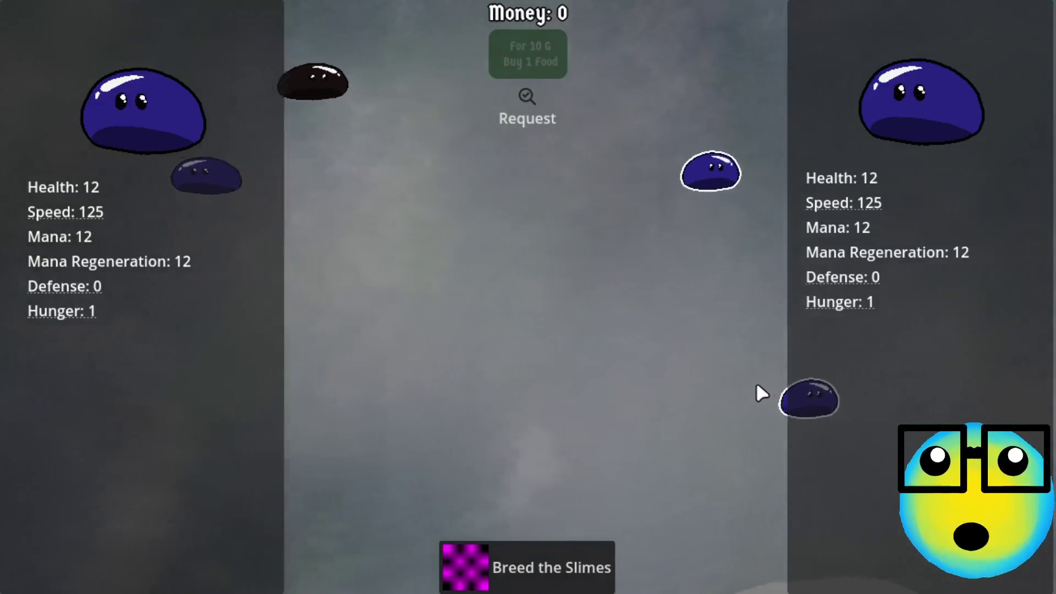
left_click(682, 413)
left_click(589, 233)
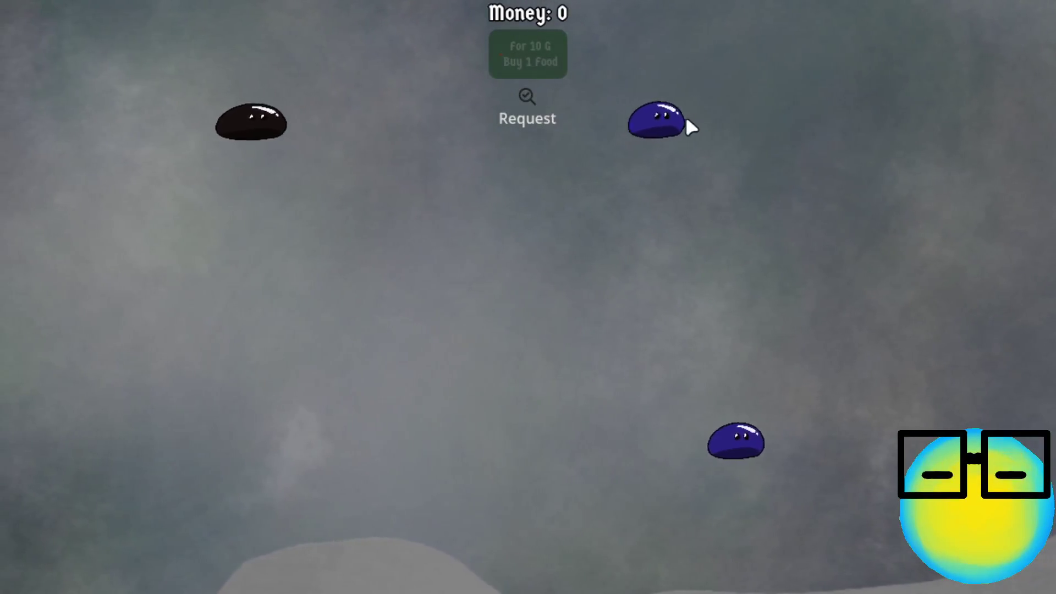
left_click(682, 122)
left_click(827, 440)
left_click(830, 440)
left_click(477, 184)
left_click(477, 183)
- Send the black slime on a mission, return, then pair two slimes so breeding appears
left_click(466, 566)
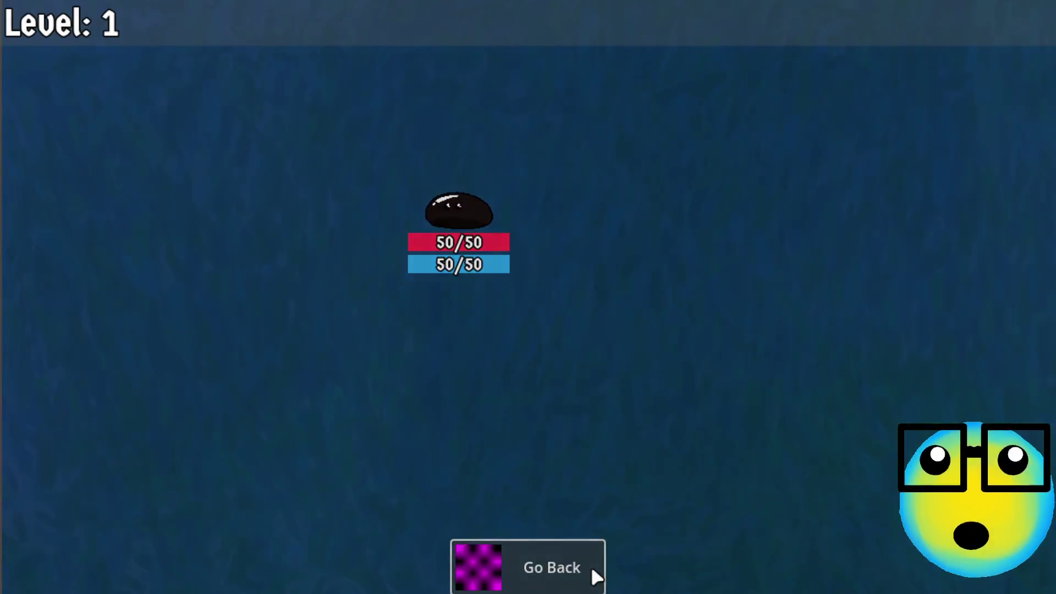
left_click(595, 572)
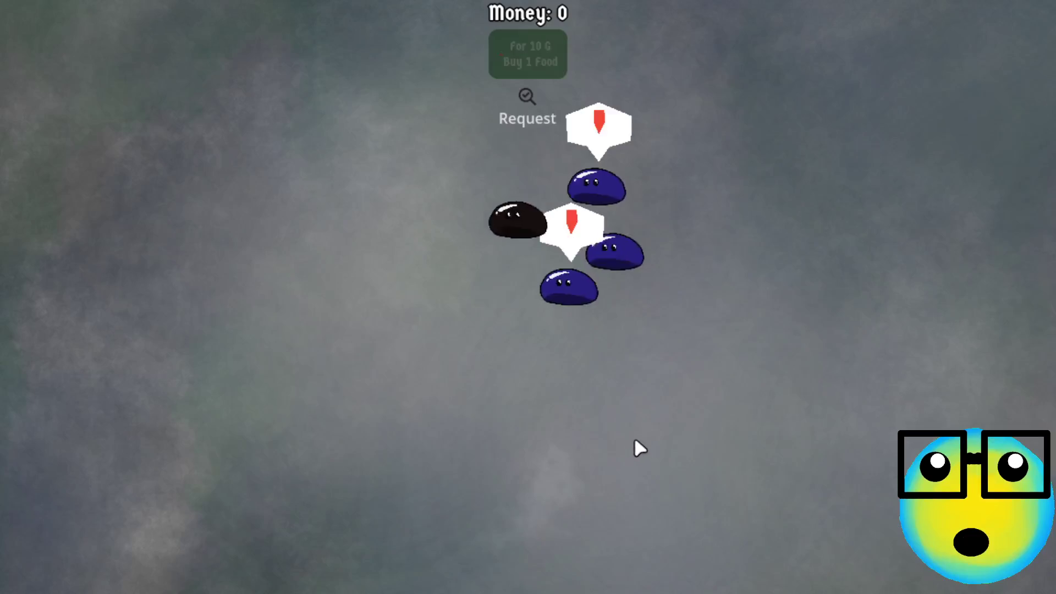
left_click(566, 175)
left_click(555, 273)
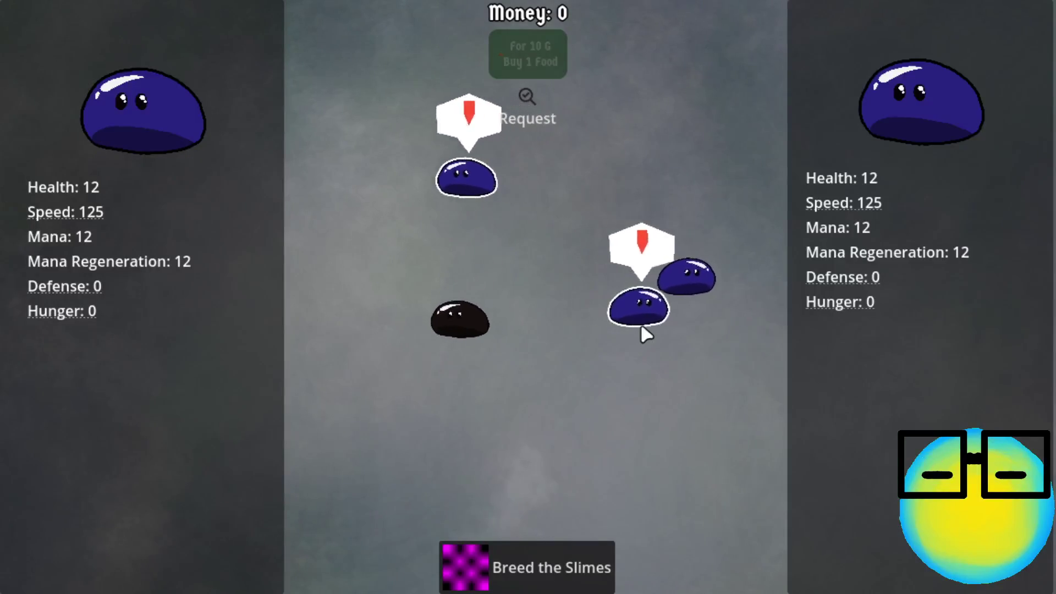
left_click(394, 176)
left_click(748, 293)
left_click(747, 296)
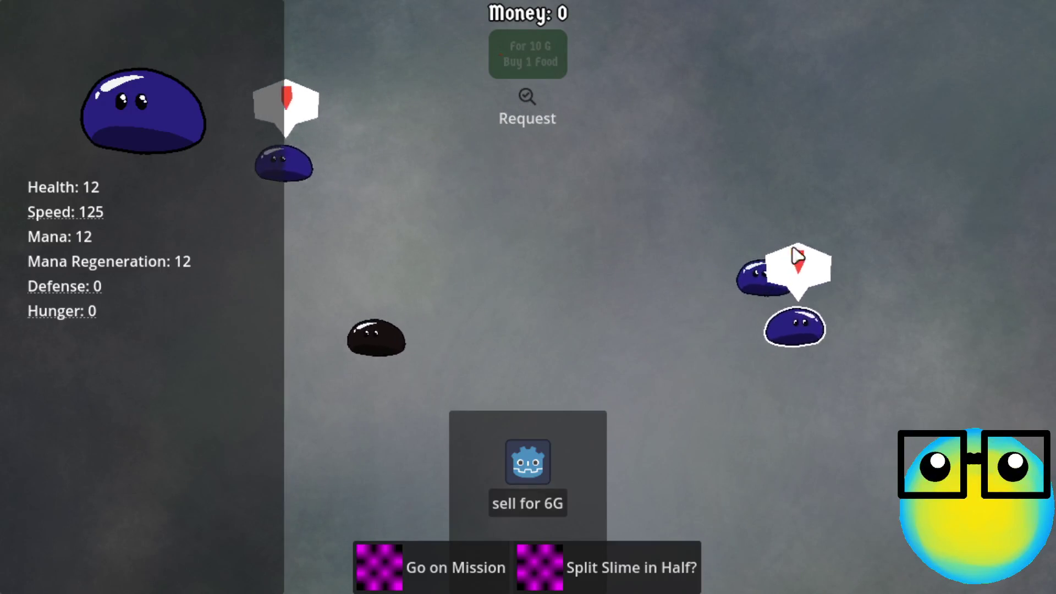
left_click(769, 278)
left_click(783, 289)
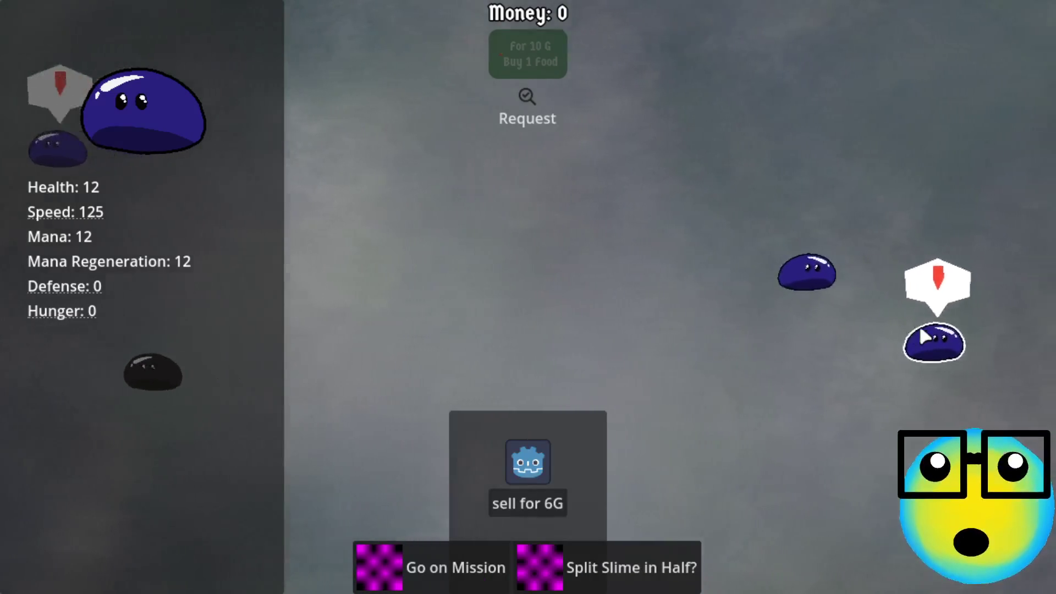
left_click(924, 333)
left_click(770, 352)
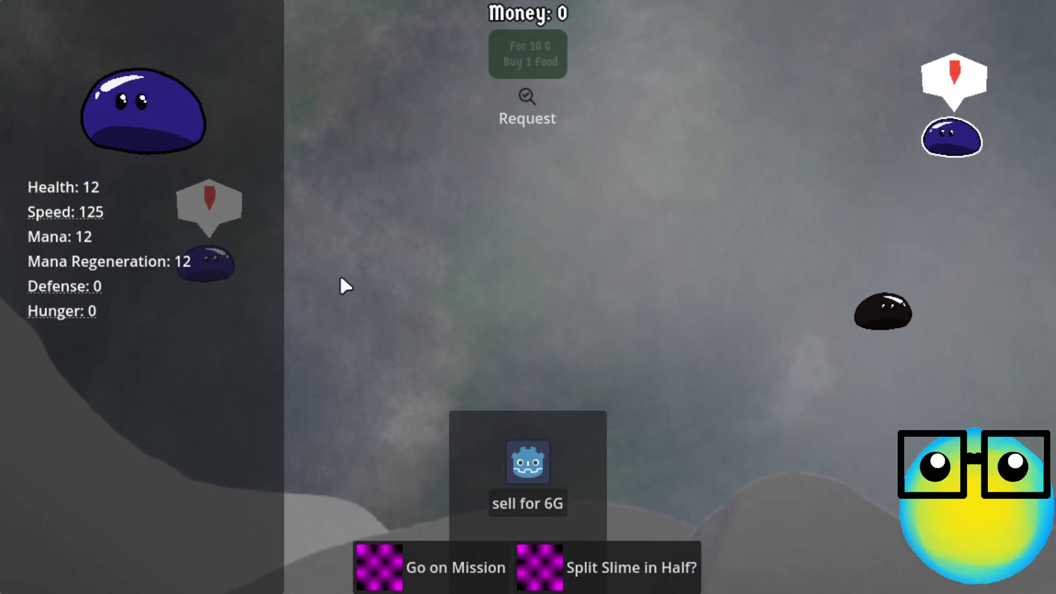
left_click(409, 254)
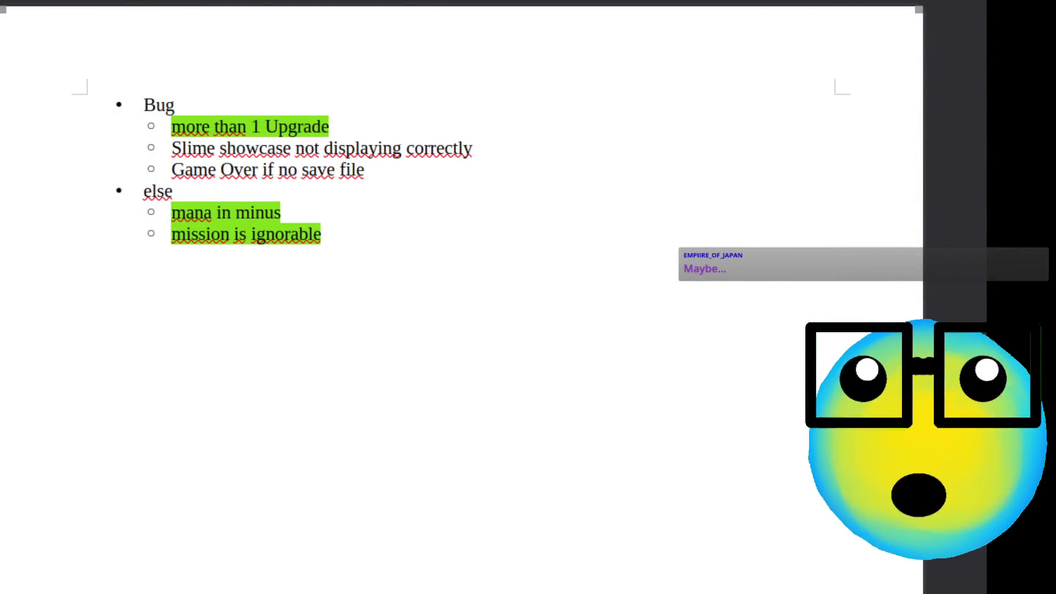
- Add a 'Quality of life changes' heading on the empty line below the bug list
left_click(365, 247)
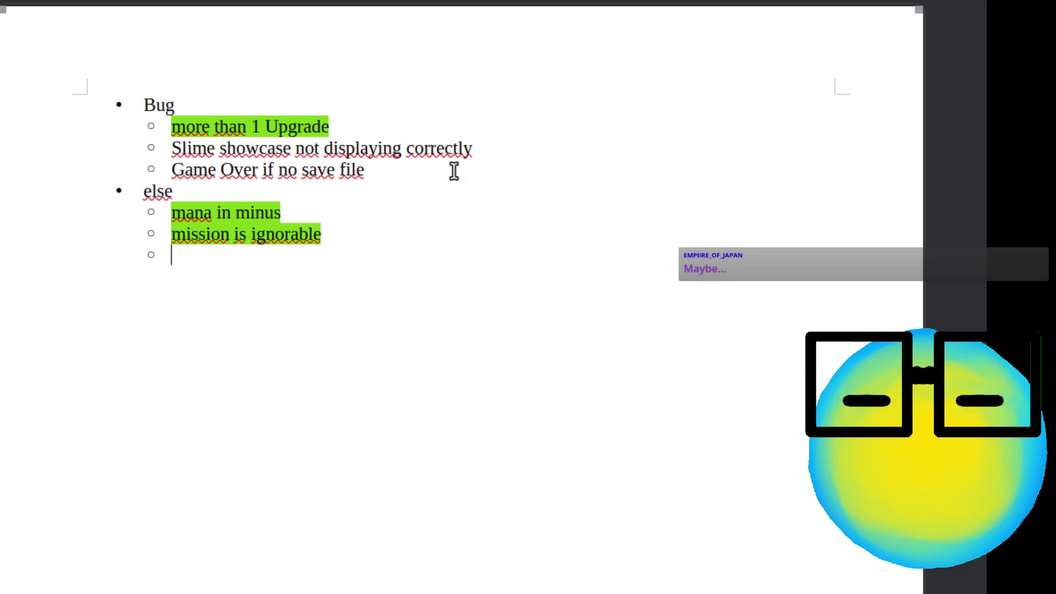
type("d")
type("Quality of life")
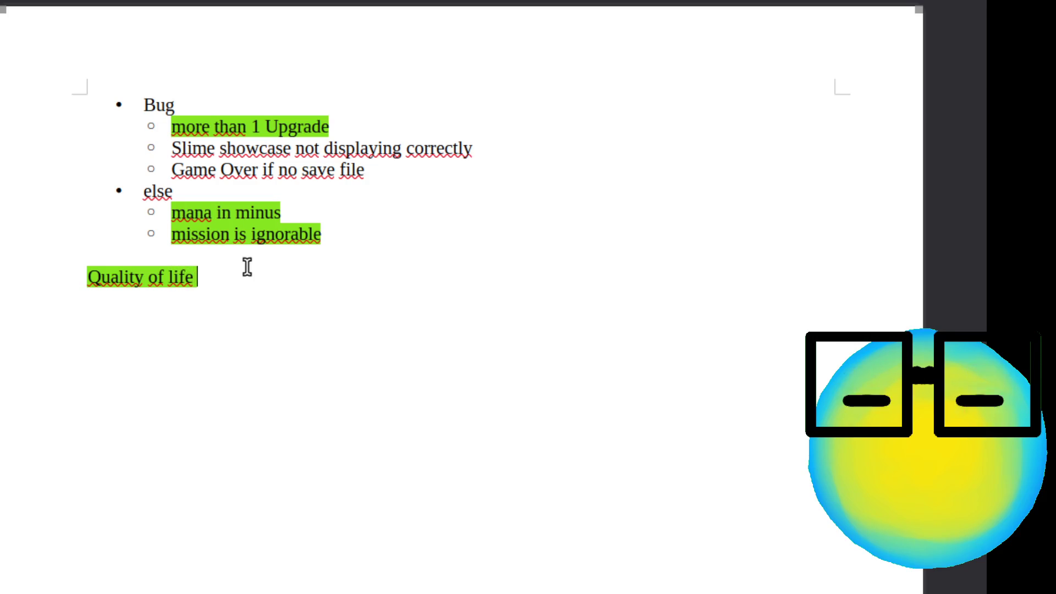
type("changes")
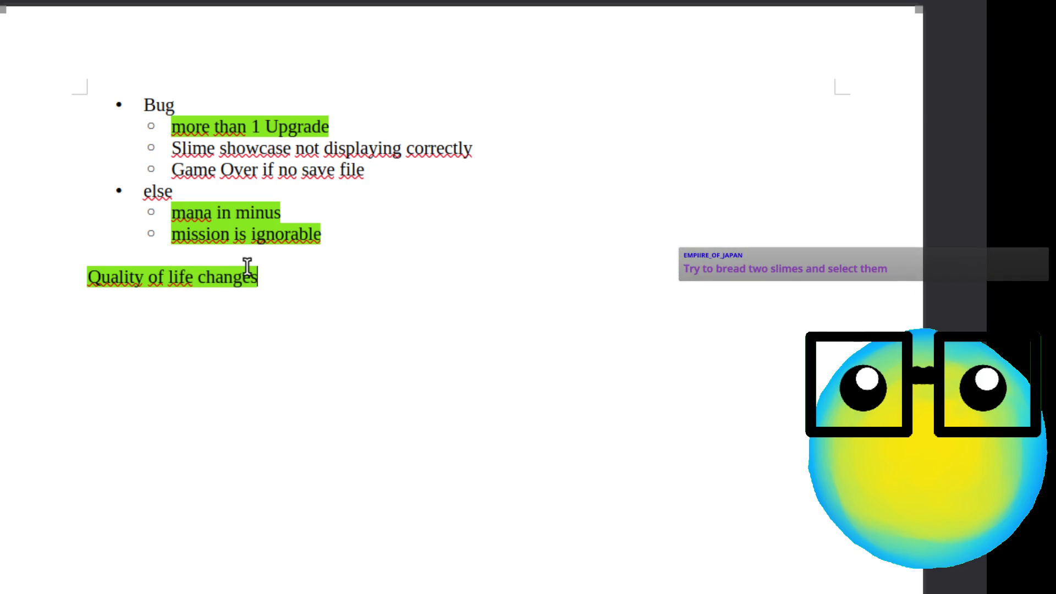
key("Return")
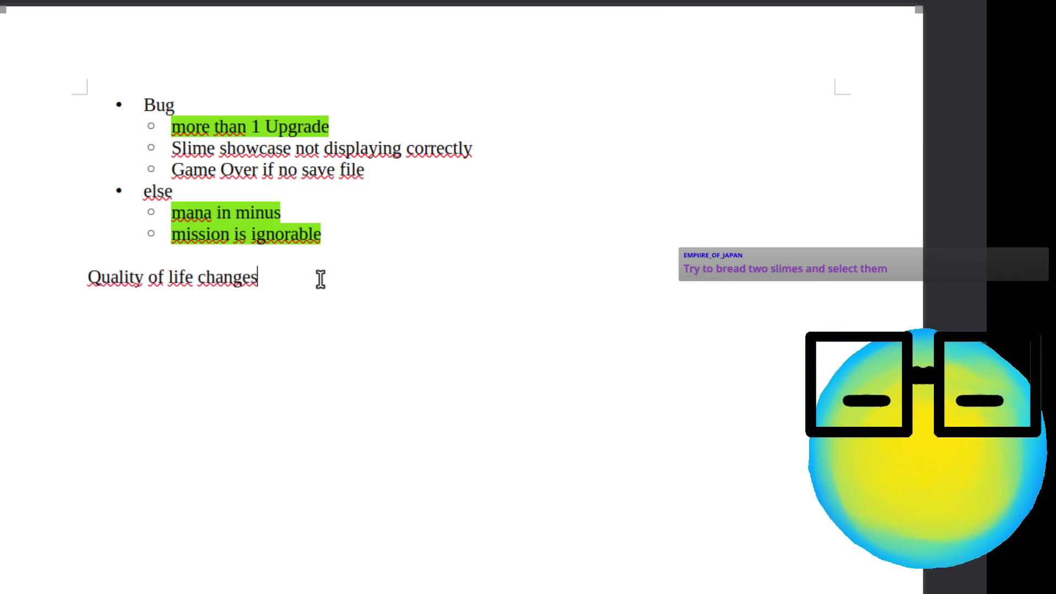
- Start a bulleted note under it about the select screen being mouse passable
key("shift+F12")
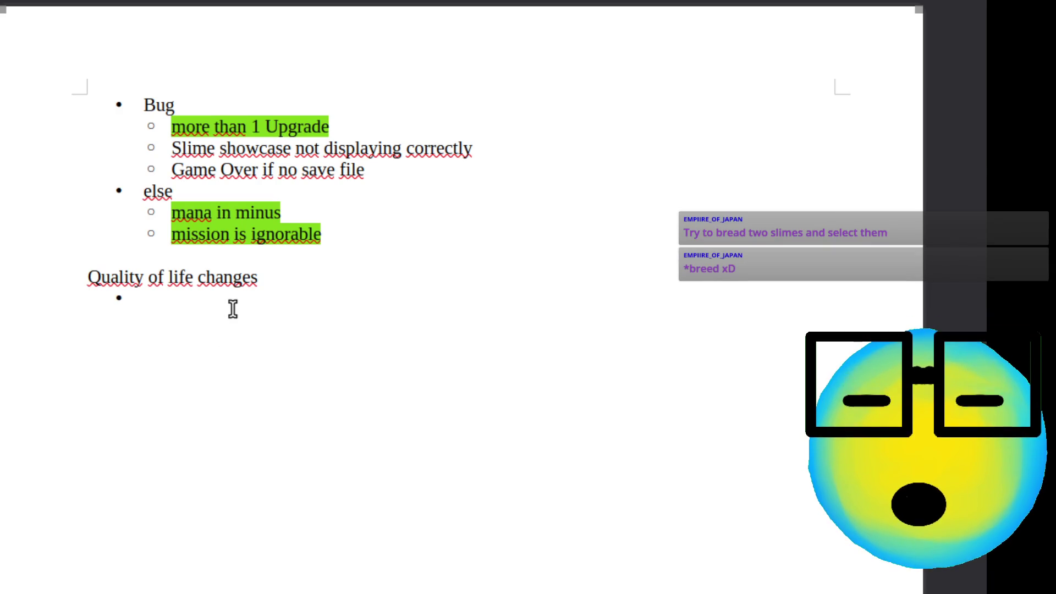
type("sels")
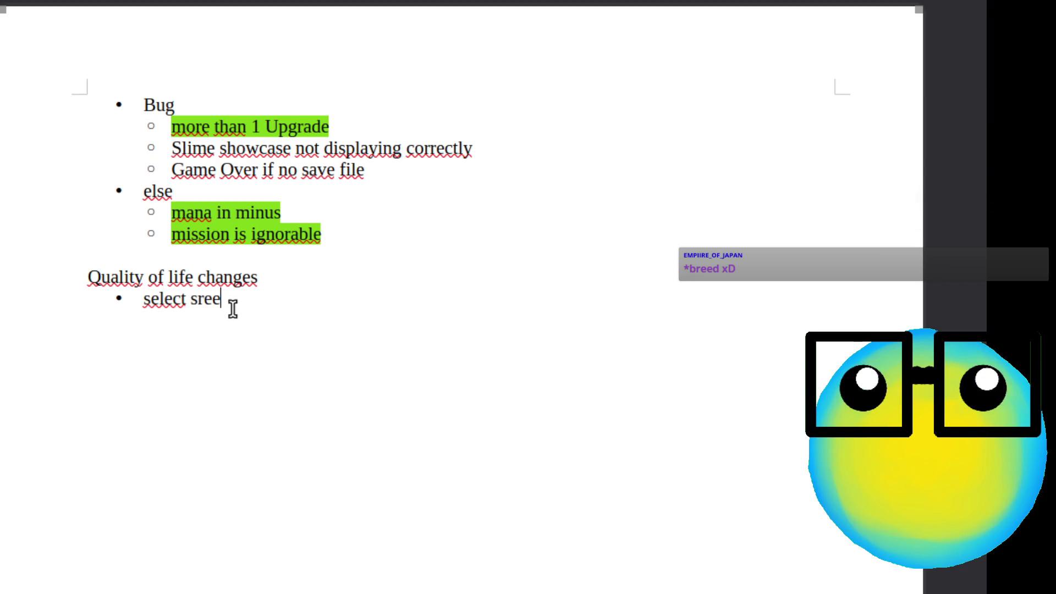
key("BackSpace")
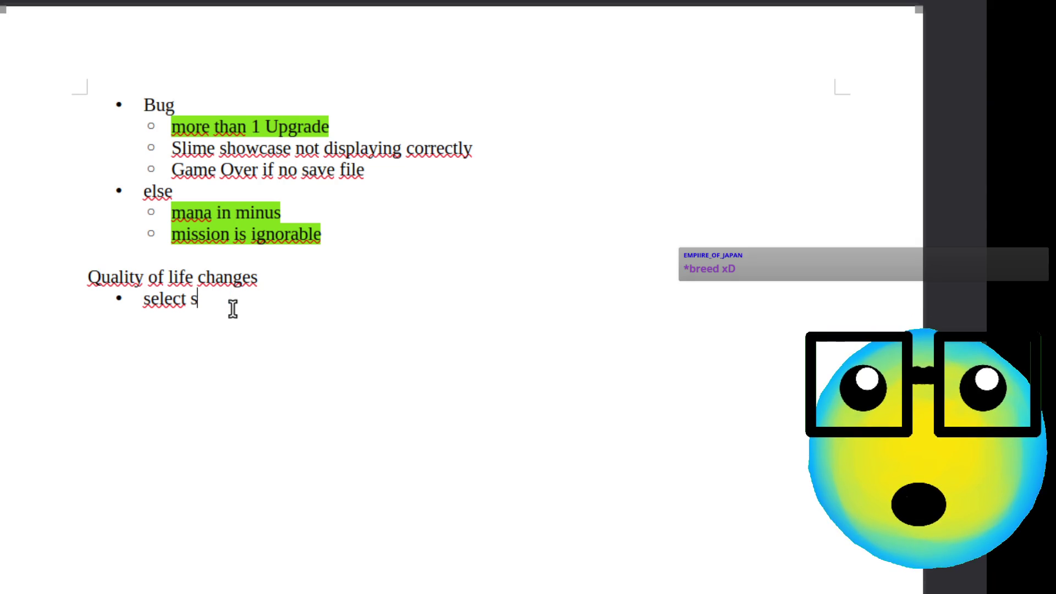
type("creen mo")
type("us")
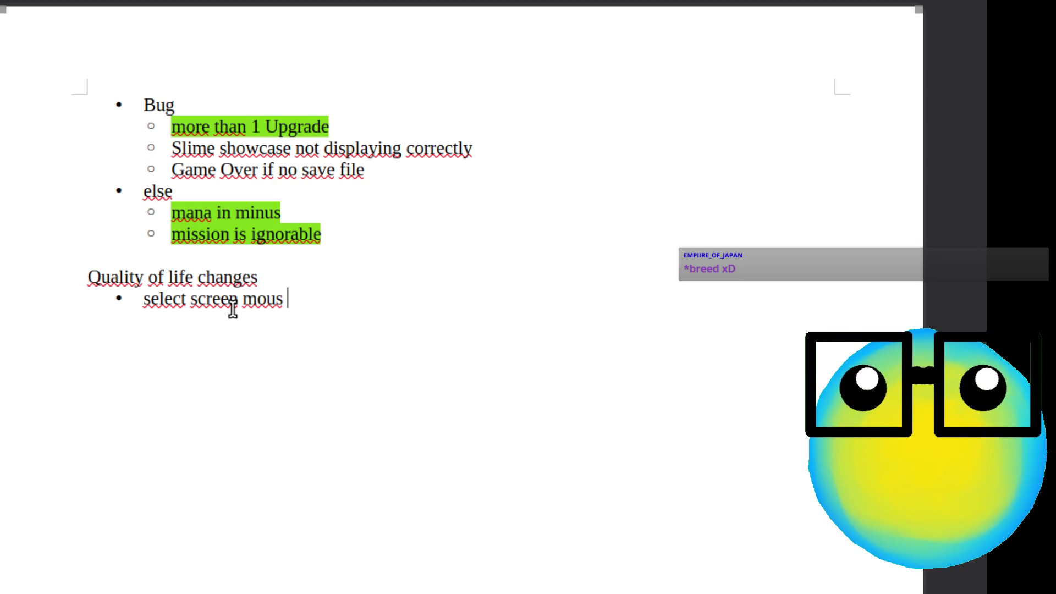
type("e passable")
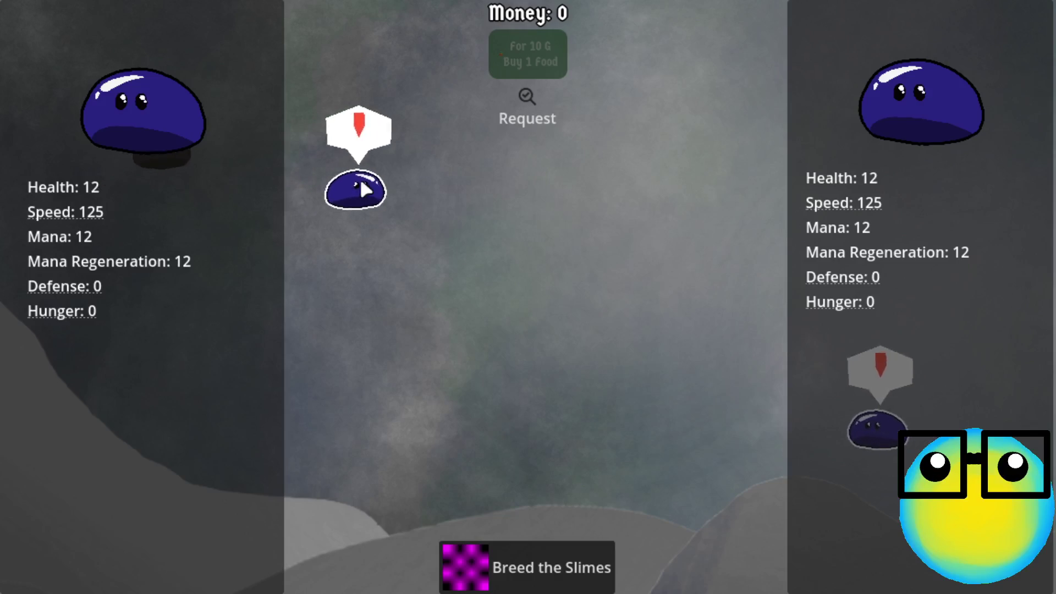
- Breed the black slime with a blue slime and select the resulting Mana 31 slime
left_click(364, 190)
left_click(787, 438)
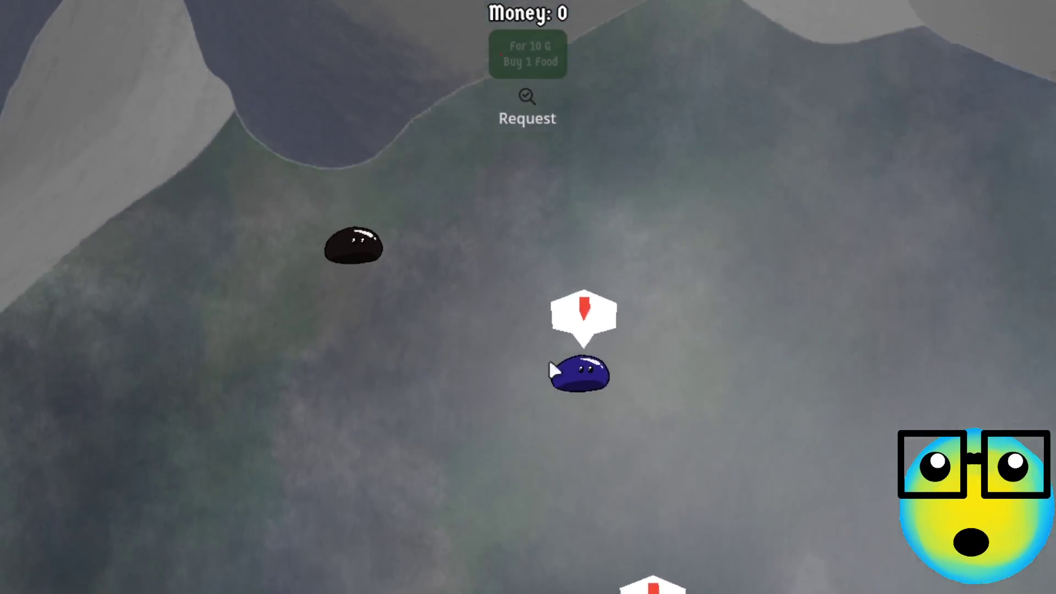
left_click(354, 282)
left_click(706, 407)
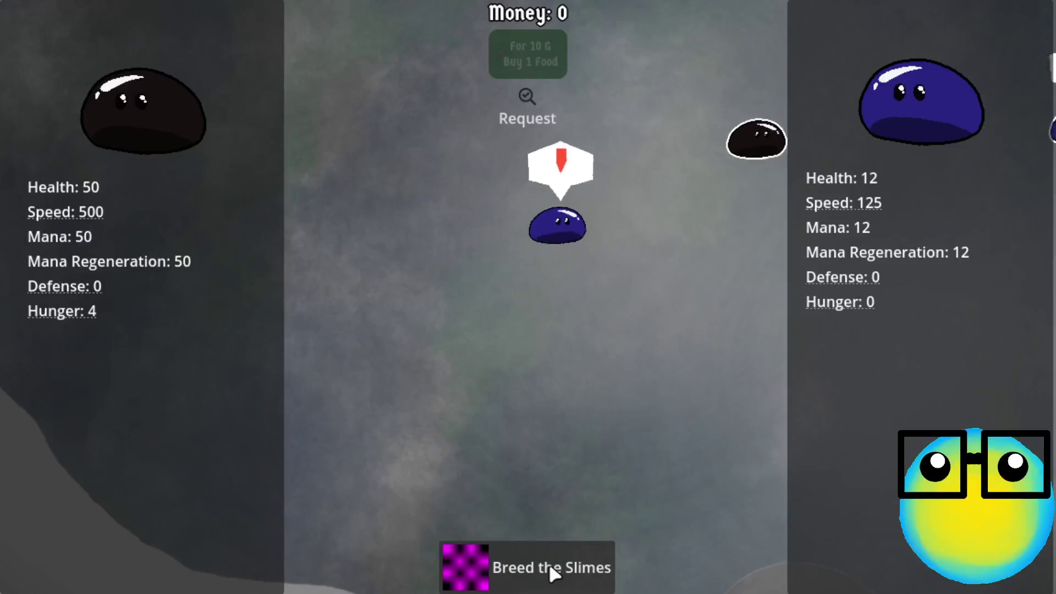
left_click(552, 572)
left_click(264, 168)
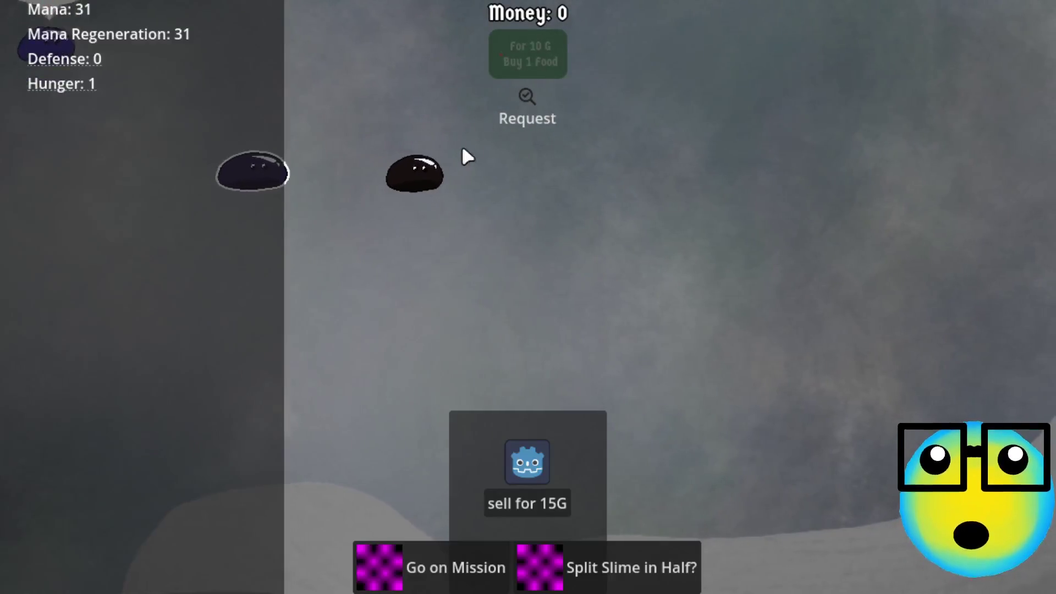
left_click(435, 184)
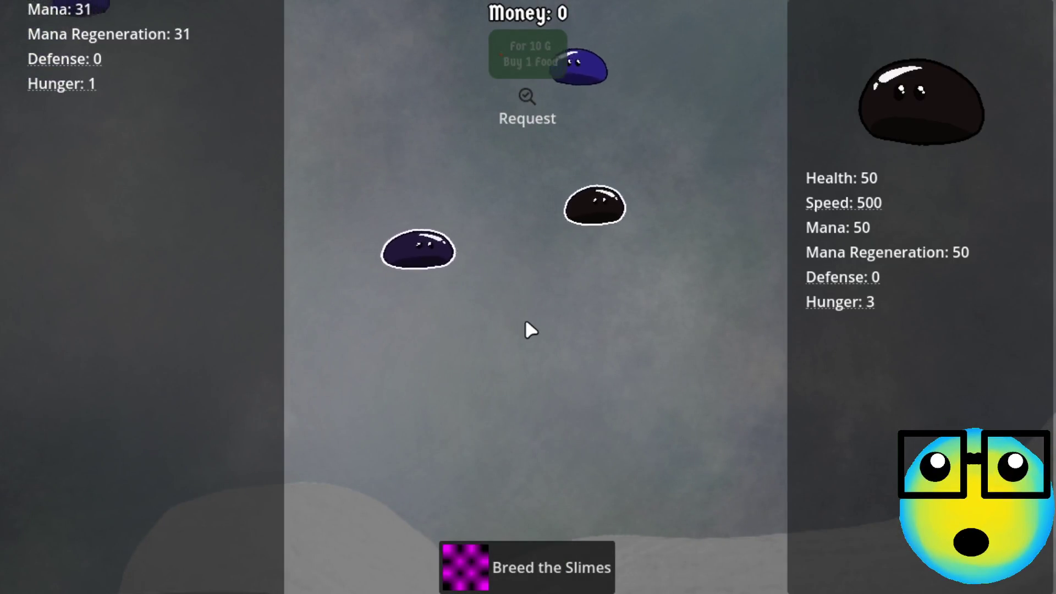
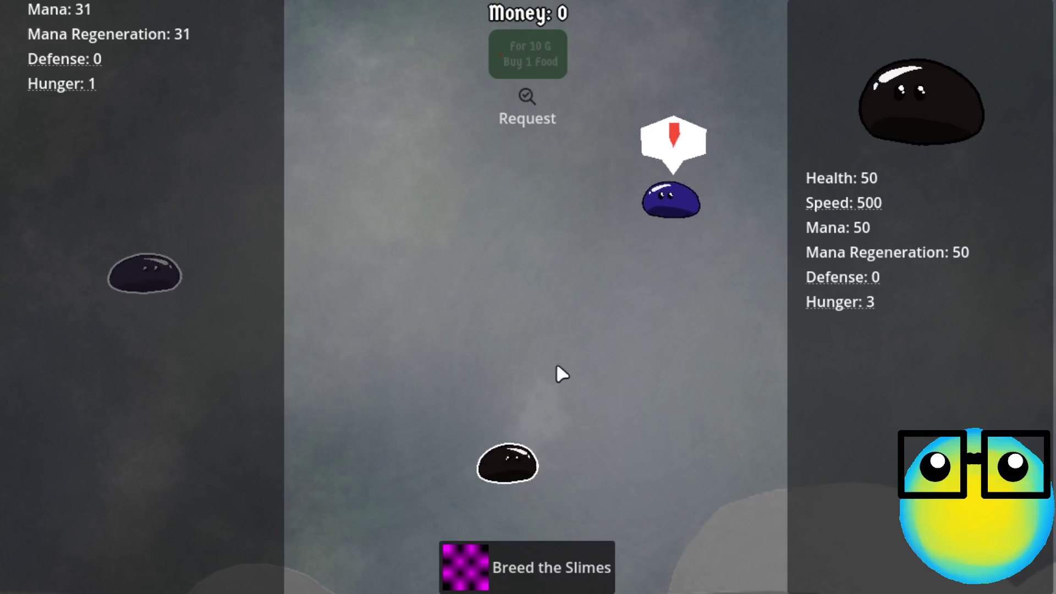
- Select the dark and blue slimes as a breeding pair
left_click(581, 465)
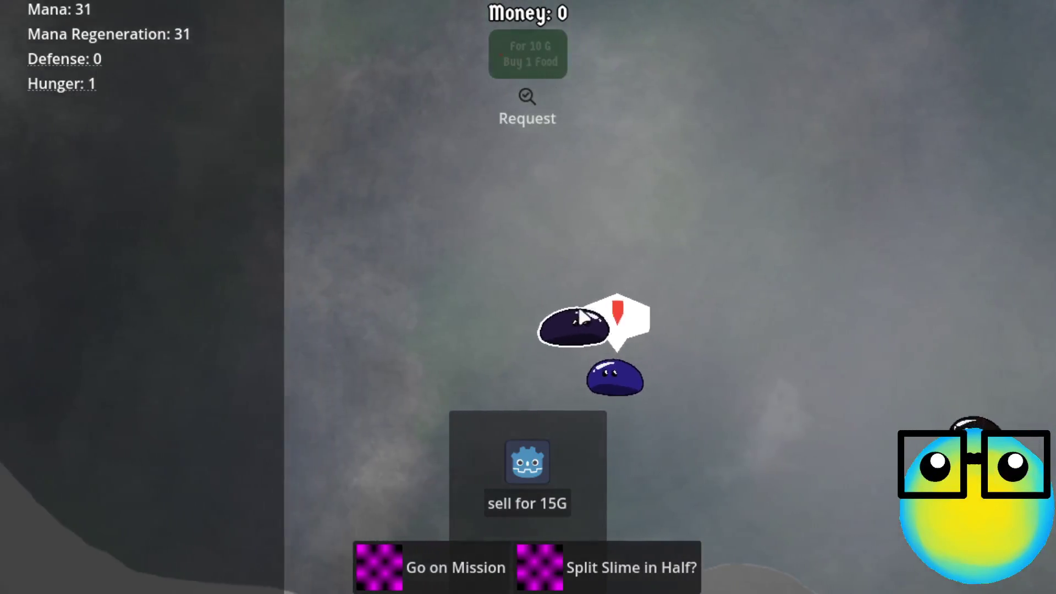
left_click(576, 310)
left_click(609, 396)
left_click(715, 332)
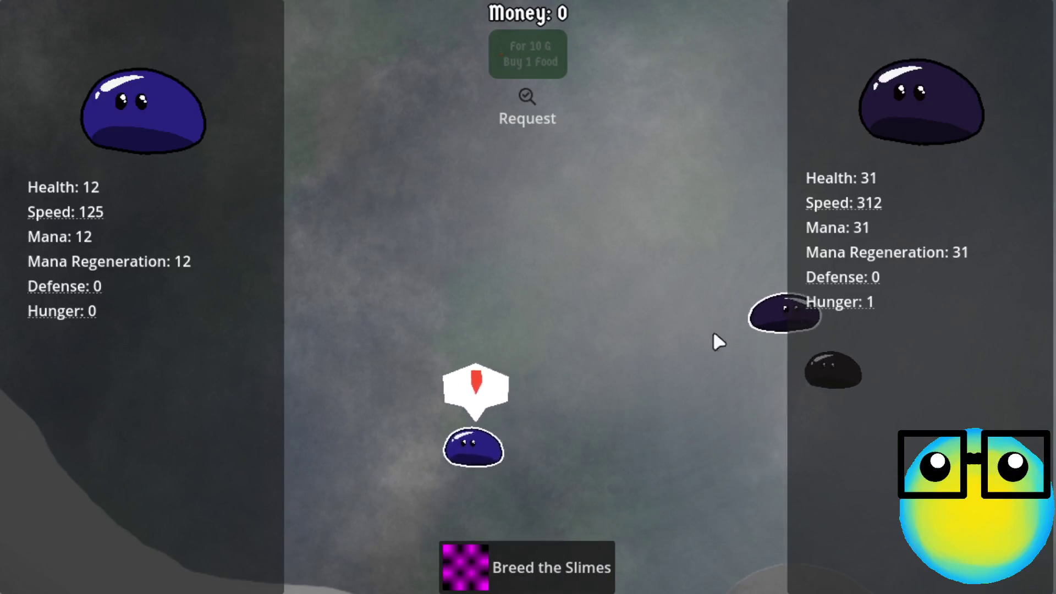
left_click(437, 471)
left_click(883, 323)
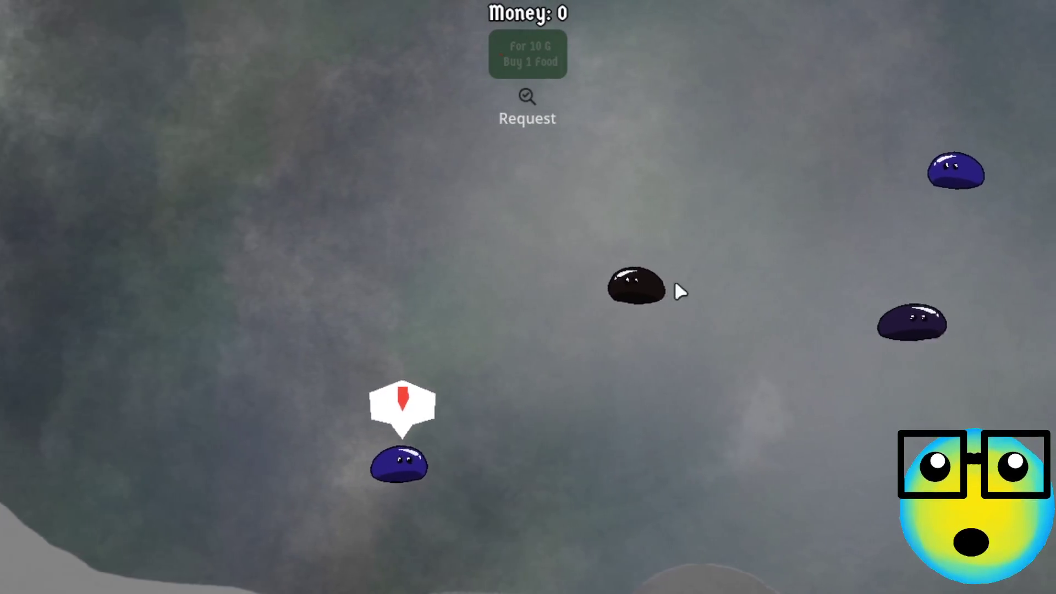
left_click(682, 292)
left_click(930, 327)
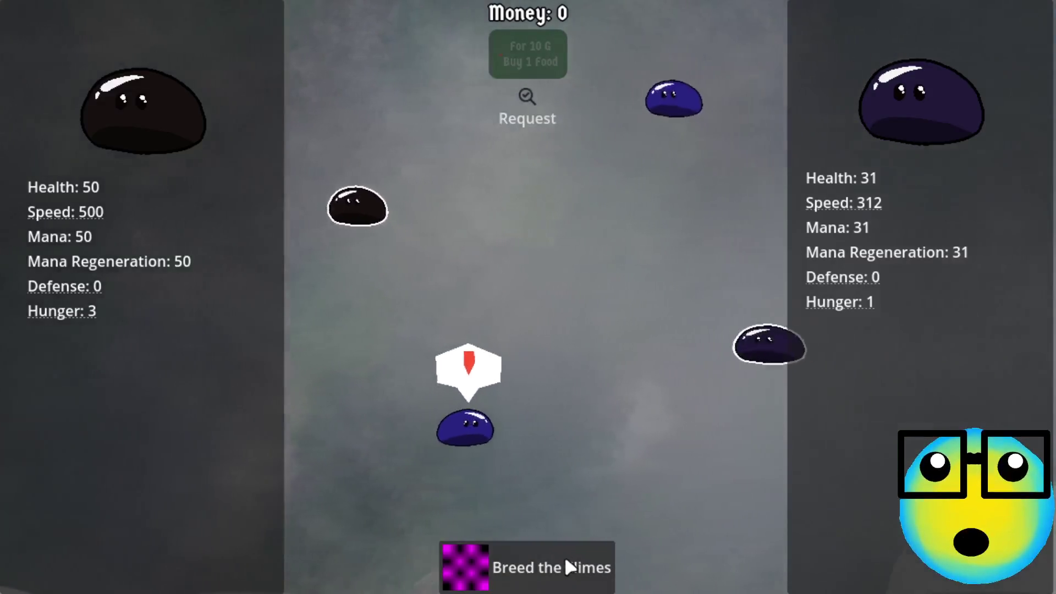
- Breed the pair, then select a dark slime and the top blue slime
left_click(564, 555)
left_click(512, 160)
left_click(404, 59)
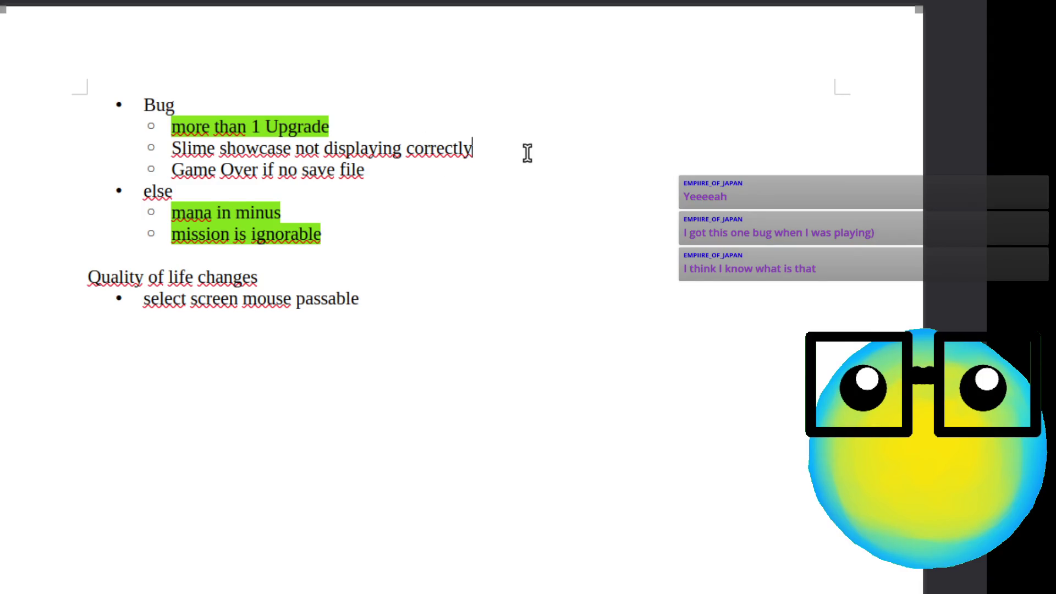
- Add the sub-note 'Option: Breed slime and select them after, doesn´t display slime' under the showcase bug
key("Return")
type("one")
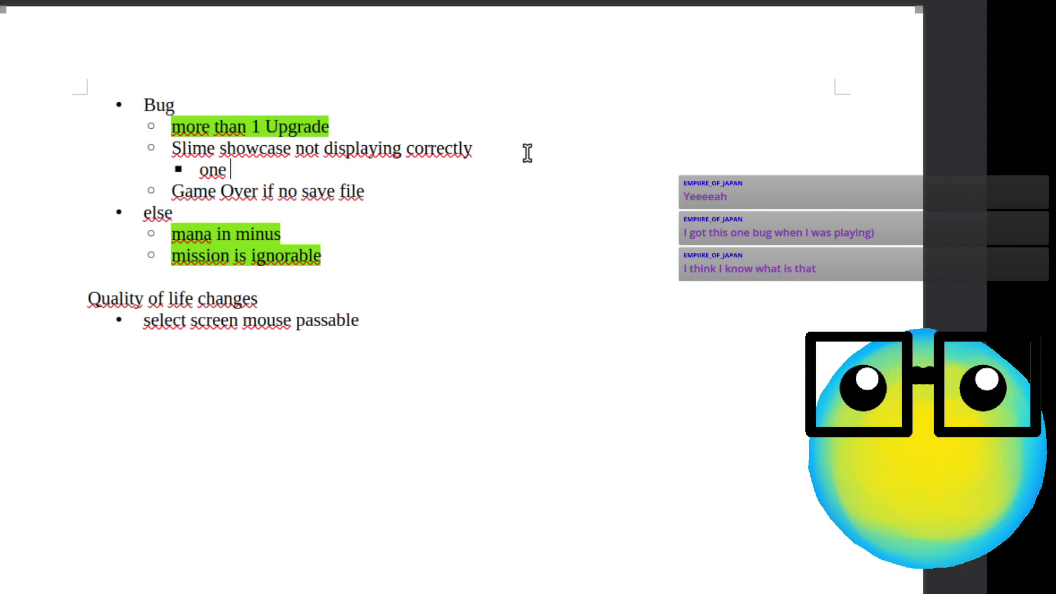
type("Option: Breed")
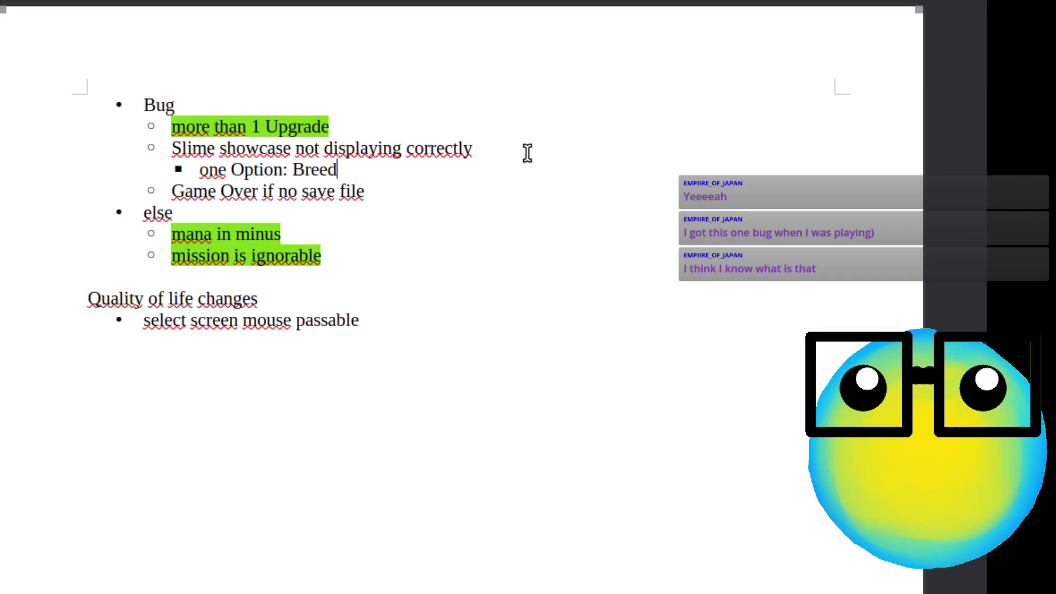
type(" slime and selec")
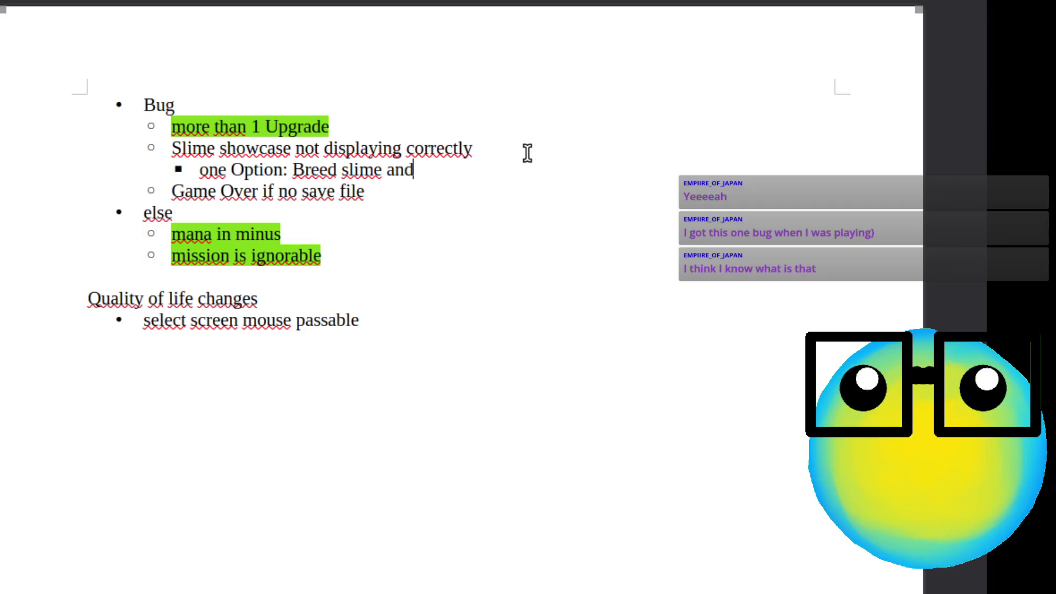
type("t th")
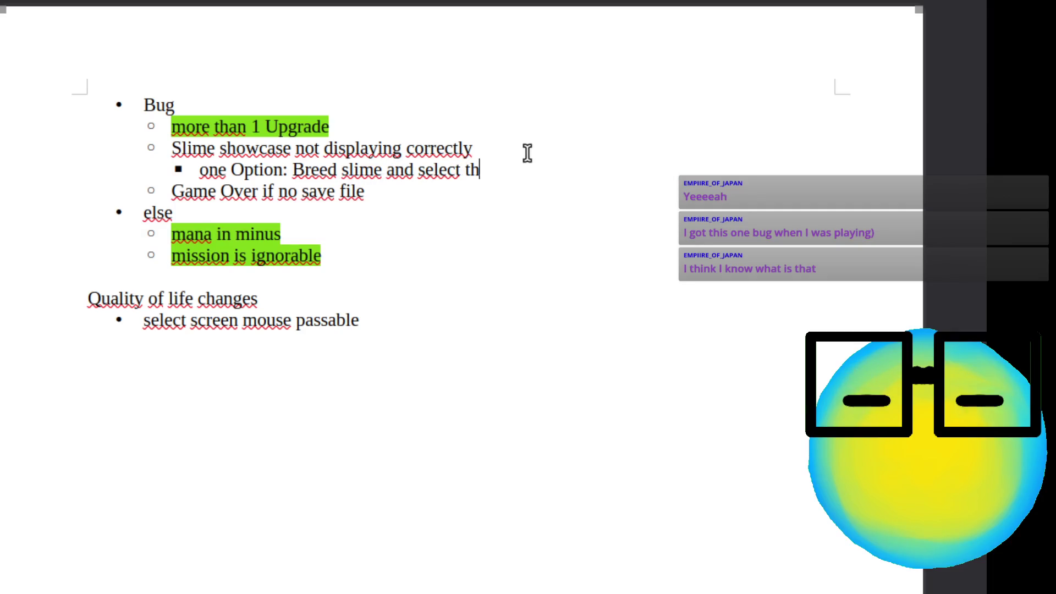
type("em aft")
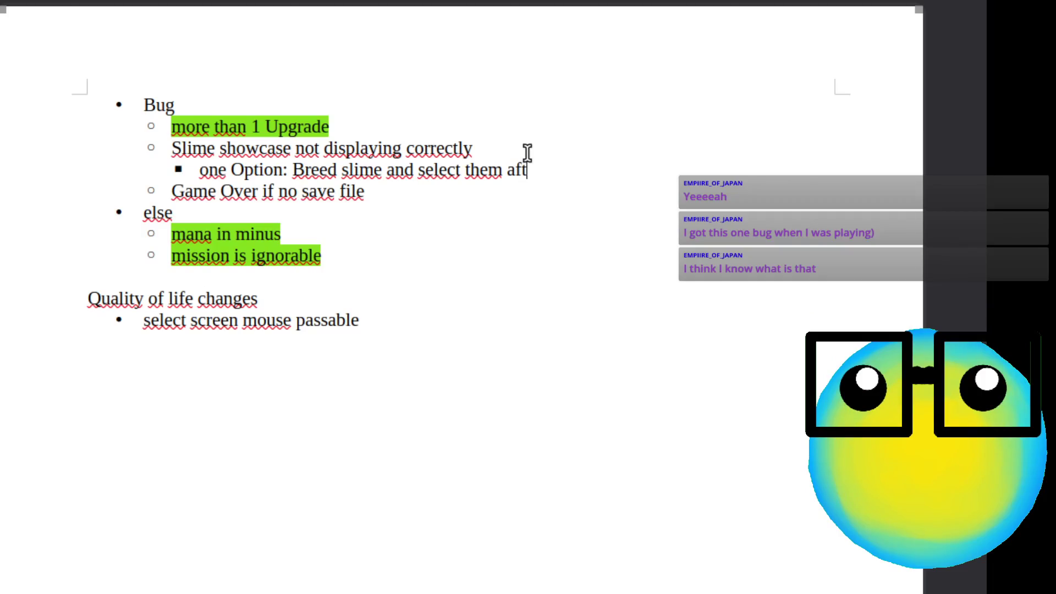
type("er, ma")
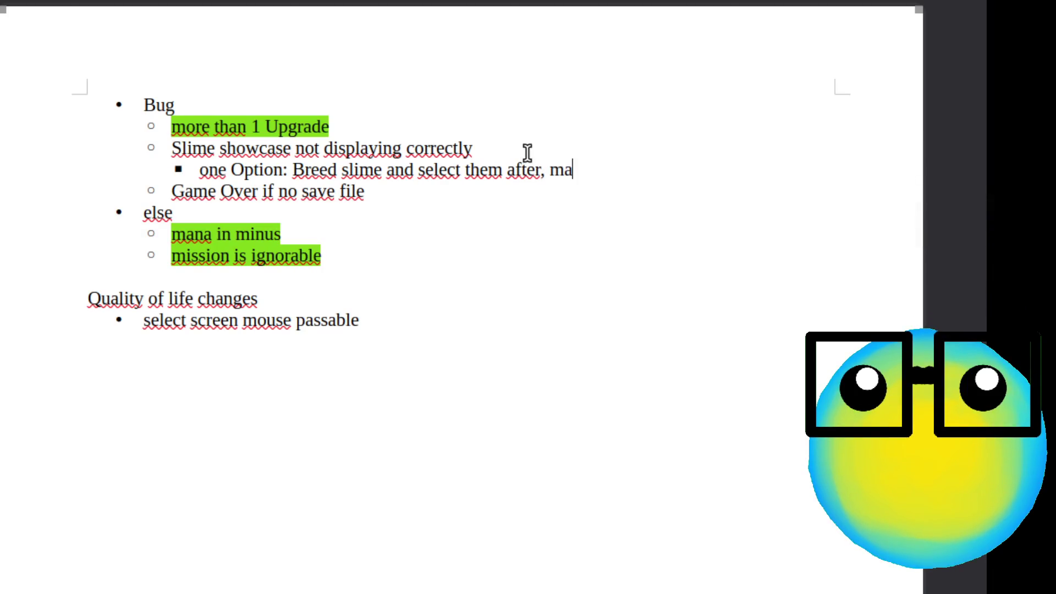
type("kes it mov")
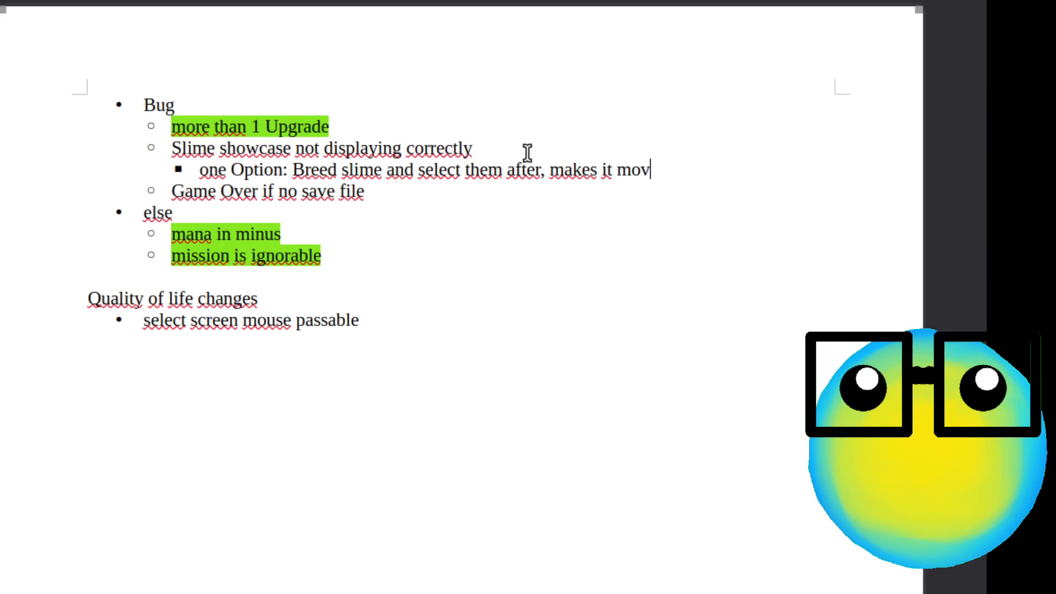
type("e upw")
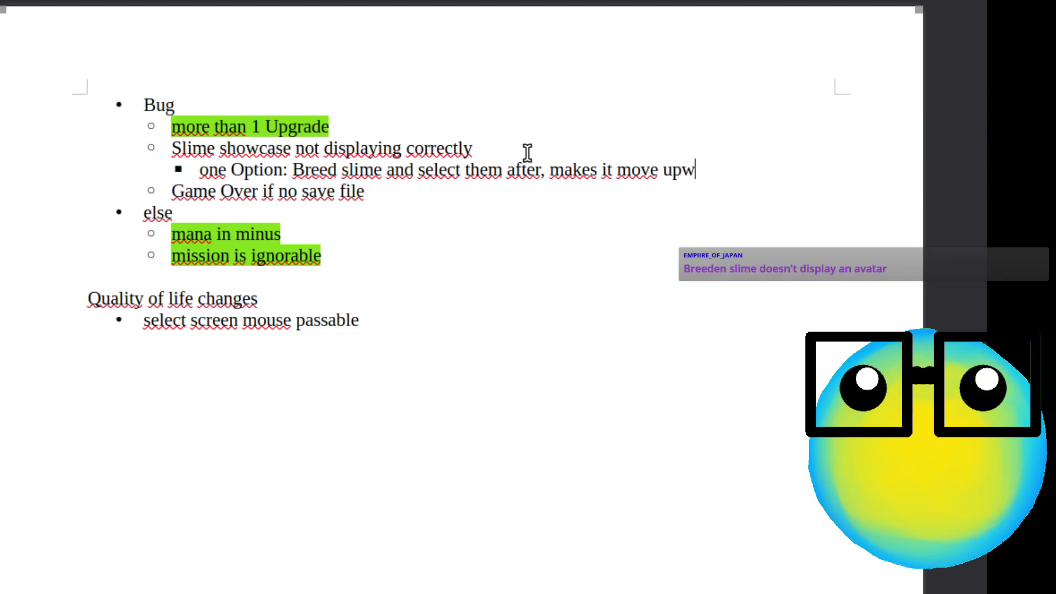
key("BackSpace")
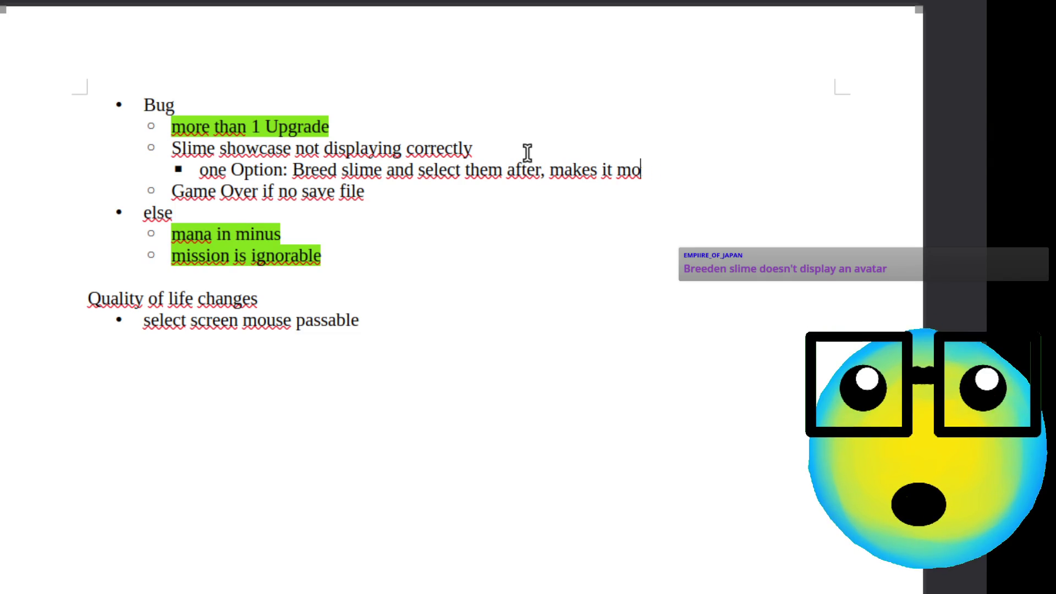
key("BackSpace")
key("BackSpace")
key("BackSpace")
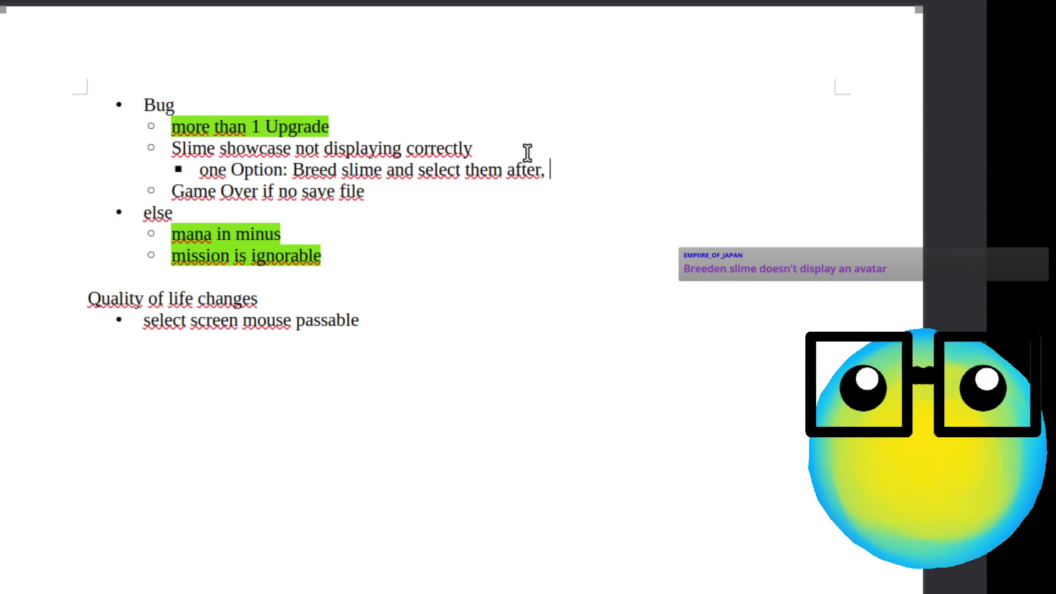
type("do")
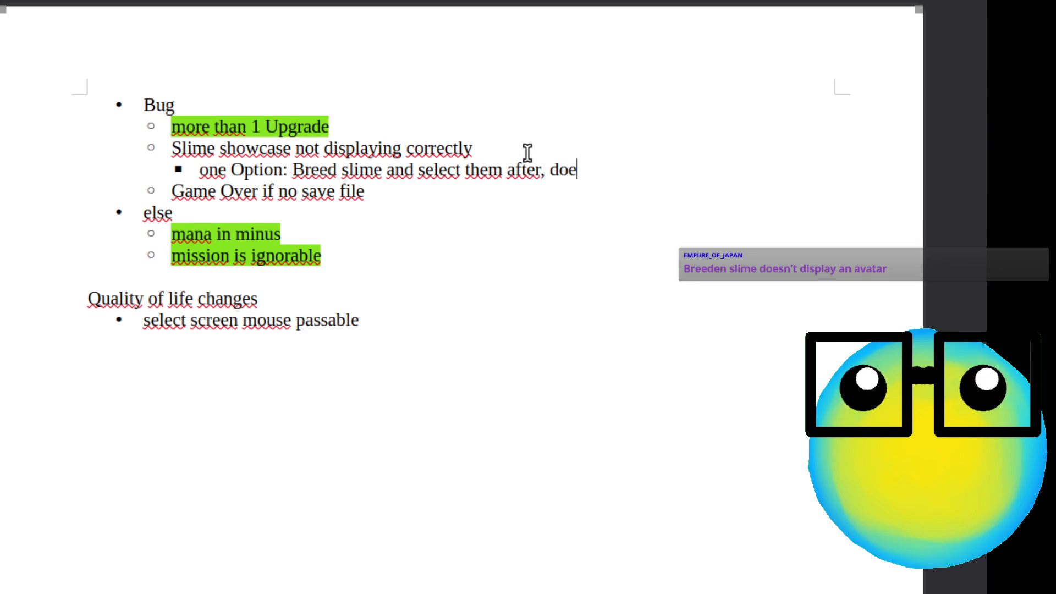
type("sn´t")
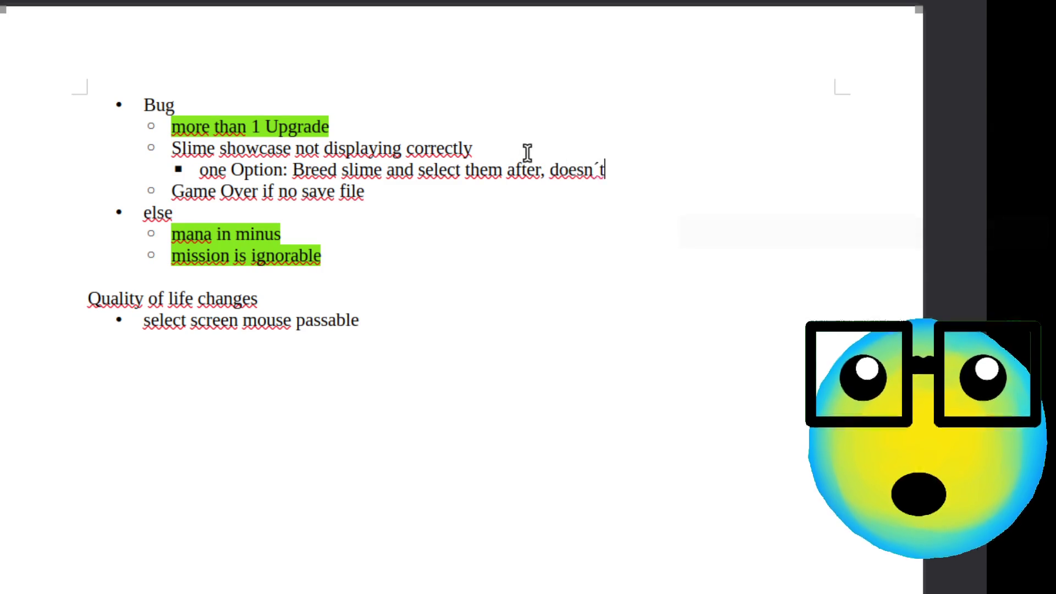
key("BackSpace")
key("BackSpace")
key("BackSpace")
type("isplay a")
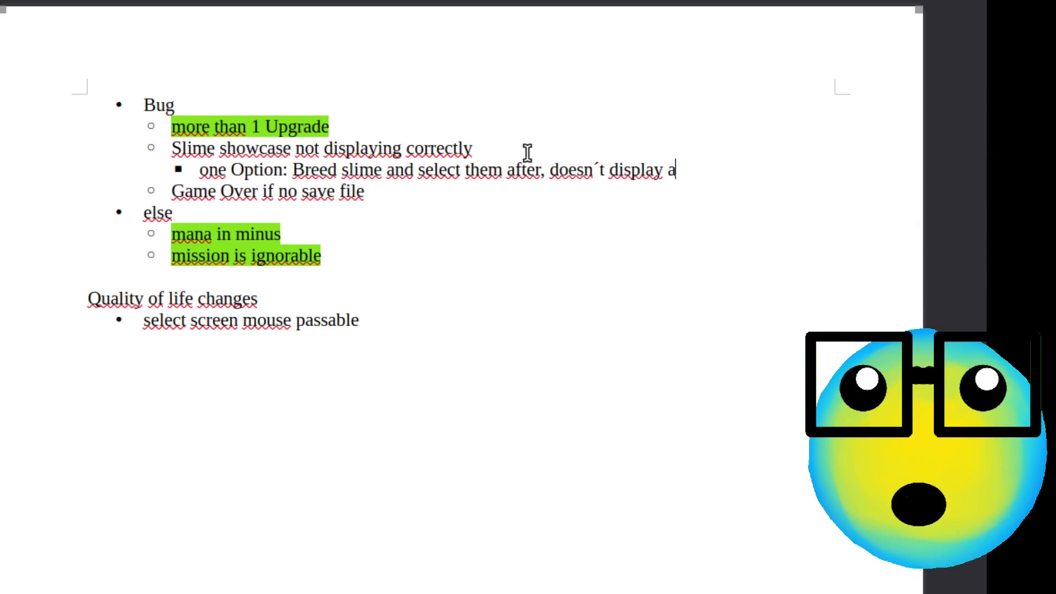
type("lime")
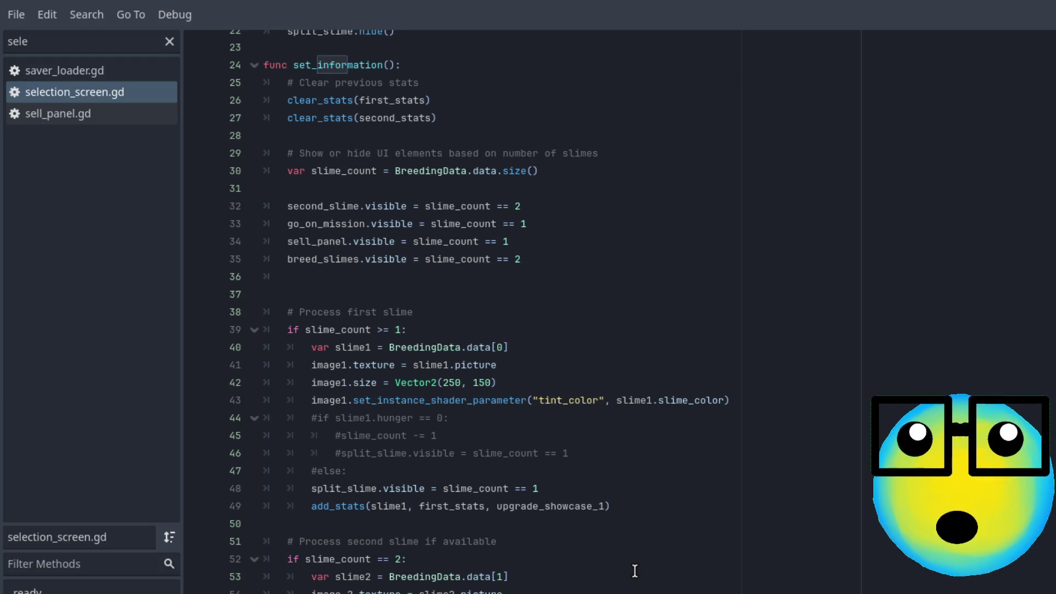
scroll(635, 571, "down", 2)
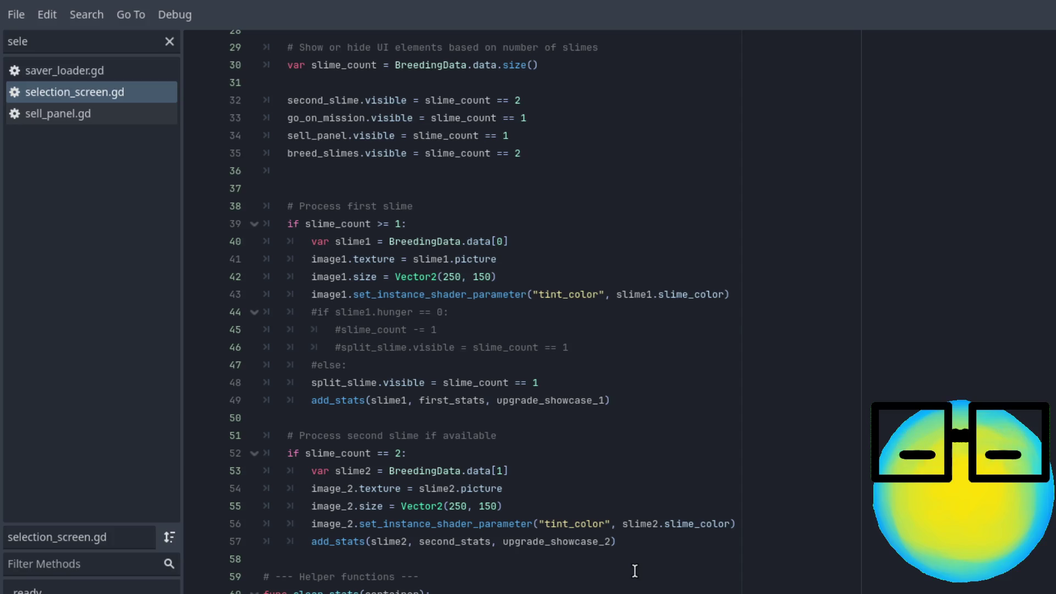
scroll(635, 571, "up", 2)
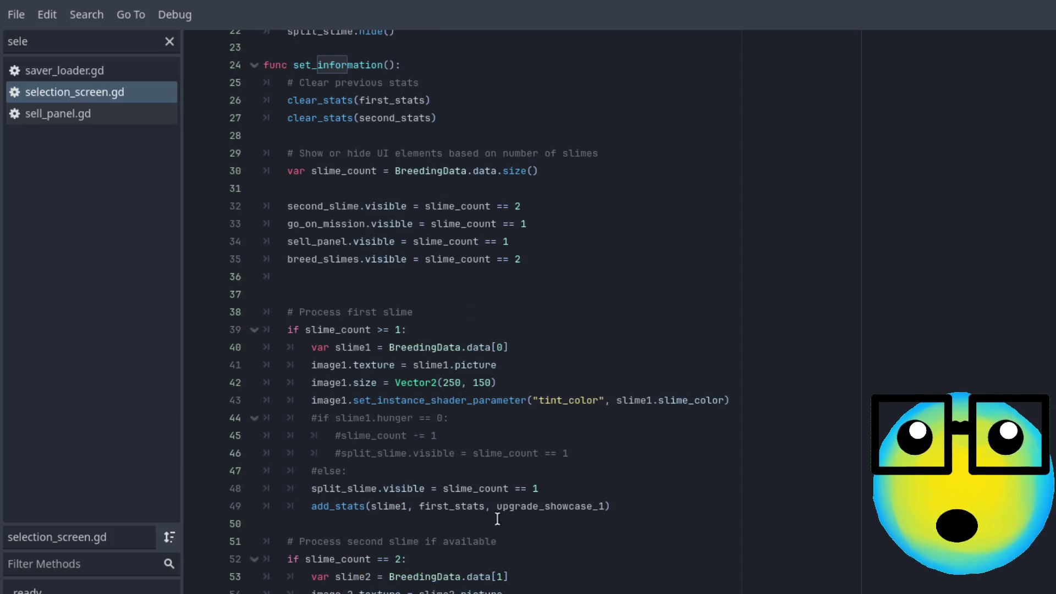
triple_click(416, 354)
left_click(524, 373)
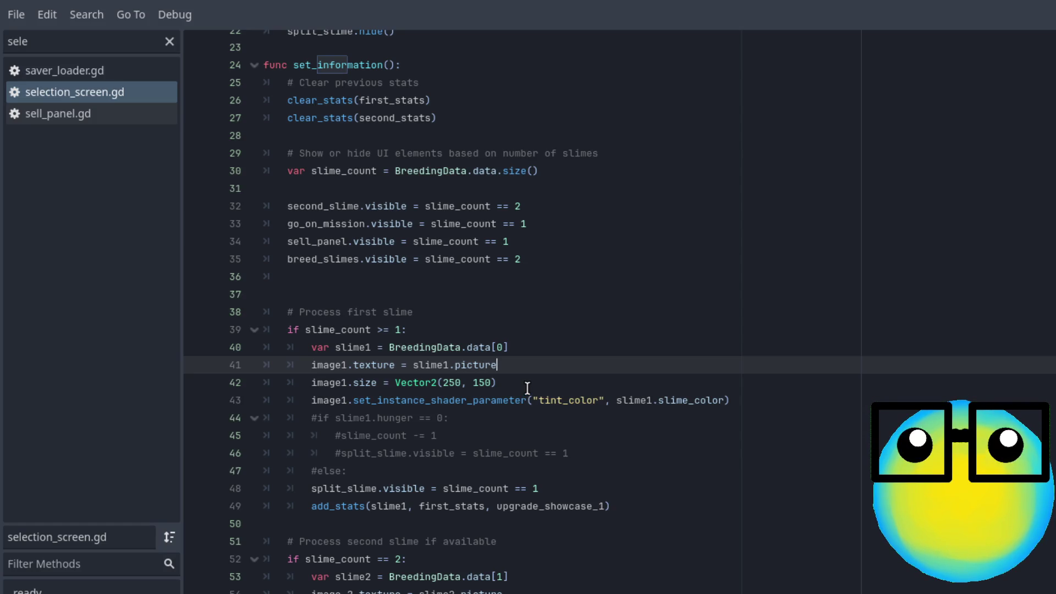
scroll(527, 388, "down", 1)
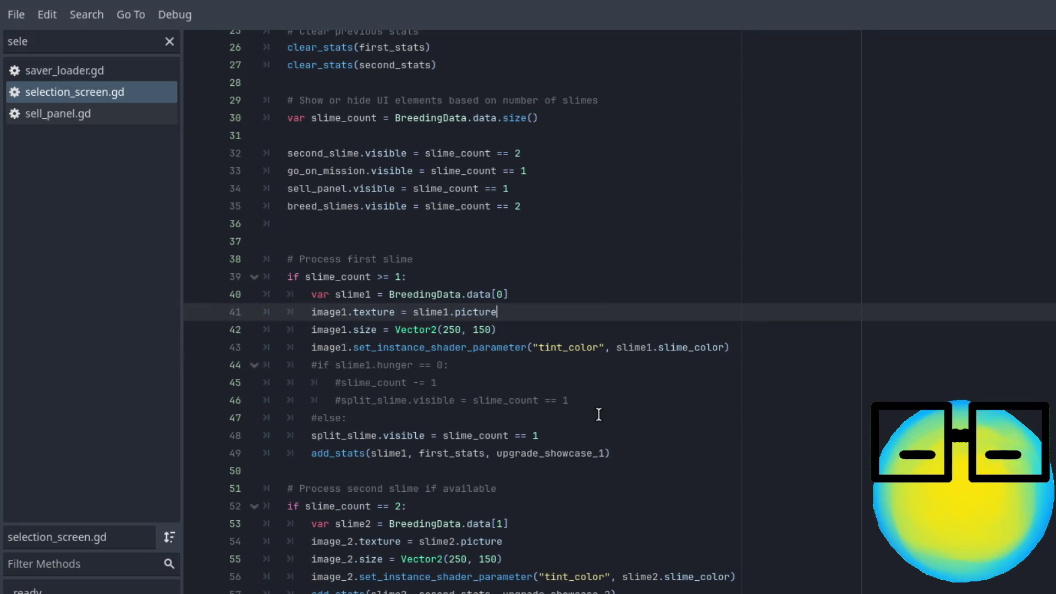
left_click(563, 435)
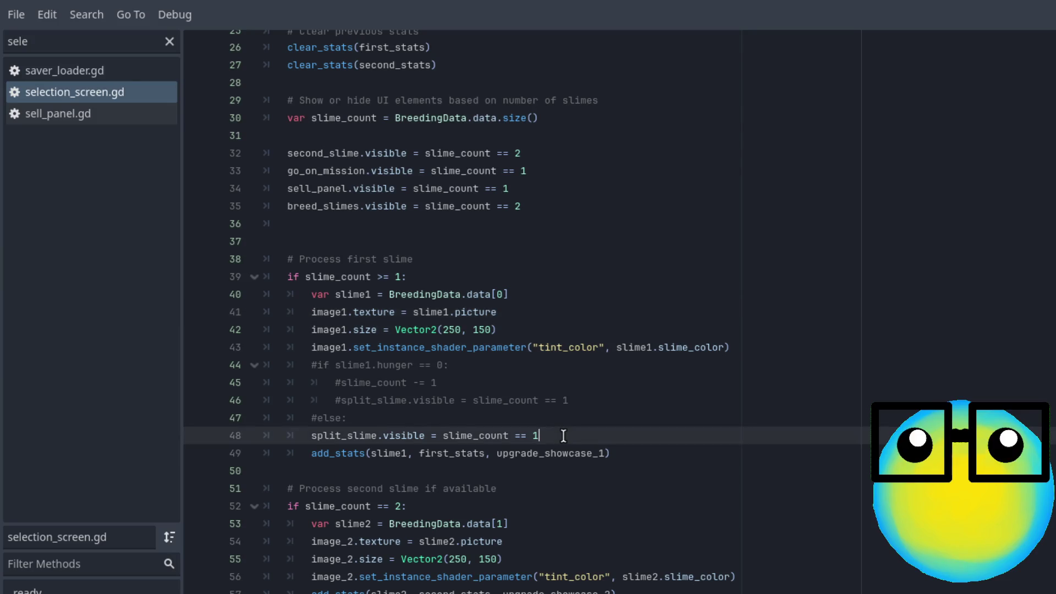
left_click(382, 276)
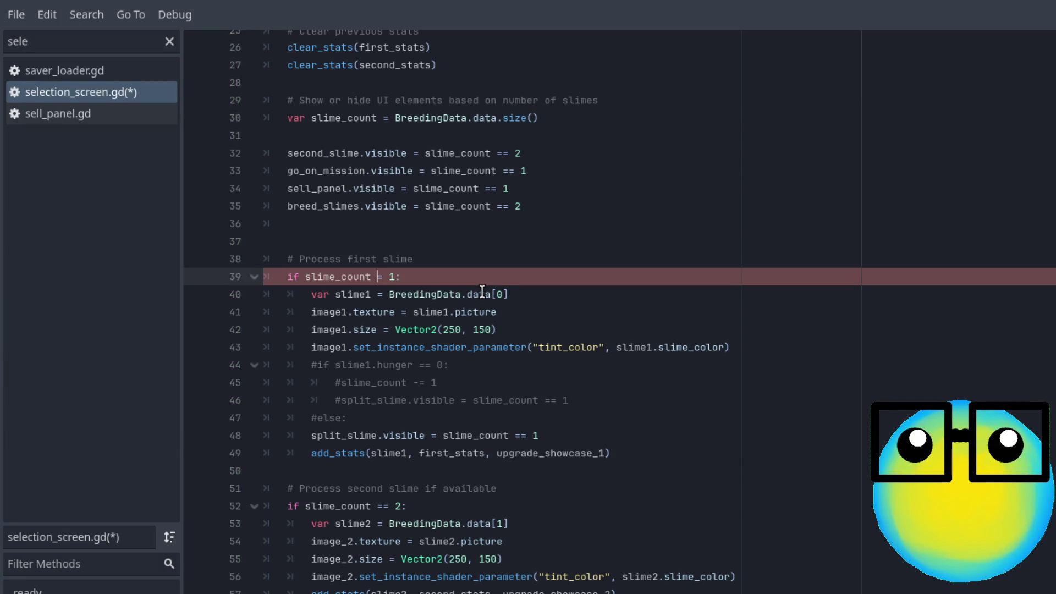
type("=")
left_click(524, 271)
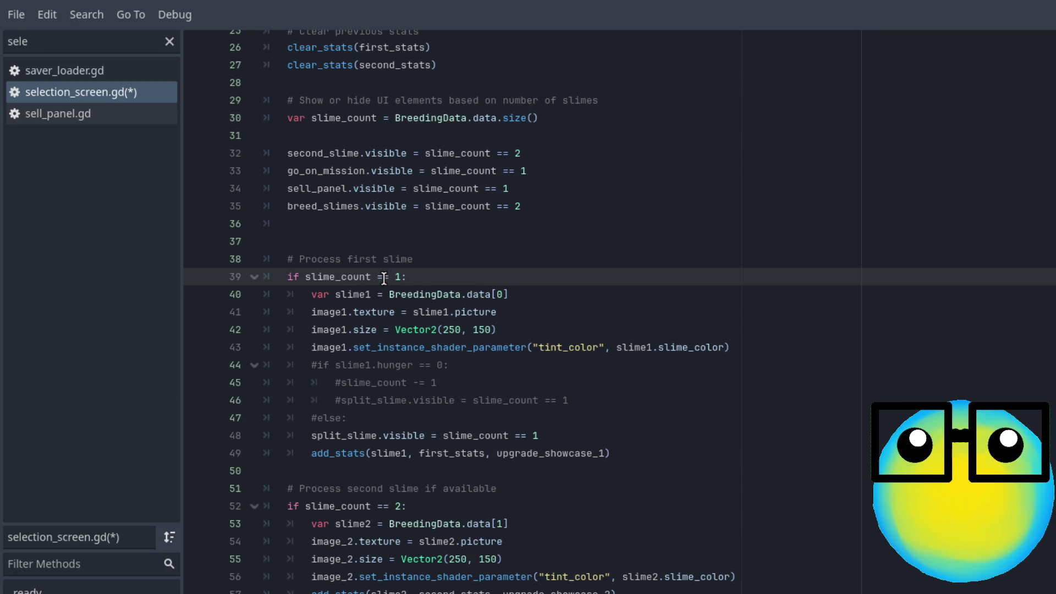
key("BackSpace")
type(">")
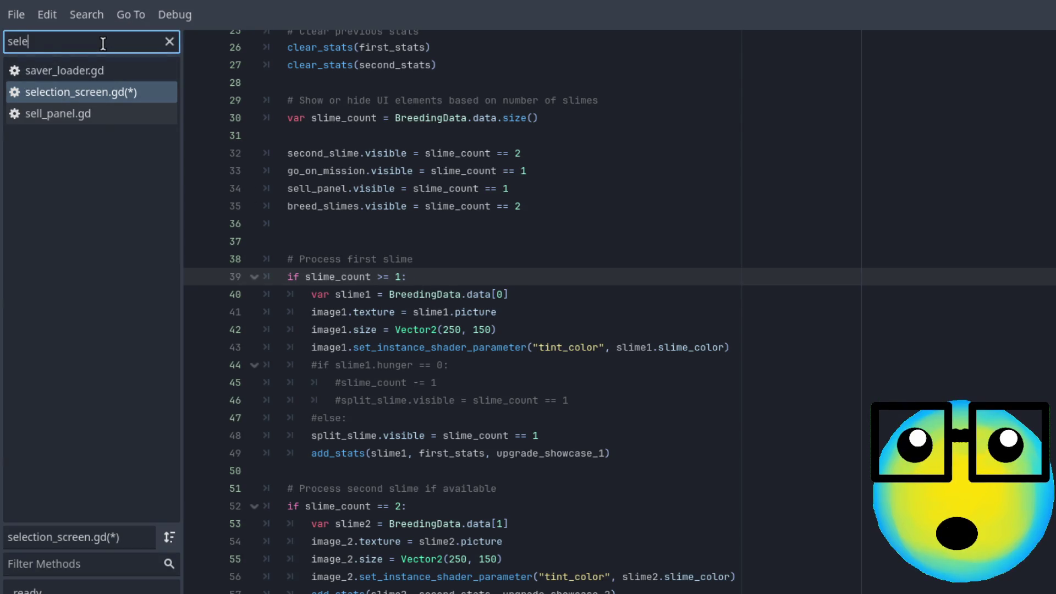
- Open test_scene.gd and look at its create_character and combine_resources functions
key("BackSpace")
key("BackSpace")
key("BackSpace")
type("test")
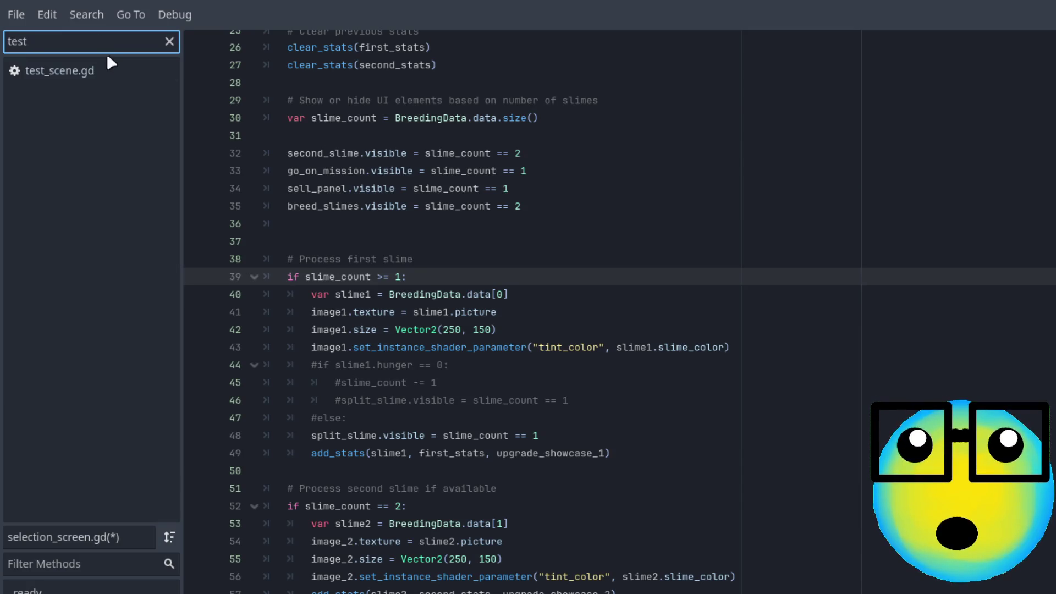
left_click(105, 67)
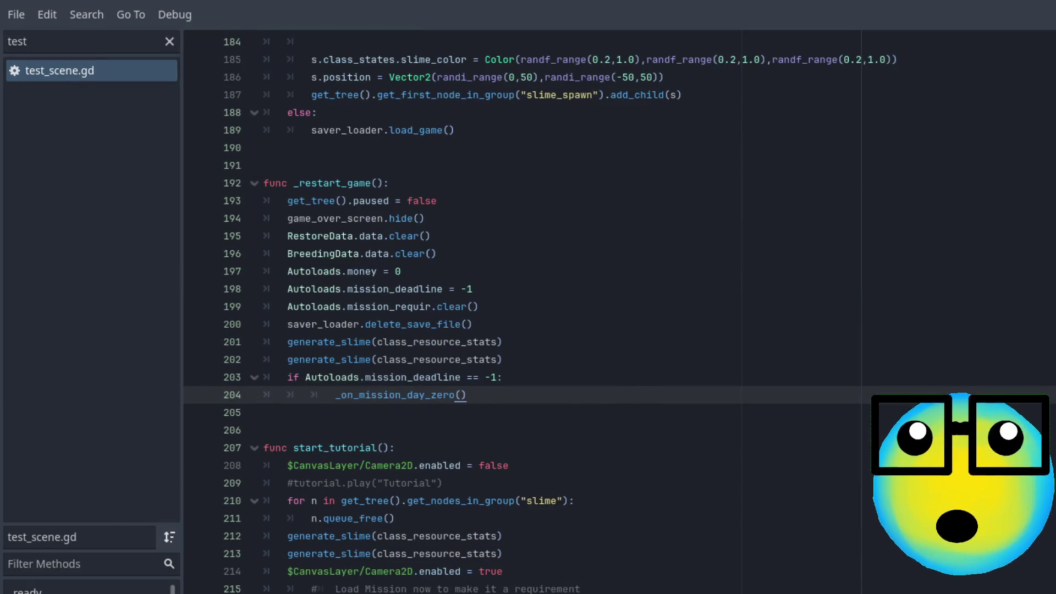
left_click(88, 588)
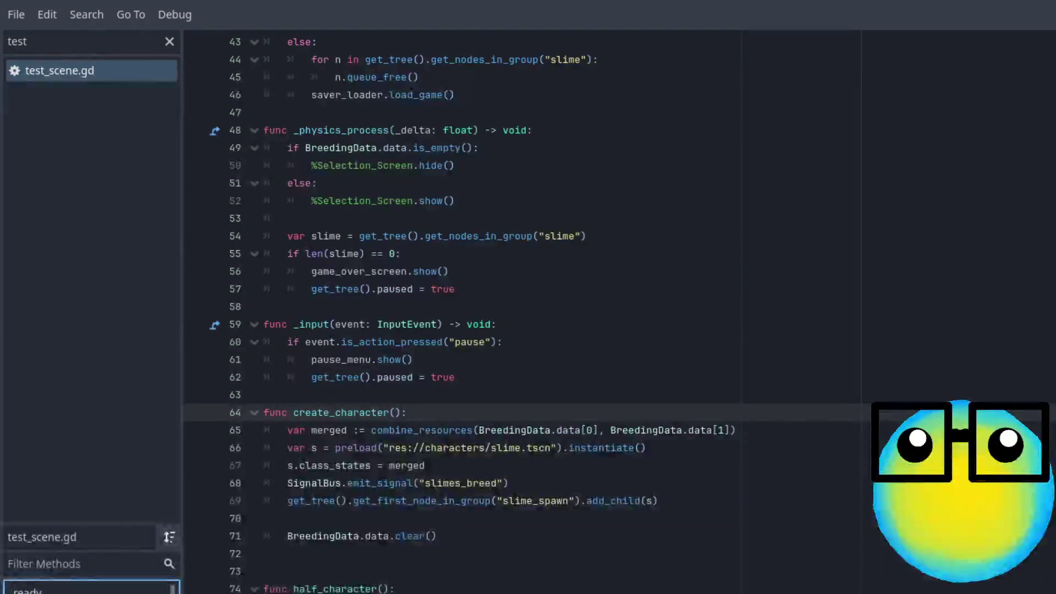
key("Down")
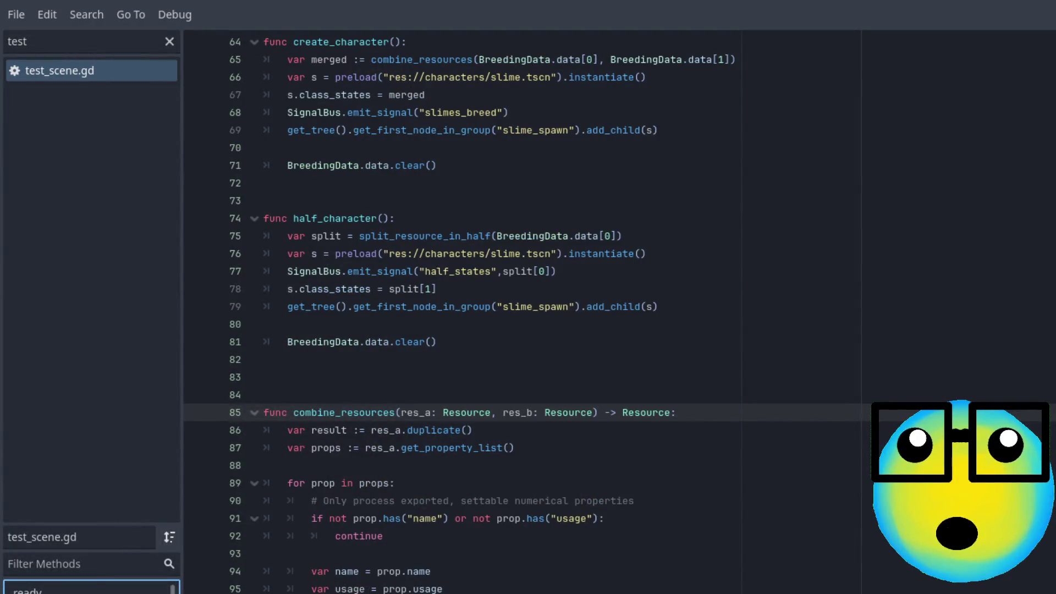
scroll(92, 587, "up", 1)
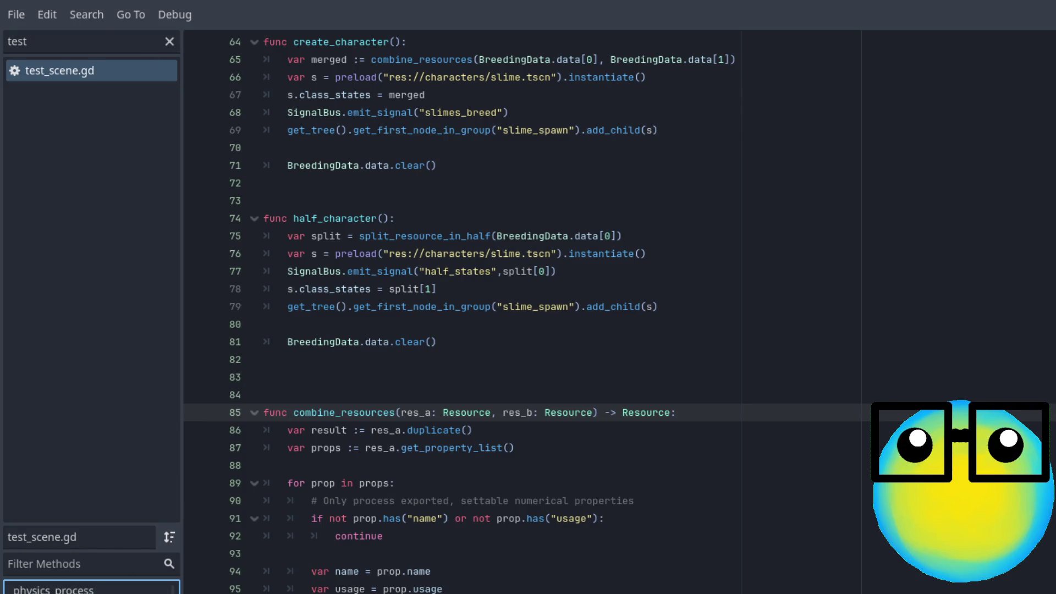
- Briefly open slime.gd, then return to the previous script
left_click(94, 44)
key("BackSpace")
key("BackSpace")
key("BackSpace")
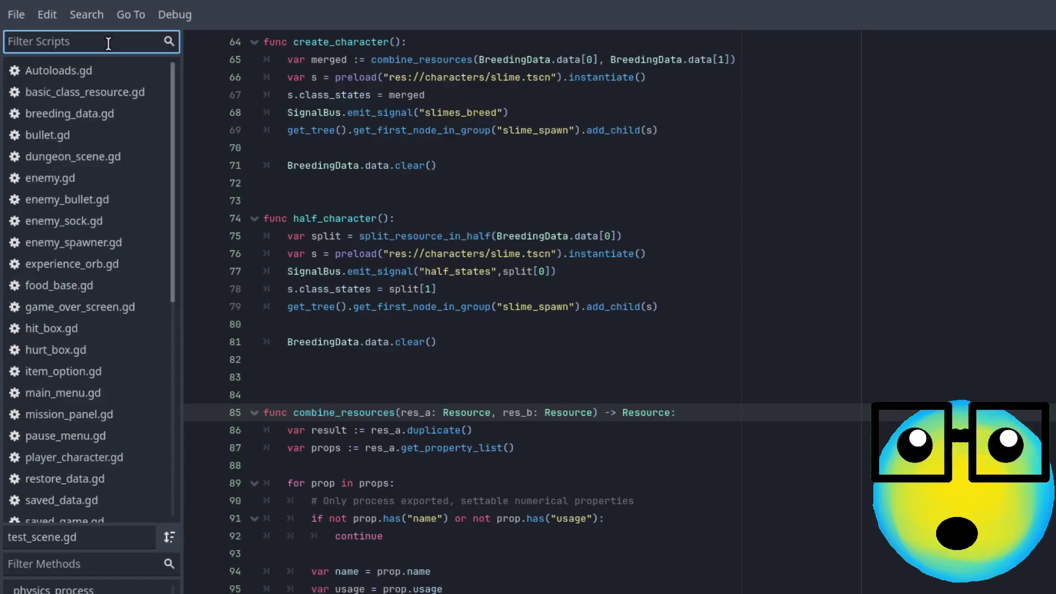
type("slim")
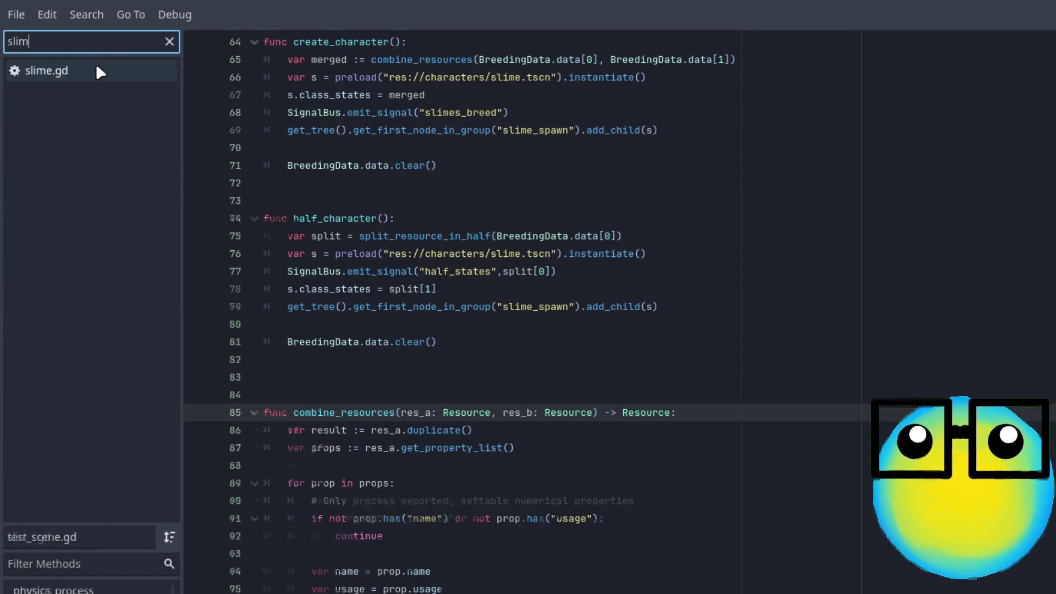
left_click(96, 67)
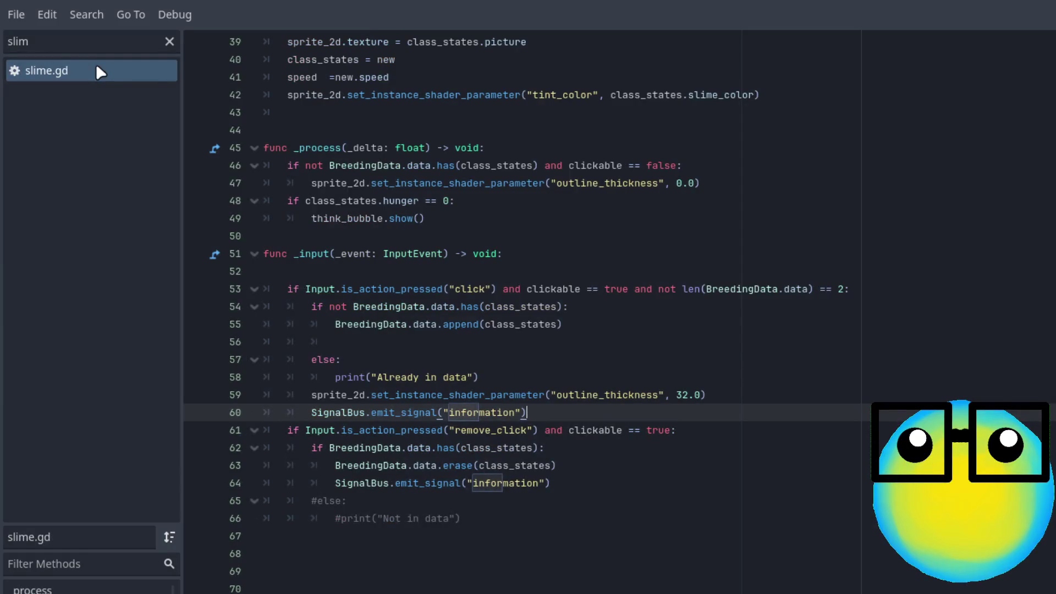
key("alt+Left")
- Open selection_screen.gd from the 'sel' script filter and save it
left_click(114, 42)
key("BackSpace")
key("BackSpace")
key("BackSpace")
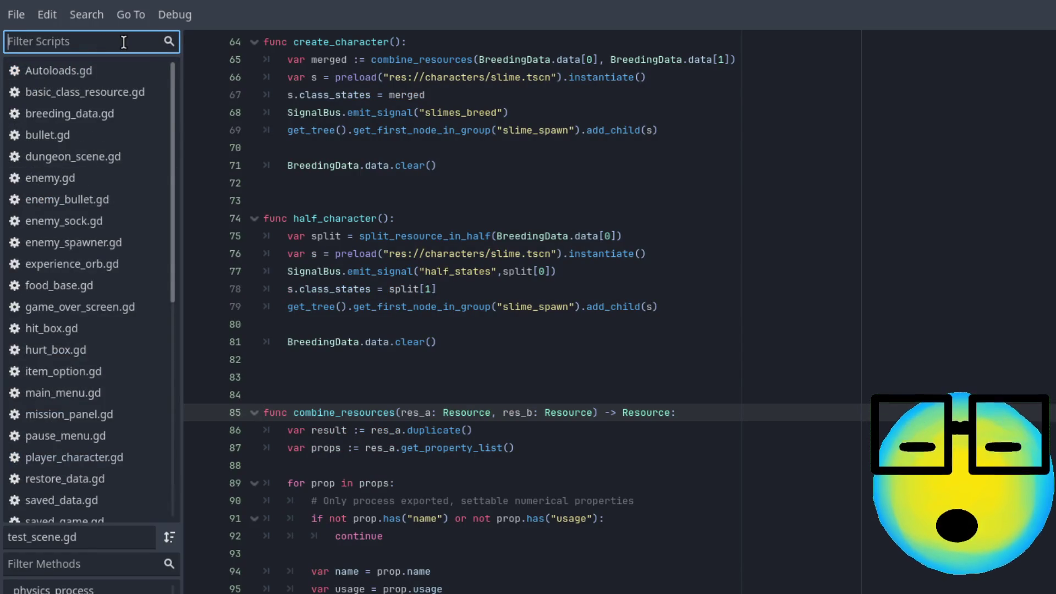
type("t")
key("BackSpace")
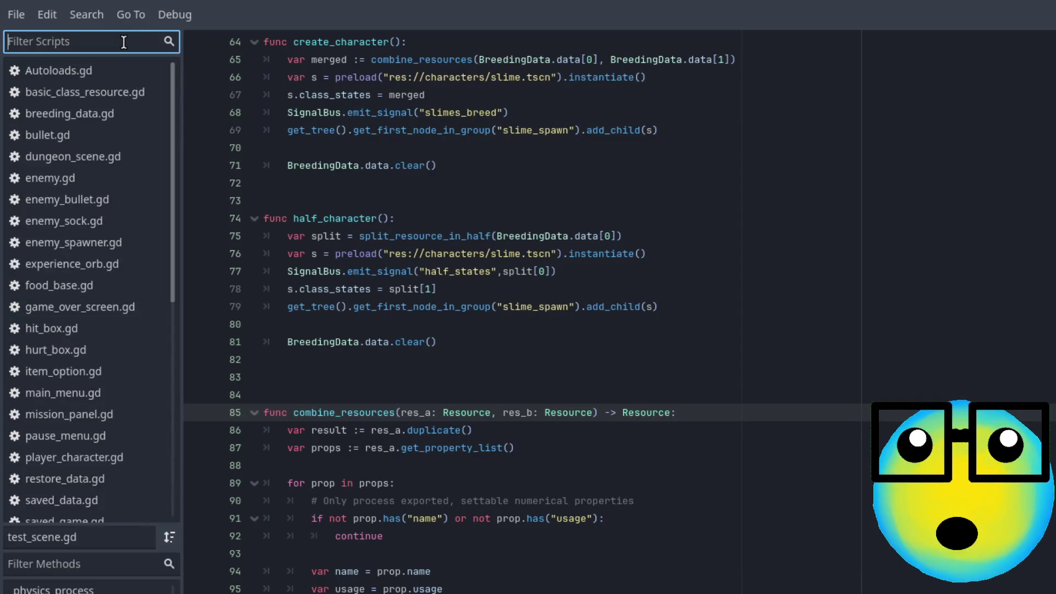
type("sel")
left_click(128, 116)
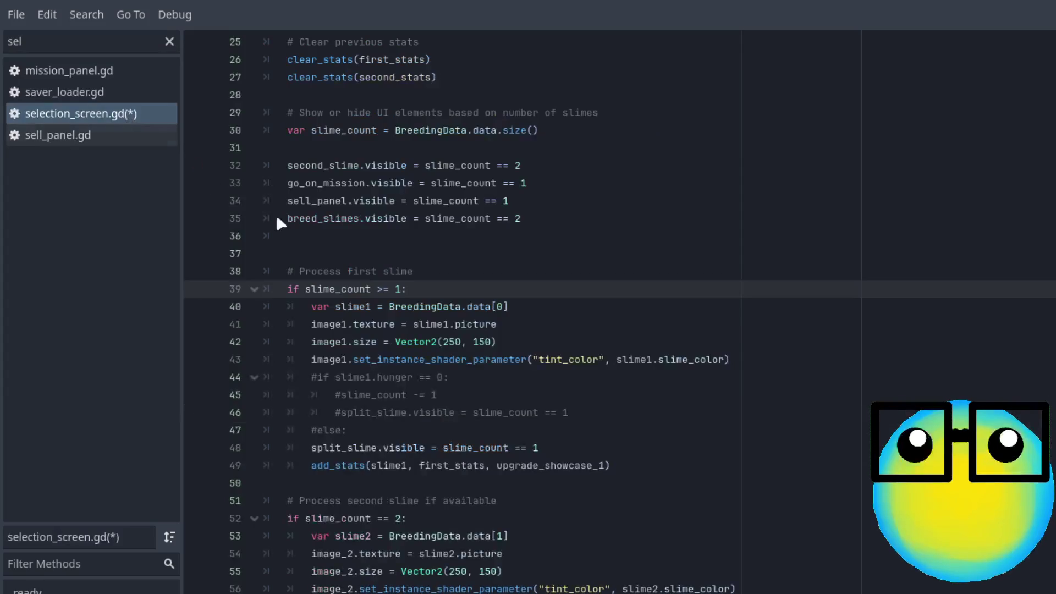
key("ctrl+s")
- Inspect _on_breed_slimes_pressed, its breed_slimes signal line and set_information in selection_screen.gd
scroll(582, 362, "down", 3)
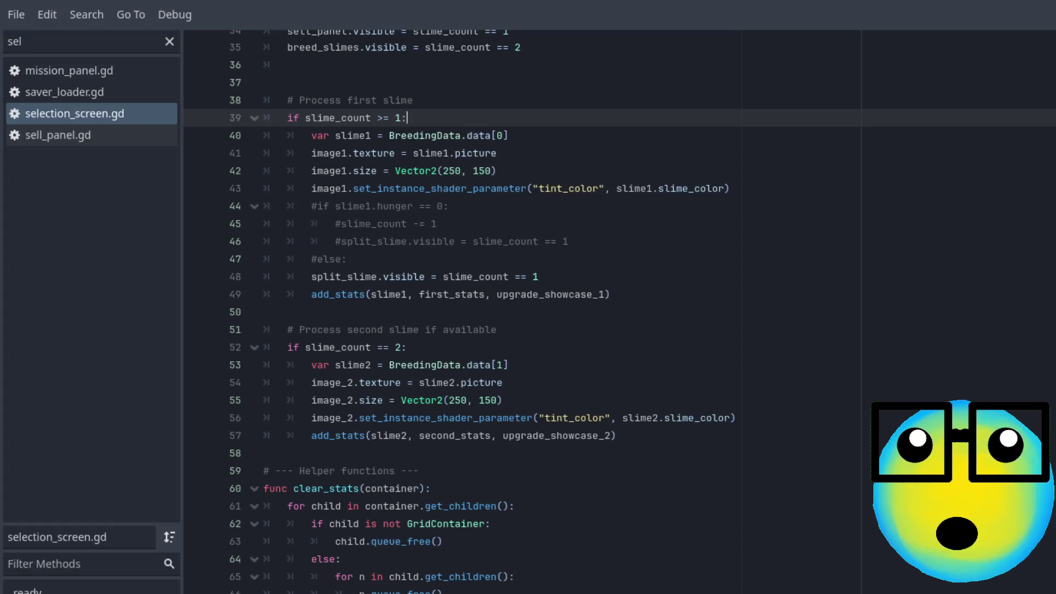
scroll(451, 404, "down", 20)
left_click(451, 412)
left_click(461, 443)
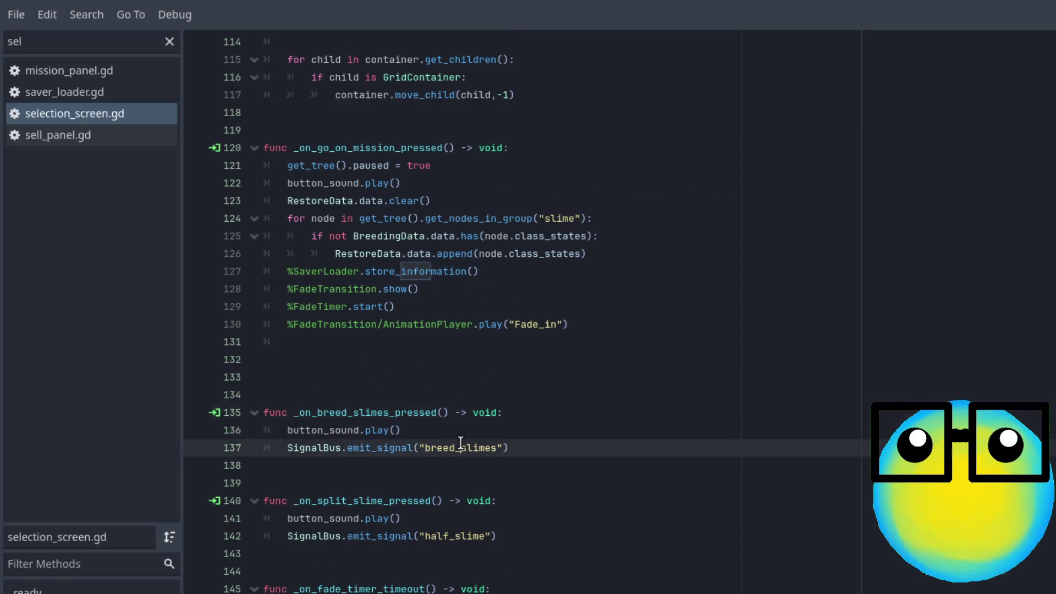
scroll(456, 457, "up", 20)
left_click(449, 450)
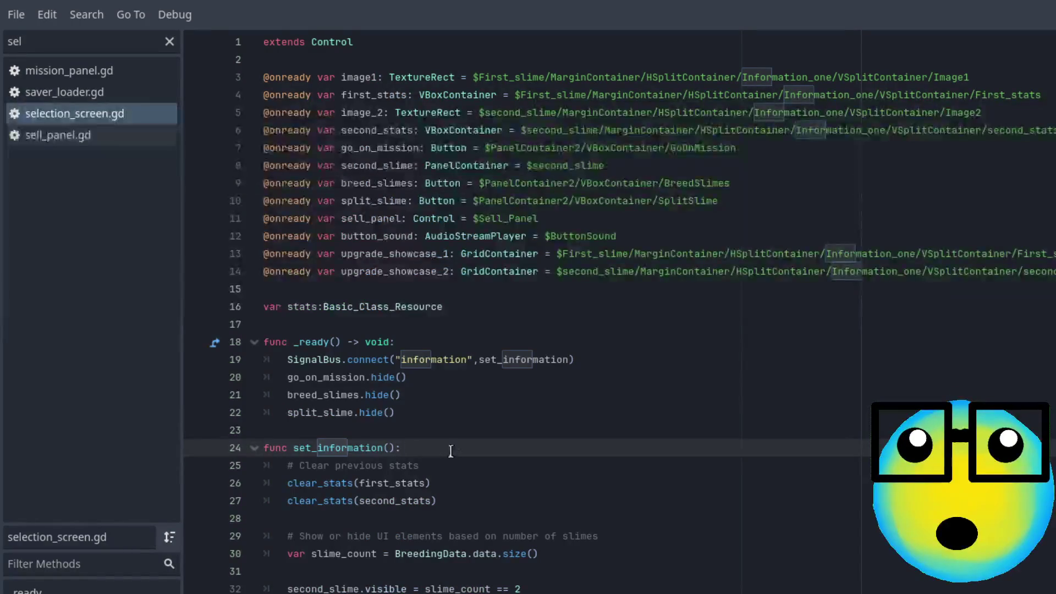
key("Page_Up")
key("Page_Down")
- Open slime.gd and jump to its _ready function
left_click(90, 34)
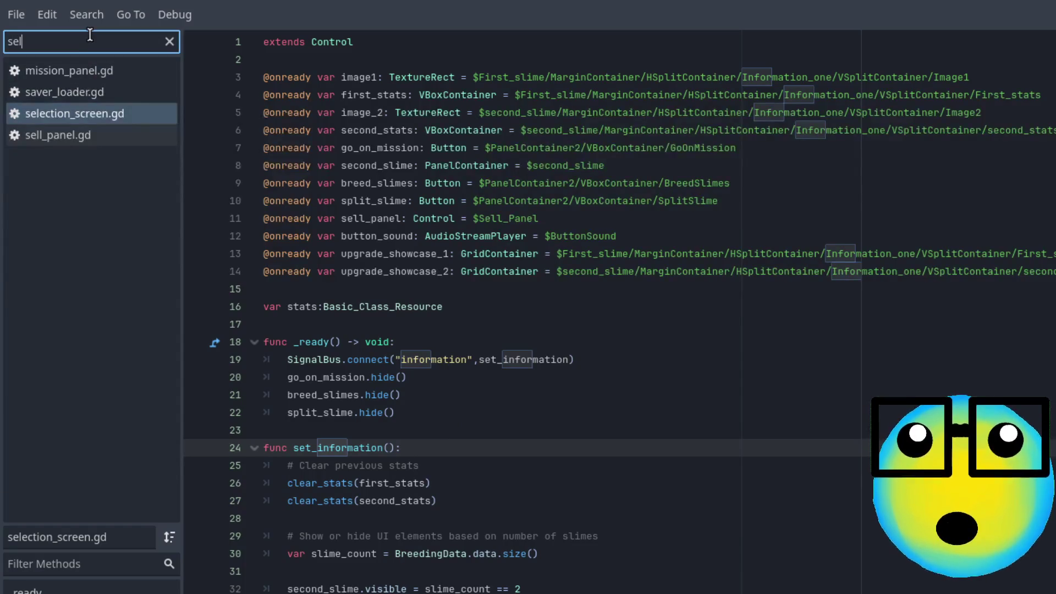
key("BackSpace")
key("BackSpace")
key("BackSpace")
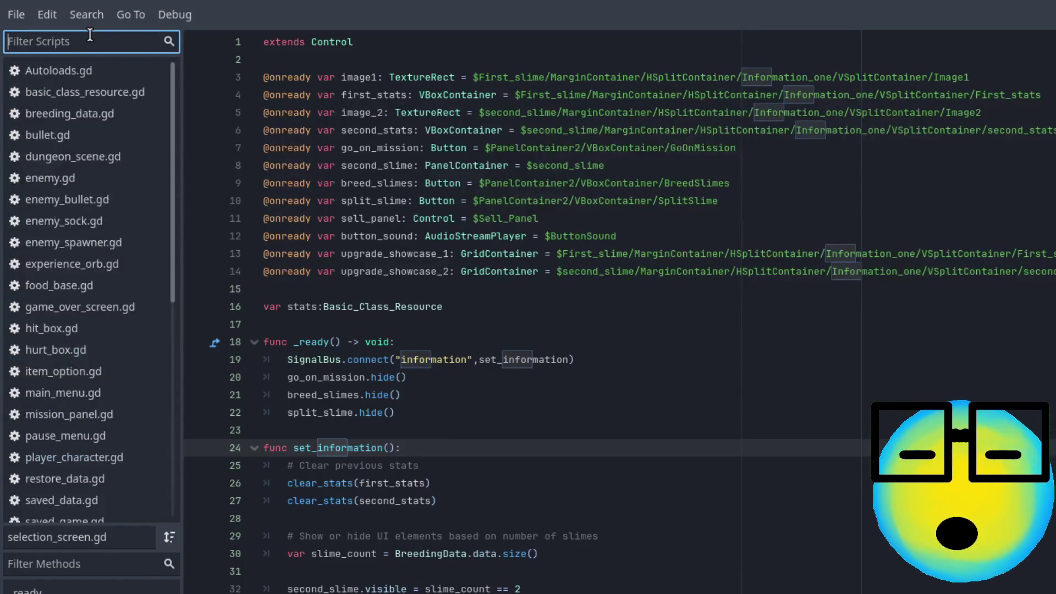
type("te")
key("BackSpace")
key("BackSpace")
type("sli")
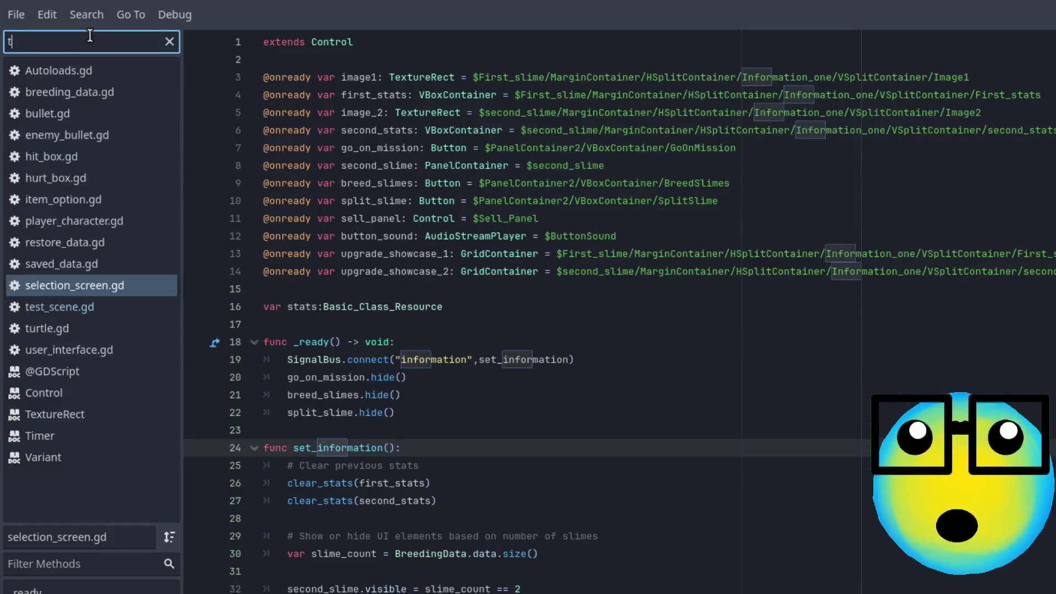
left_click(71, 88)
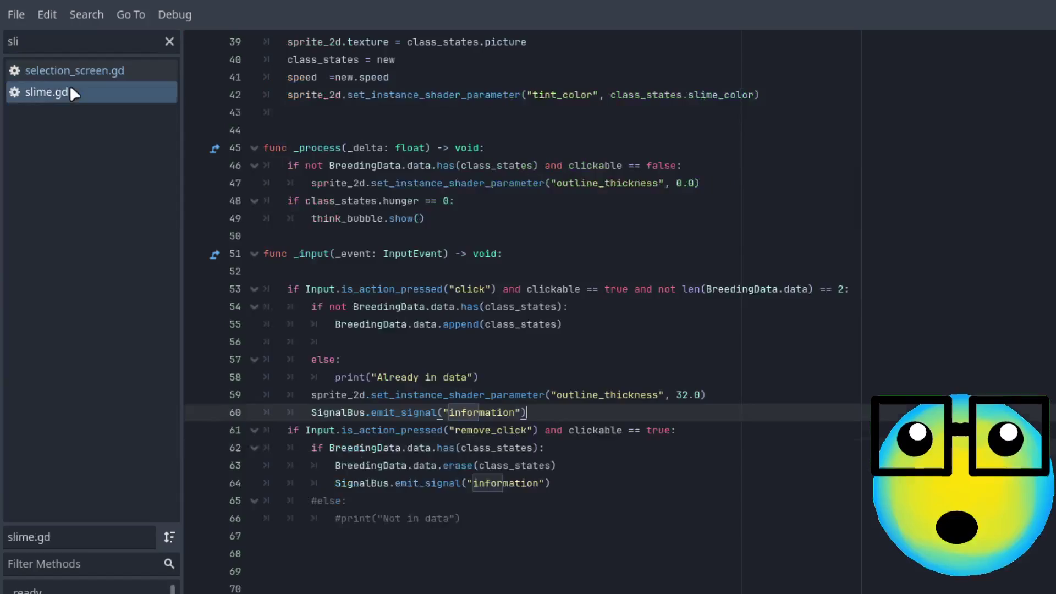
left_click(661, 557)
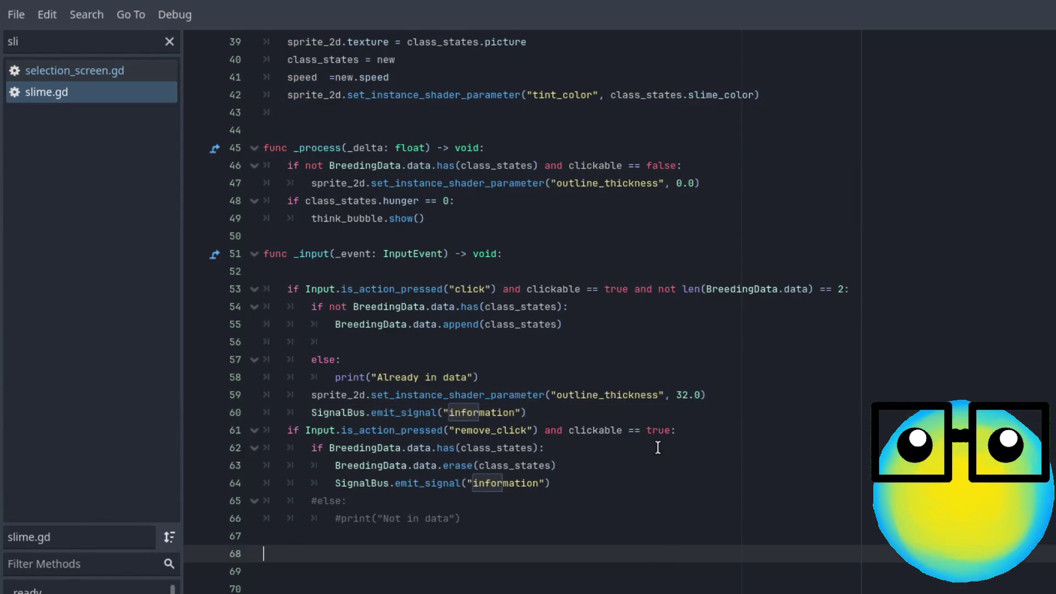
scroll(658, 448, "down", 1)
left_click(102, 588)
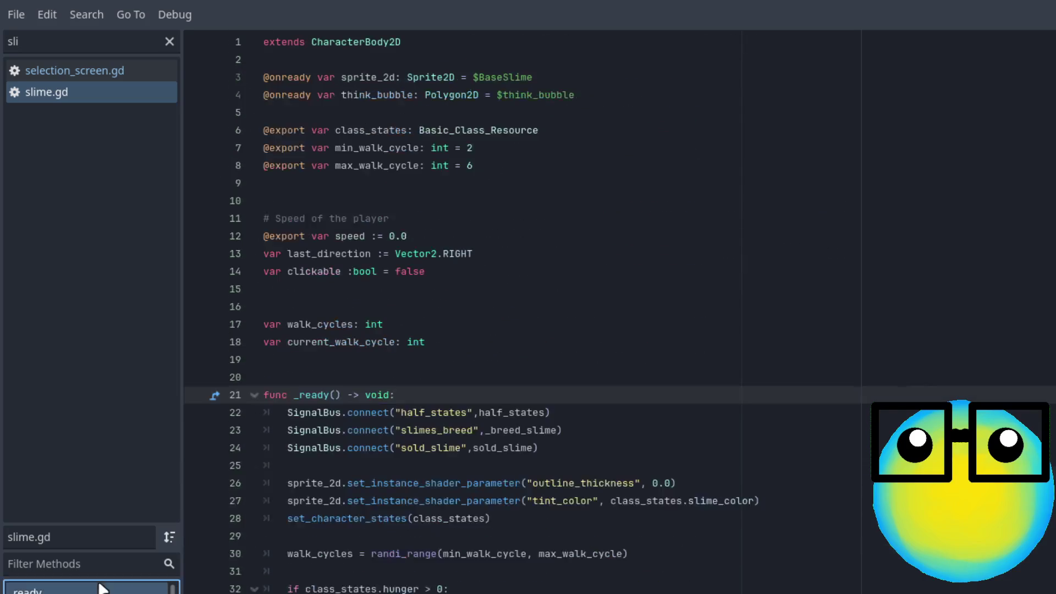
- Follow the slimes_breed signal to _breed_slime and inspect its _on_hunger call and hunger decrement
double_click(429, 430)
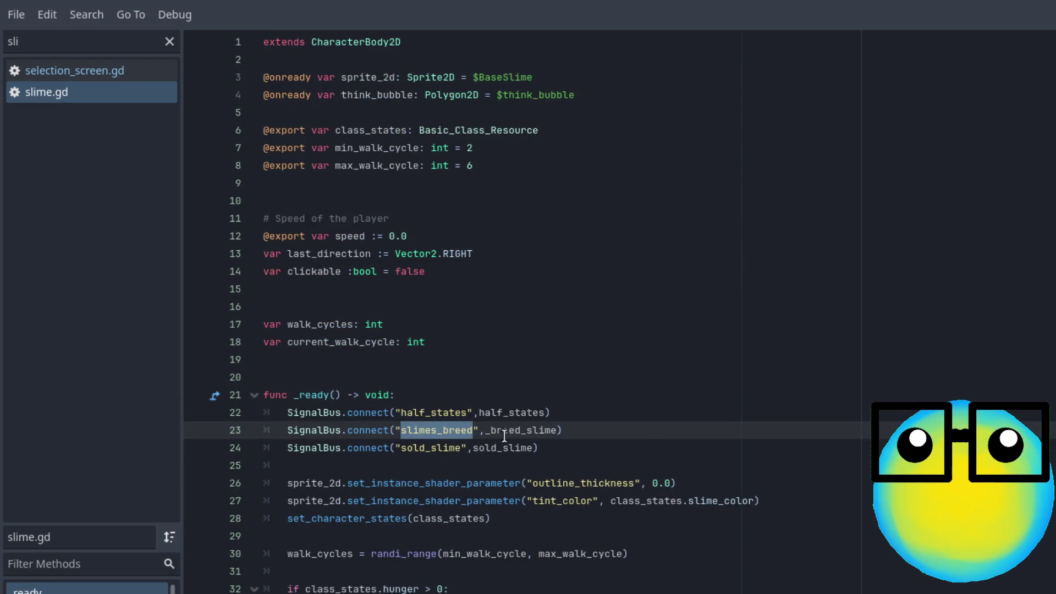
left_click(525, 437, "ctrl")
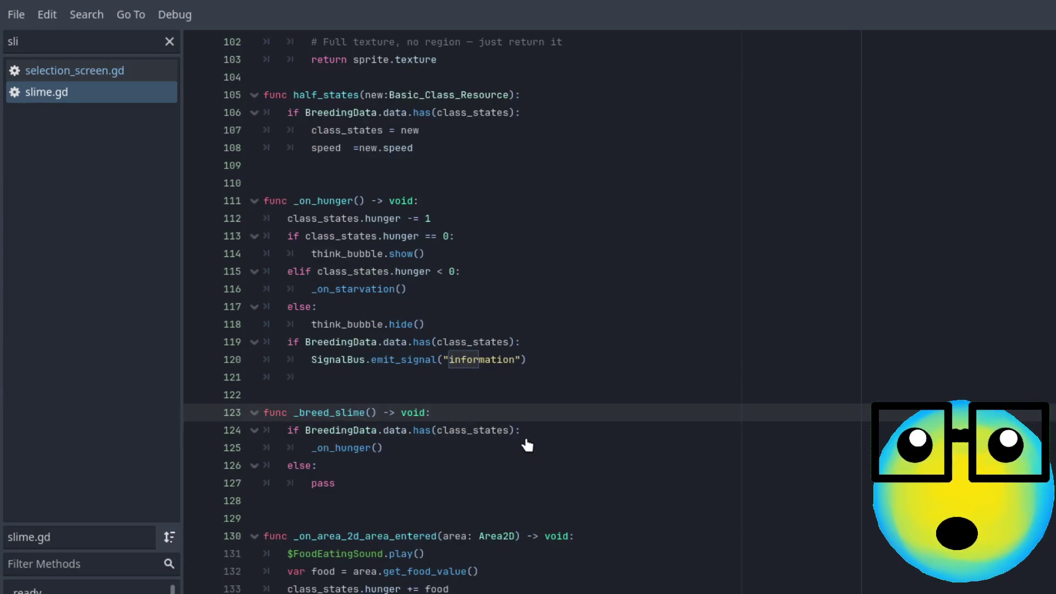
left_click(456, 461)
left_click(498, 447)
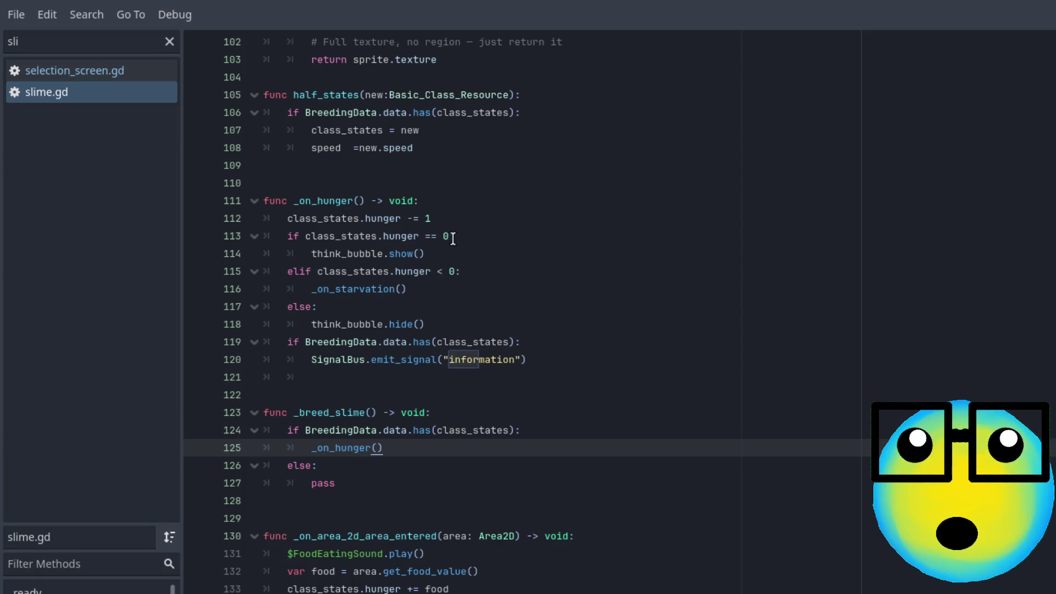
left_click(470, 218)
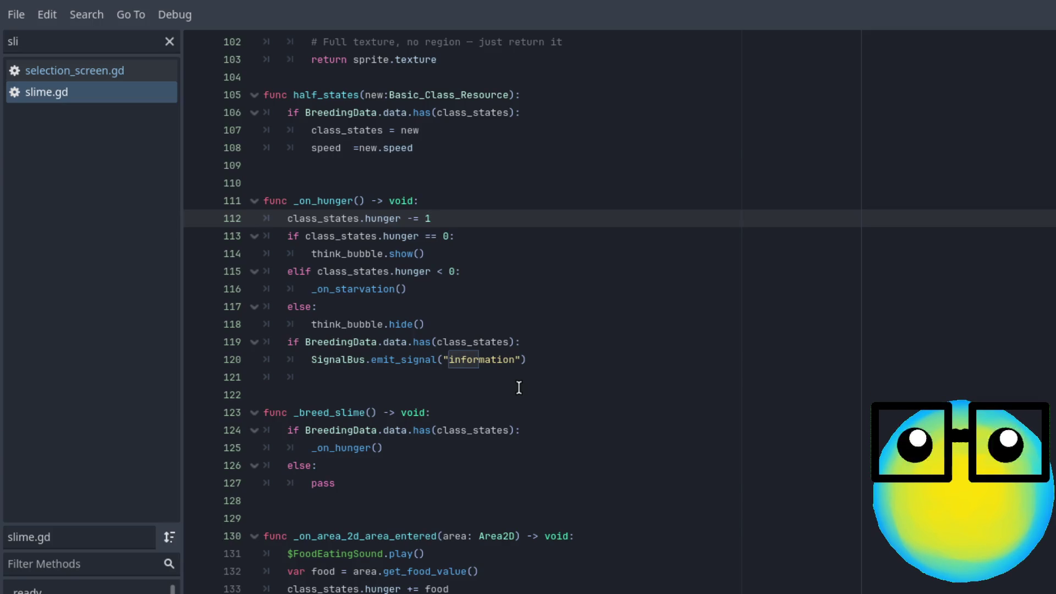
- Filter scripts by 'tes' and go to create_character in test_scene.gd
left_click(95, 48)
key("BackSpace")
key("BackSpace")
key("BackSpace")
type("tes")
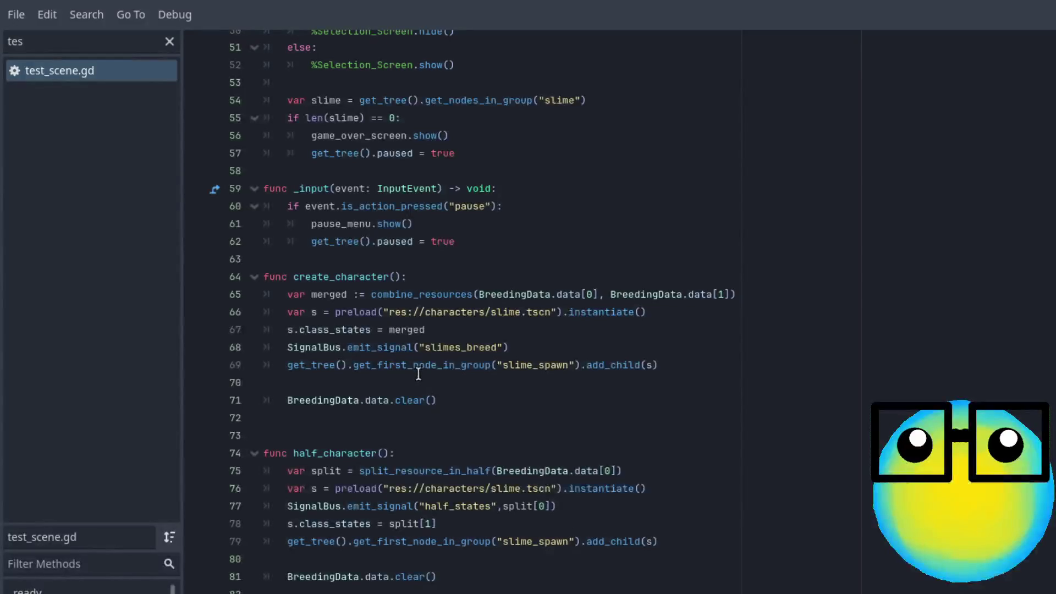
scroll(418, 311, "up", 15)
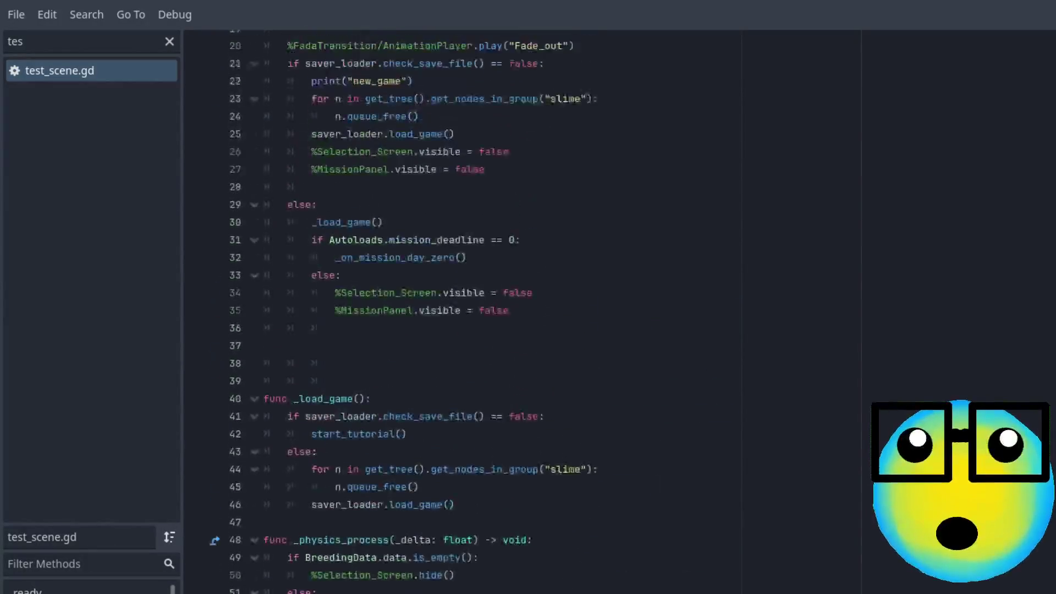
scroll(417, 310, "up", 2)
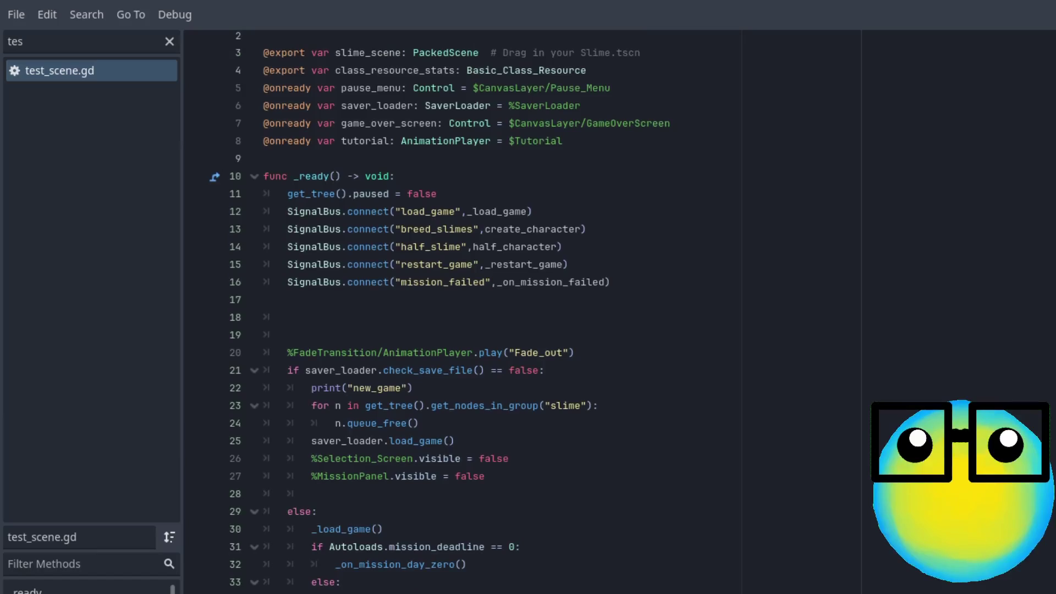
left_click(536, 230, "ctrl")
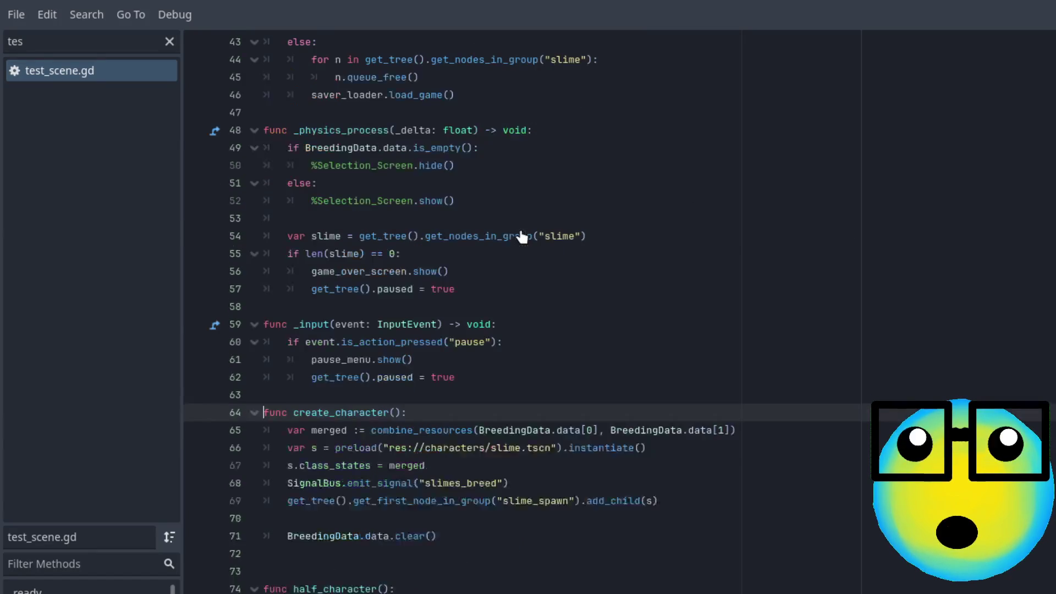
left_click(741, 449)
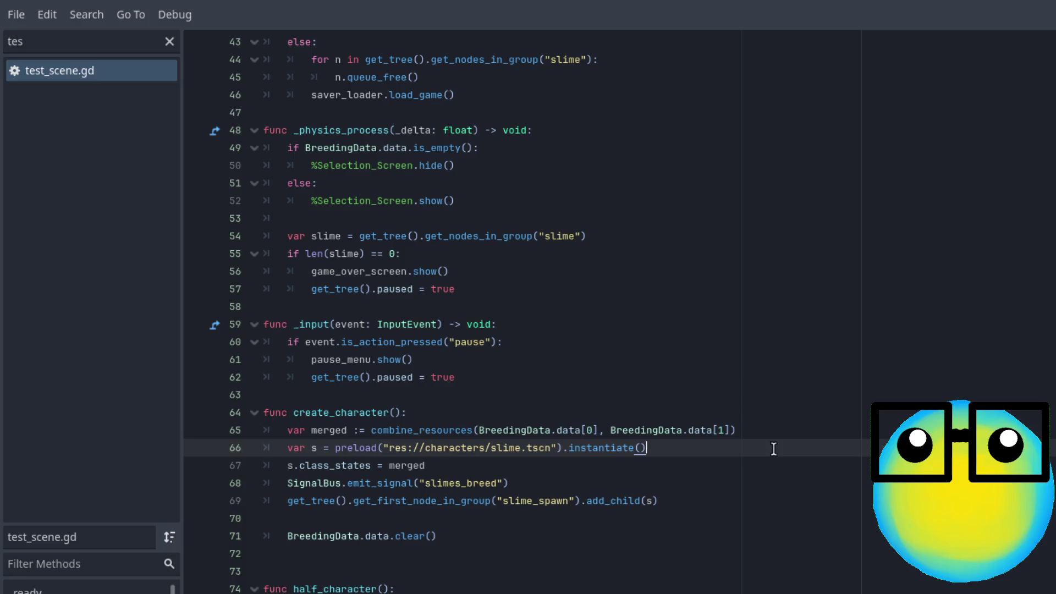
- Jump to combine_resources and read through its body
double_click(428, 432)
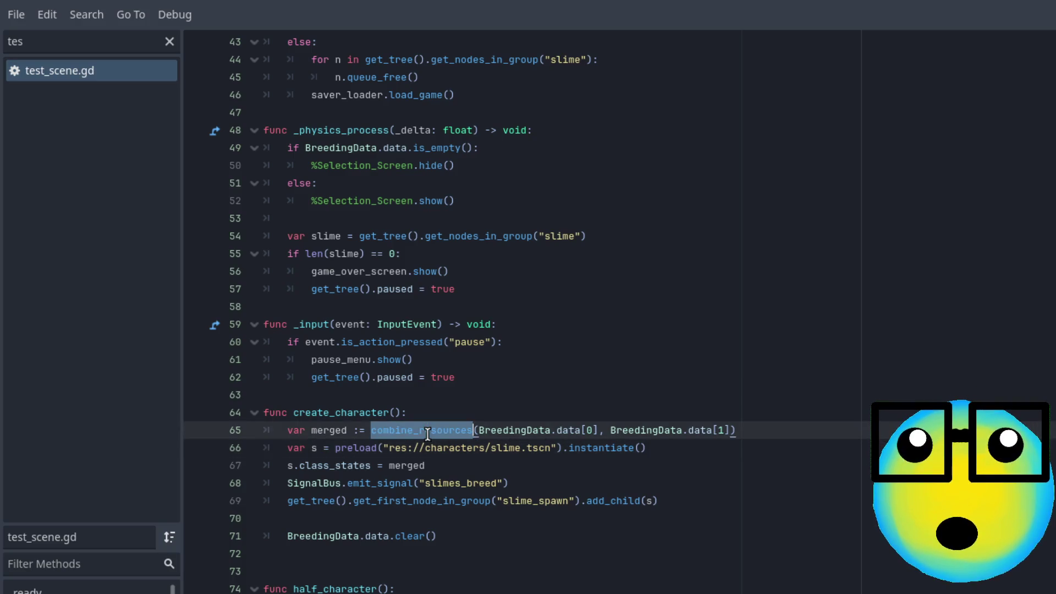
scroll(552, 431, "up", 1)
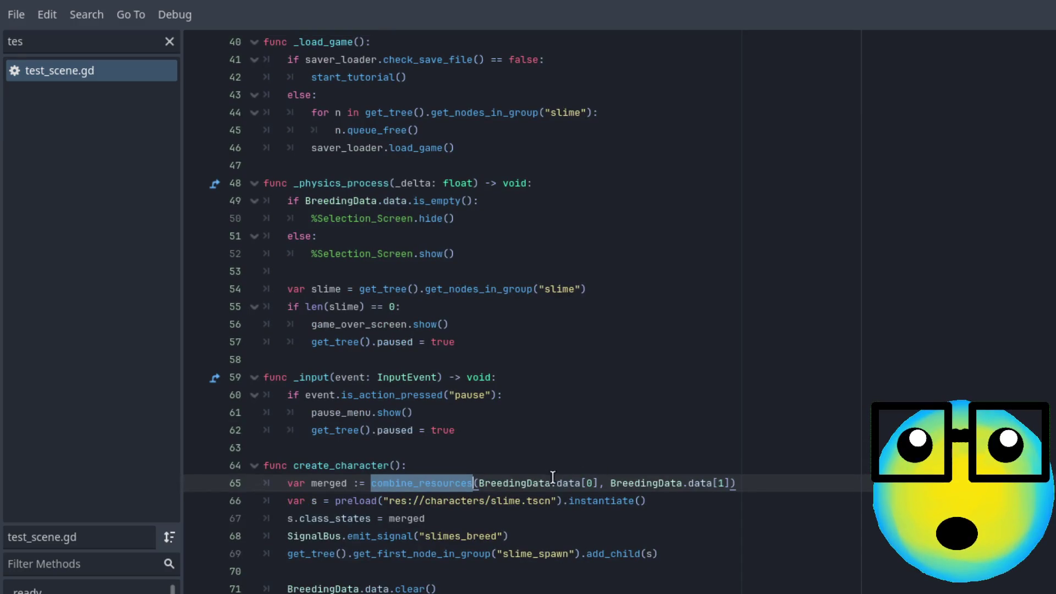
left_click(436, 488, "ctrl")
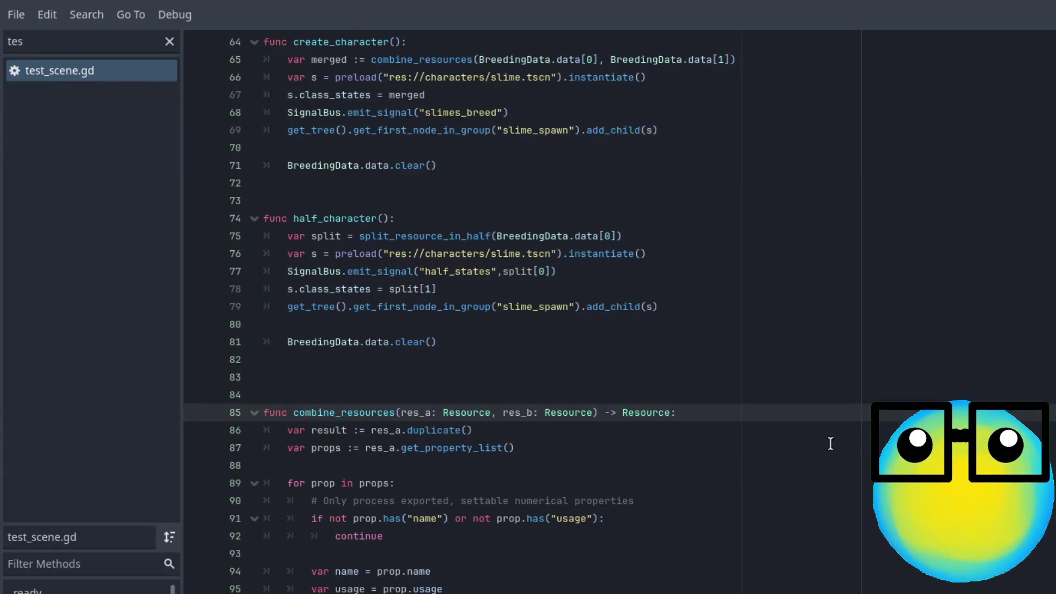
scroll(815, 454, "down", 2)
scroll(815, 454, "down", 5)
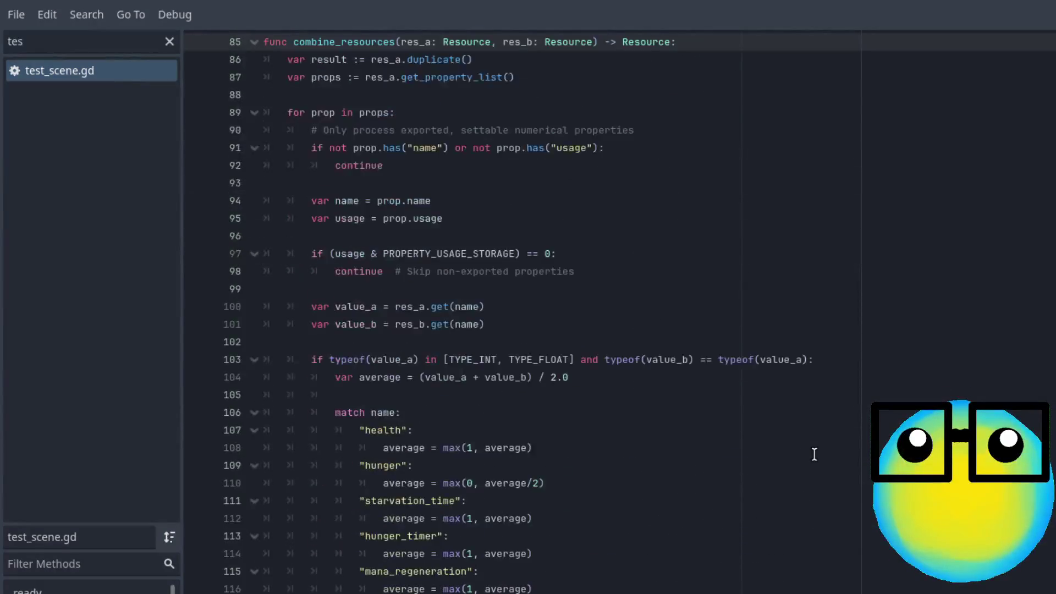
scroll(841, 406, "down", 1)
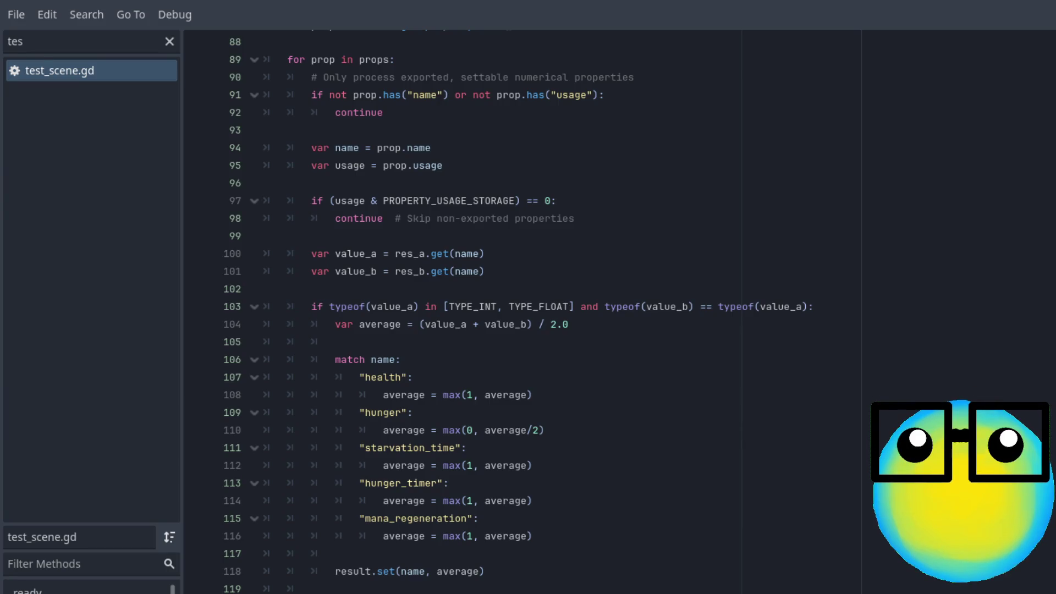
scroll(522, 308, "down", 1)
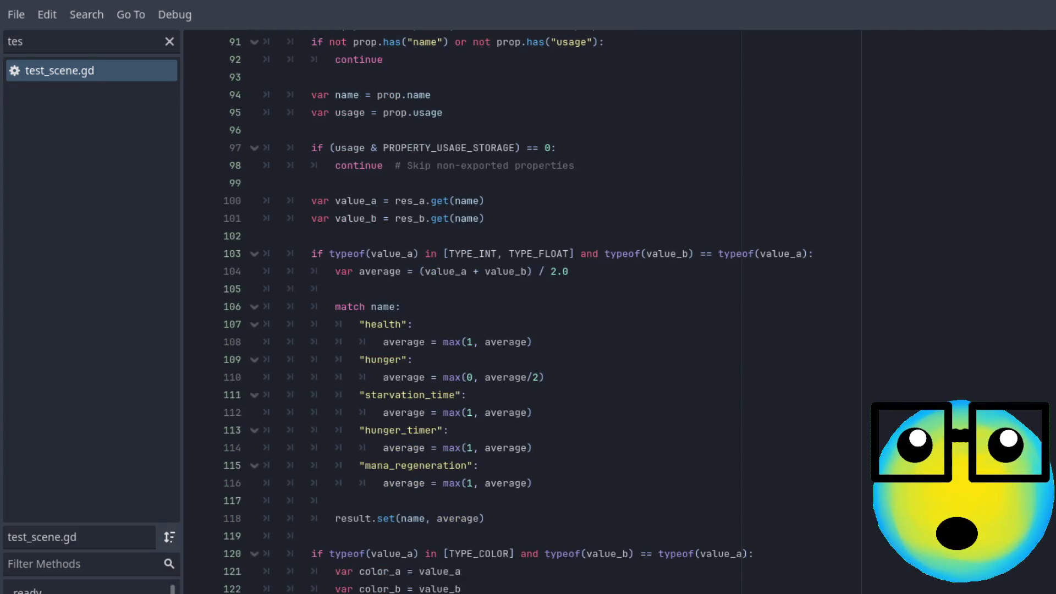
scroll(522, 308, "up", 1)
scroll(522, 308, "down", 1)
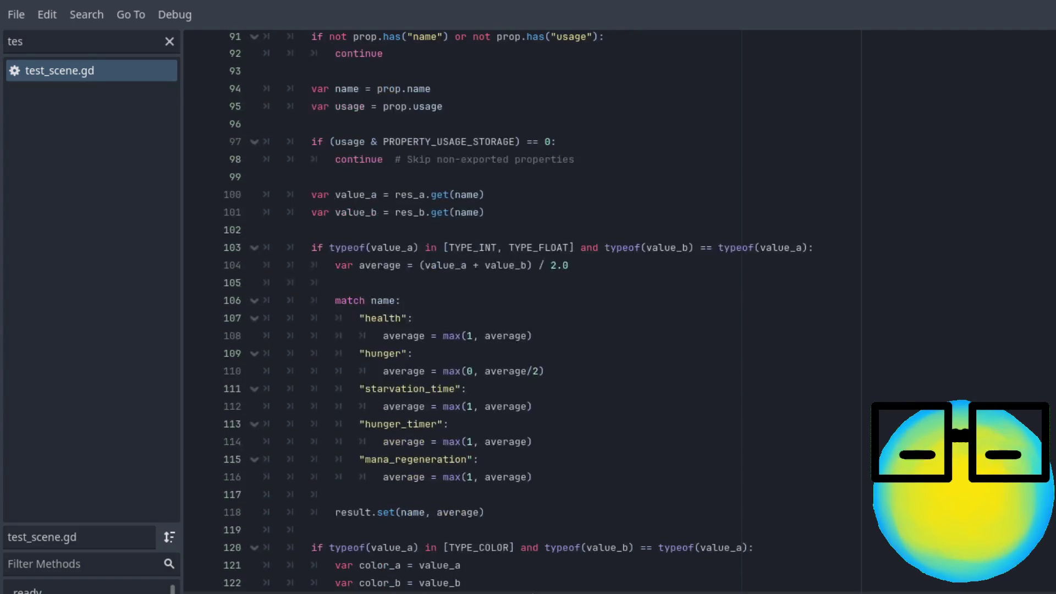
- Review the merged class_states and slimes_breed lines in create_character, then clear the script filter
left_click(88, 589)
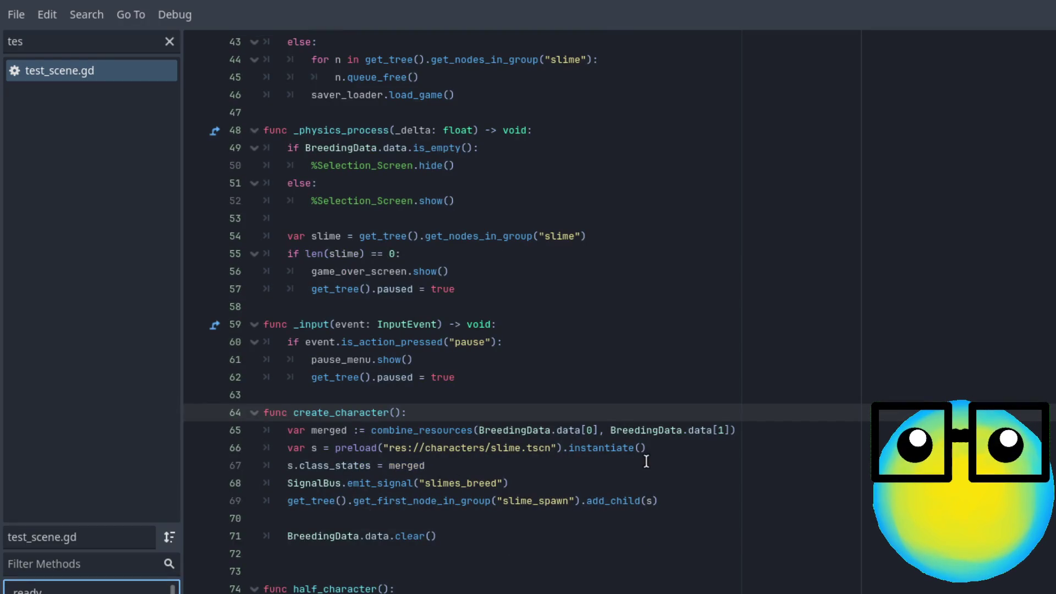
left_click(665, 448)
triple_click(453, 465)
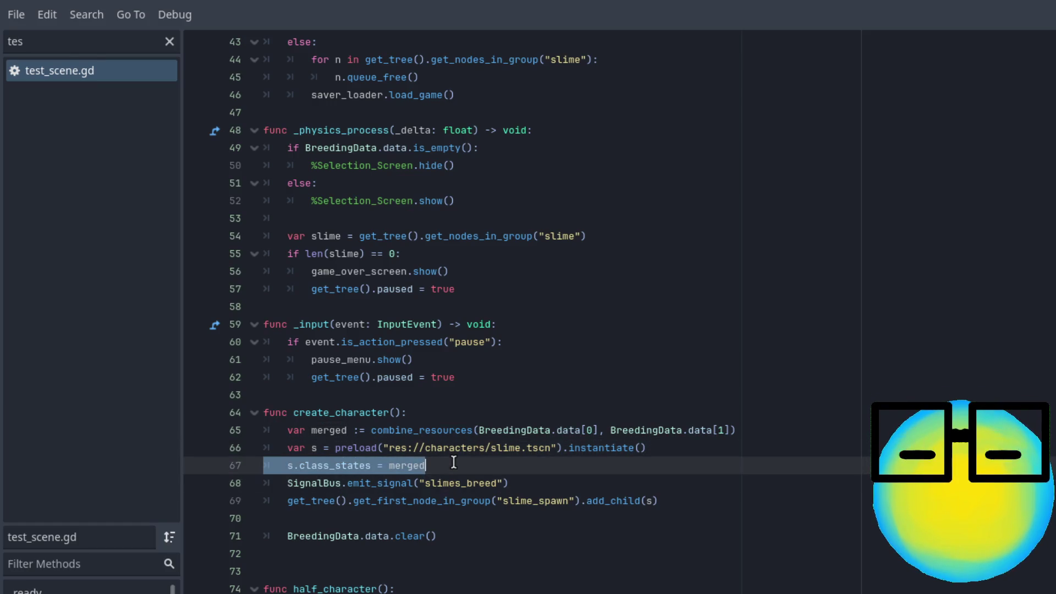
left_click(534, 480)
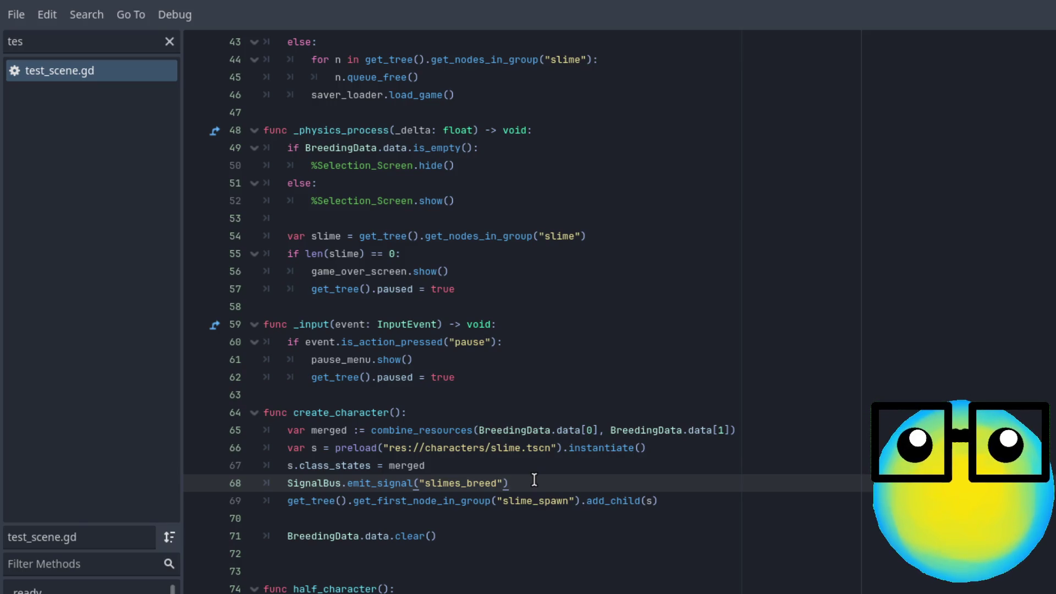
left_click(70, 40)
key("ctrl+a")
key("BackSpace")
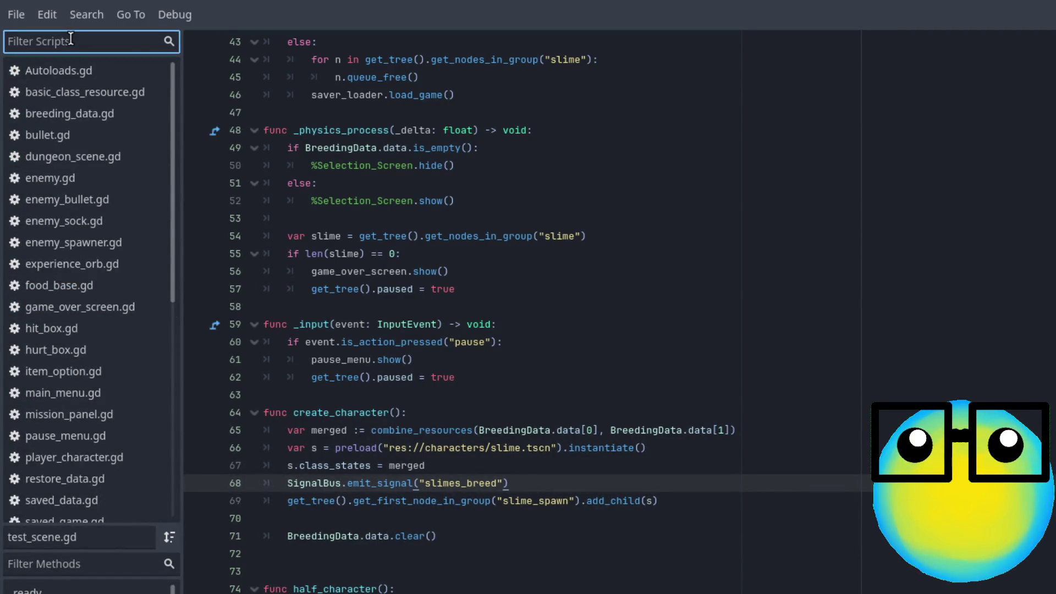
- Open selection_screen.gd and select its breed_slimes signal name
type("sel")
left_click(104, 112)
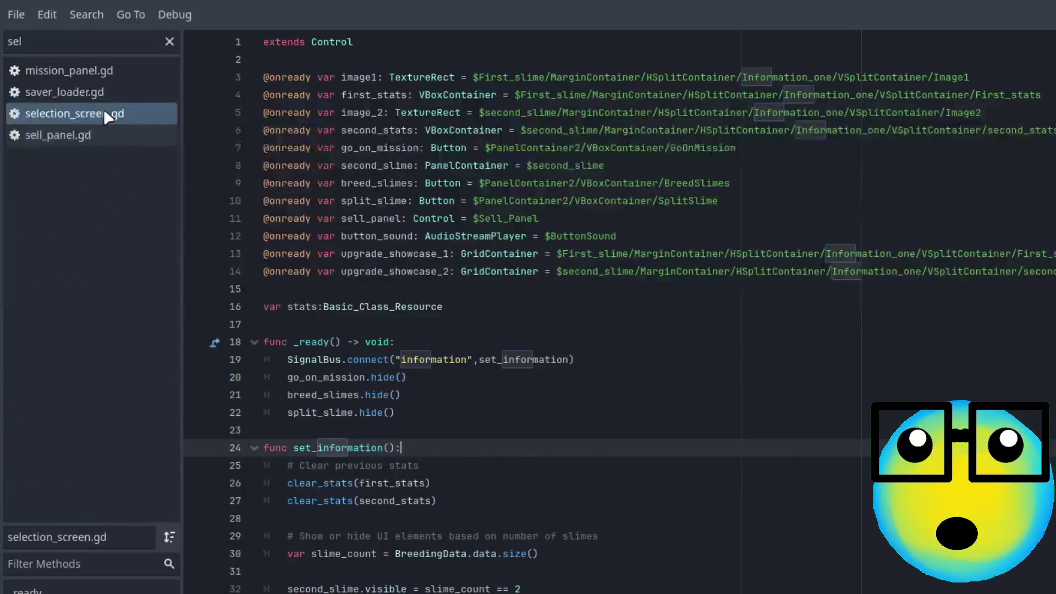
scroll(526, 389, "down", 13)
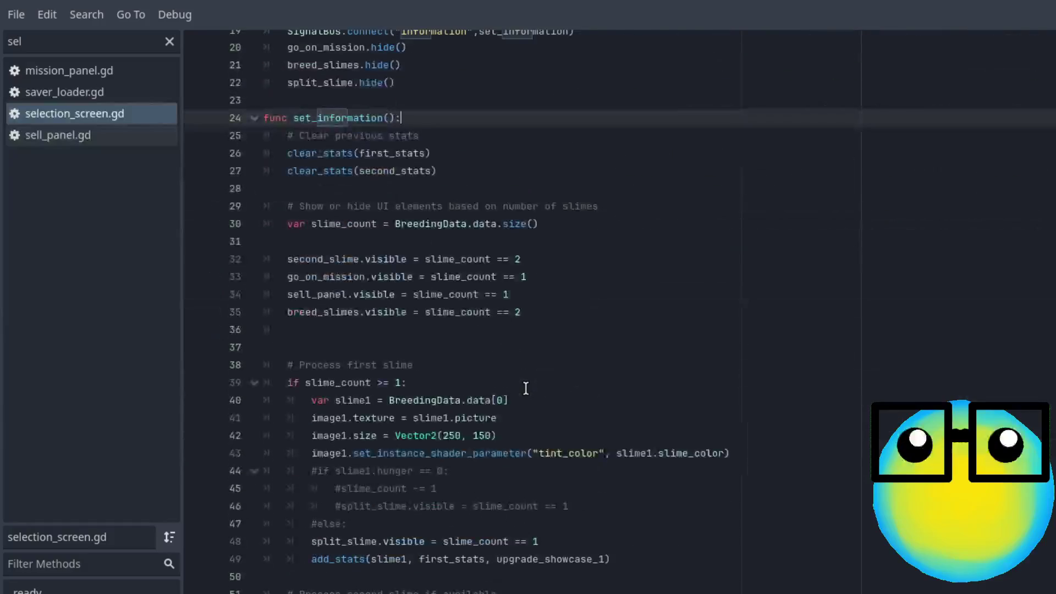
scroll(526, 388, "down", 6)
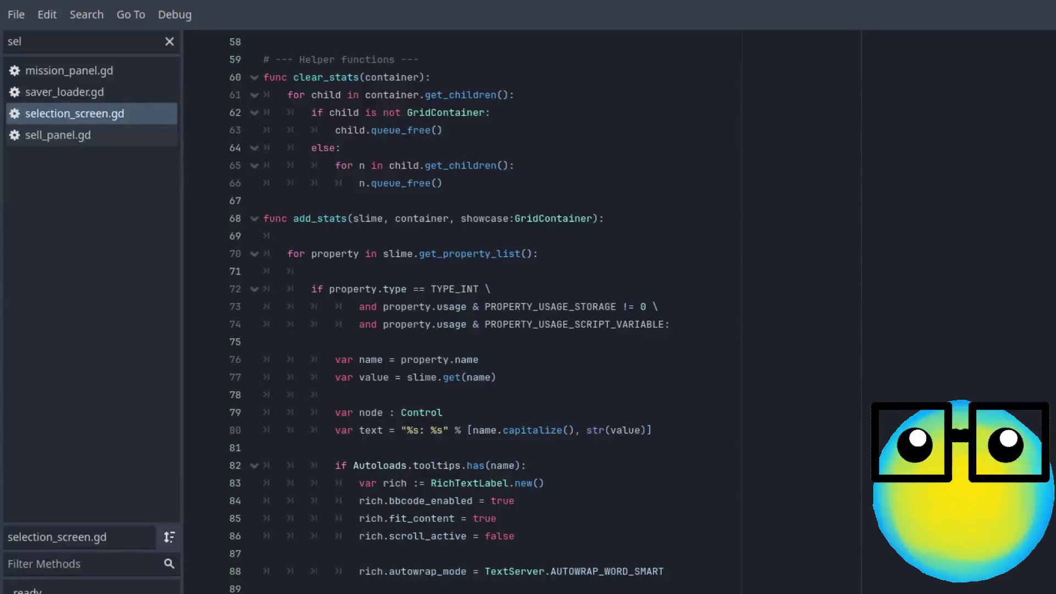
scroll(526, 389, "down", 20)
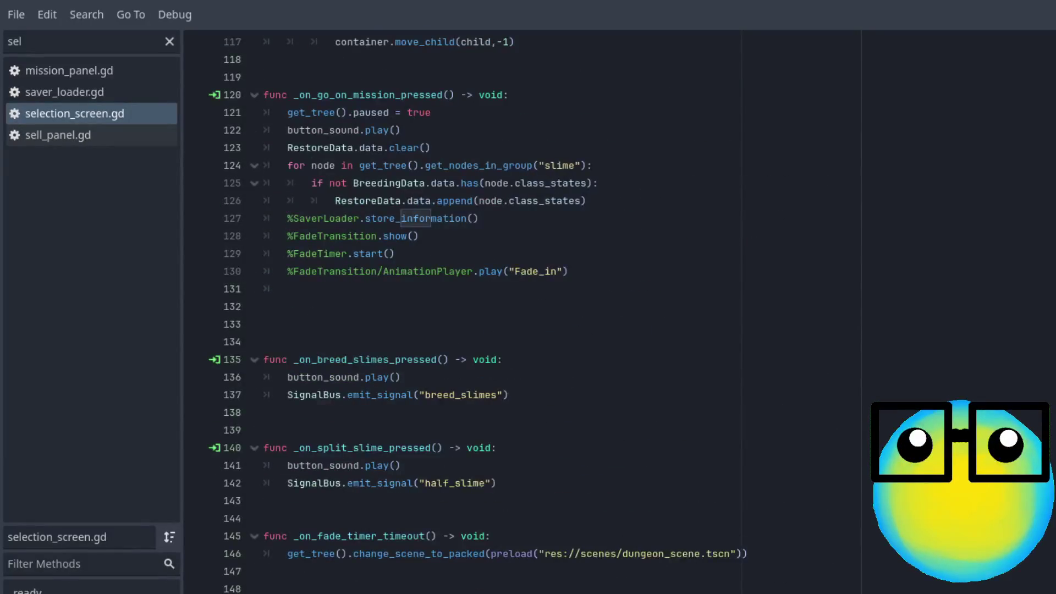
scroll(526, 388, "up", 2)
scroll(526, 388, "down", 2)
double_click(451, 387)
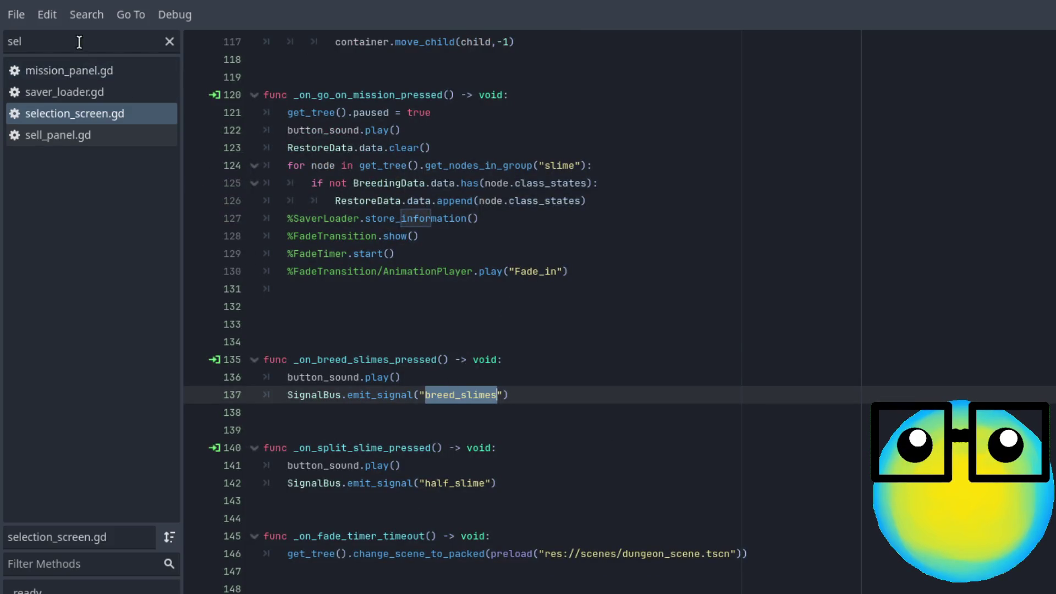
- Filter scripts by 'test' and open test_scene.gd
key("BackSpace")
key("BackSpace")
key("BackSpace")
type("test")
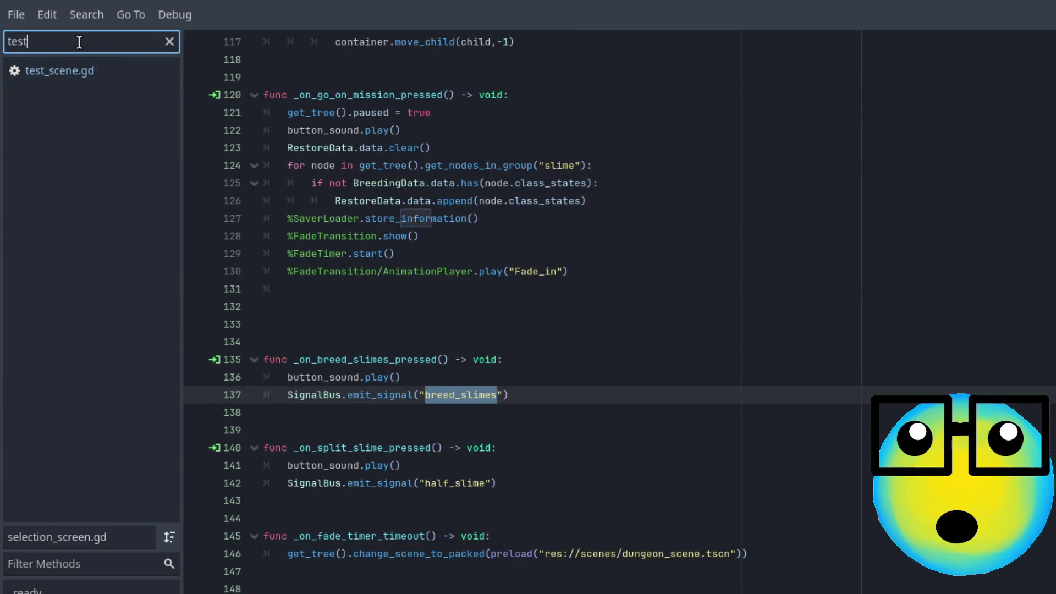
left_click(86, 72)
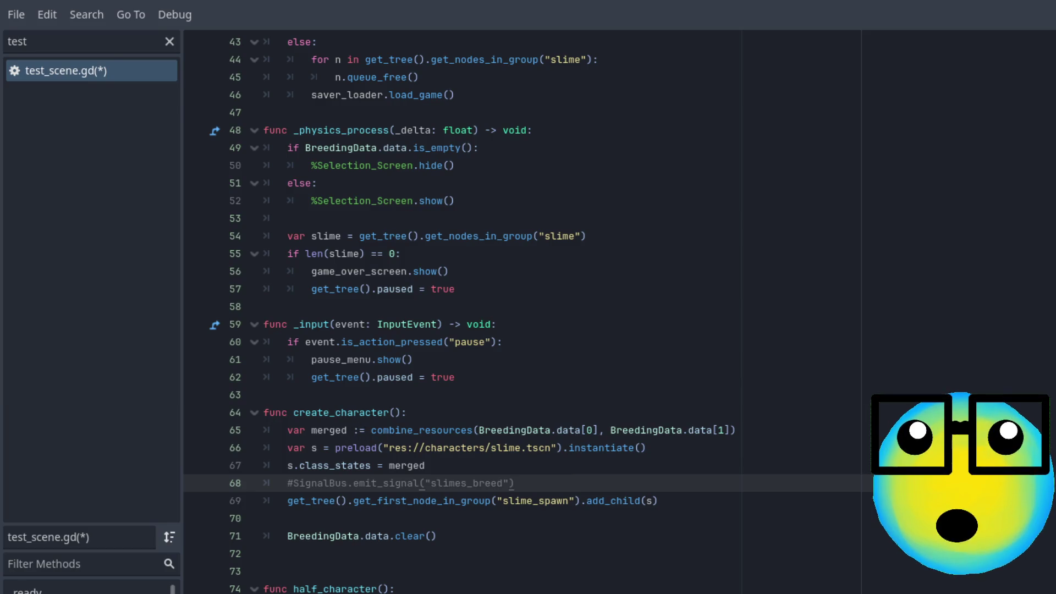
- Save test_scene.gd with line 68's slimes_breed emit commented out, then launch the game with F5
scroll(354, 430, "up", 11)
scroll(440, 312, "up", 2)
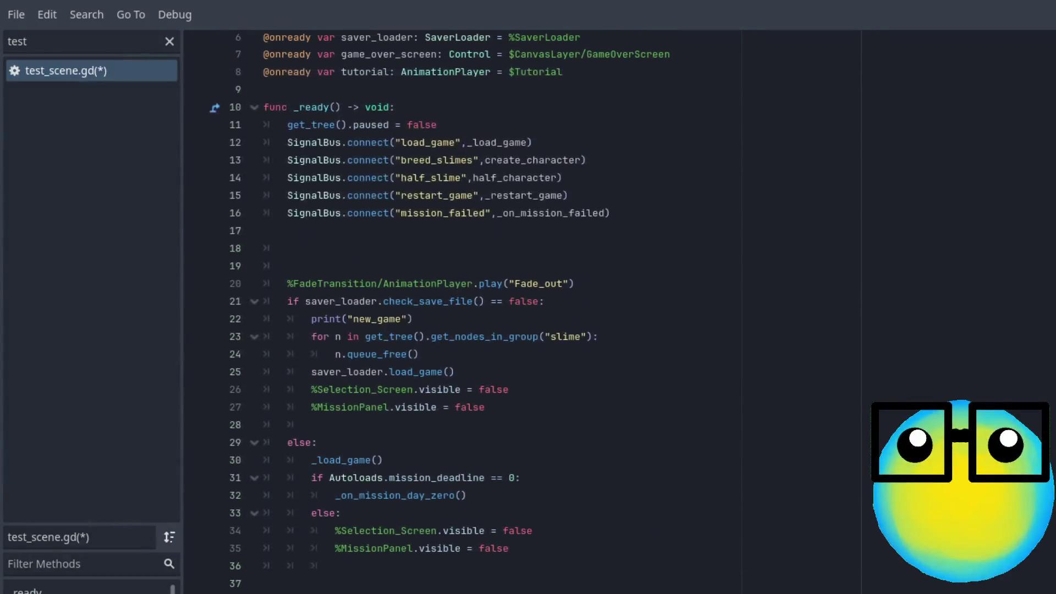
scroll(440, 312, "down", 20)
scroll(440, 311, "up", 8)
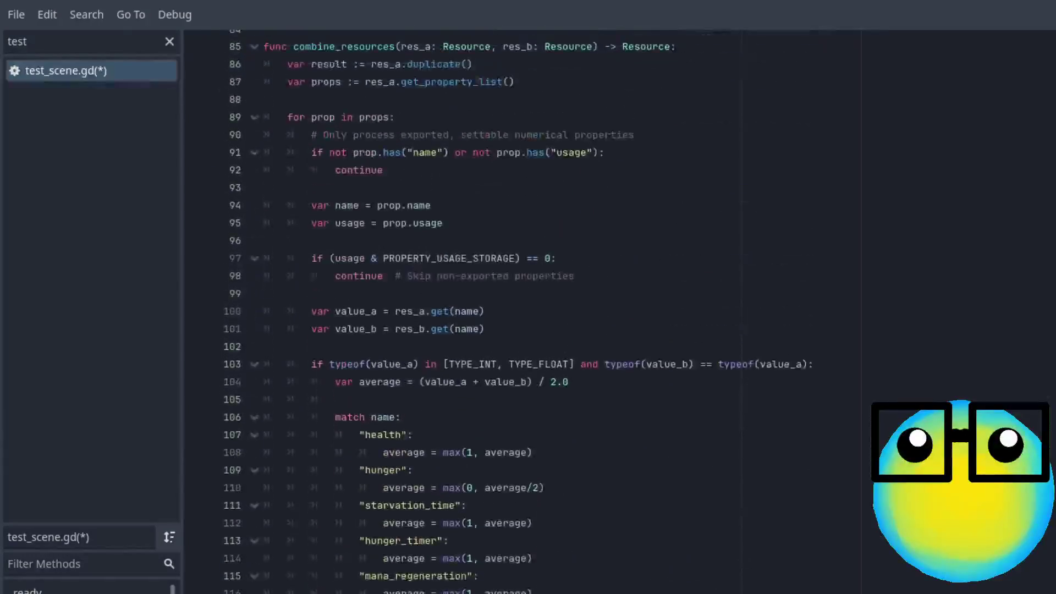
scroll(440, 312, "down", 20)
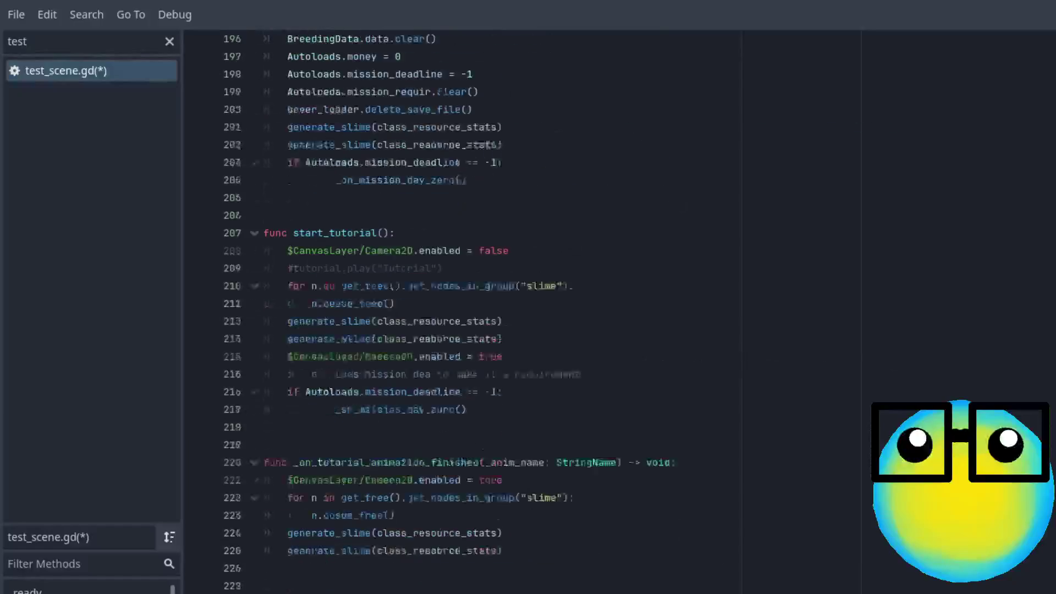
scroll(440, 312, "up", 3)
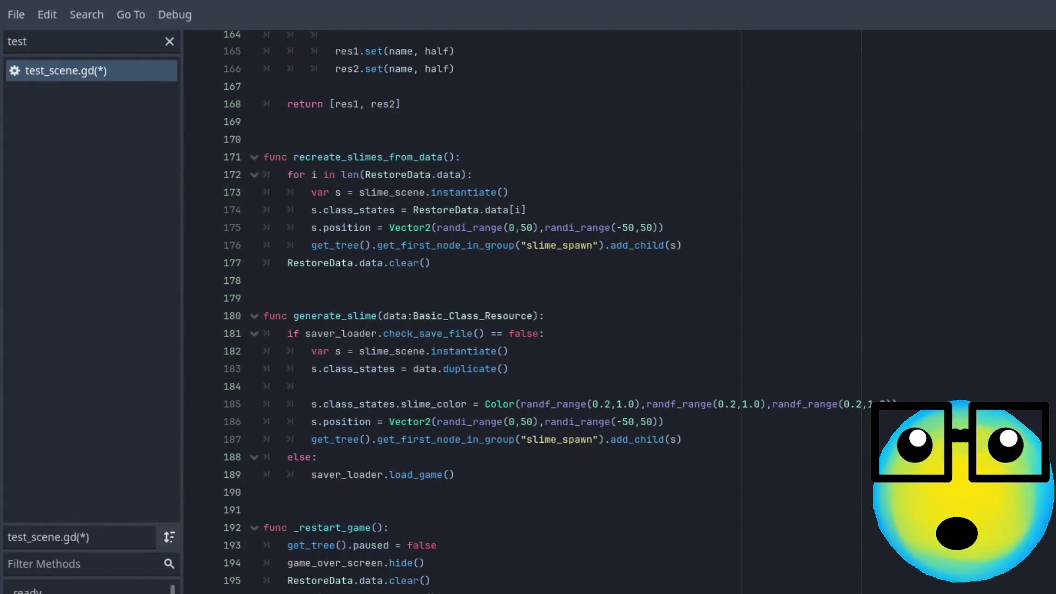
scroll(845, 489, "up", 20)
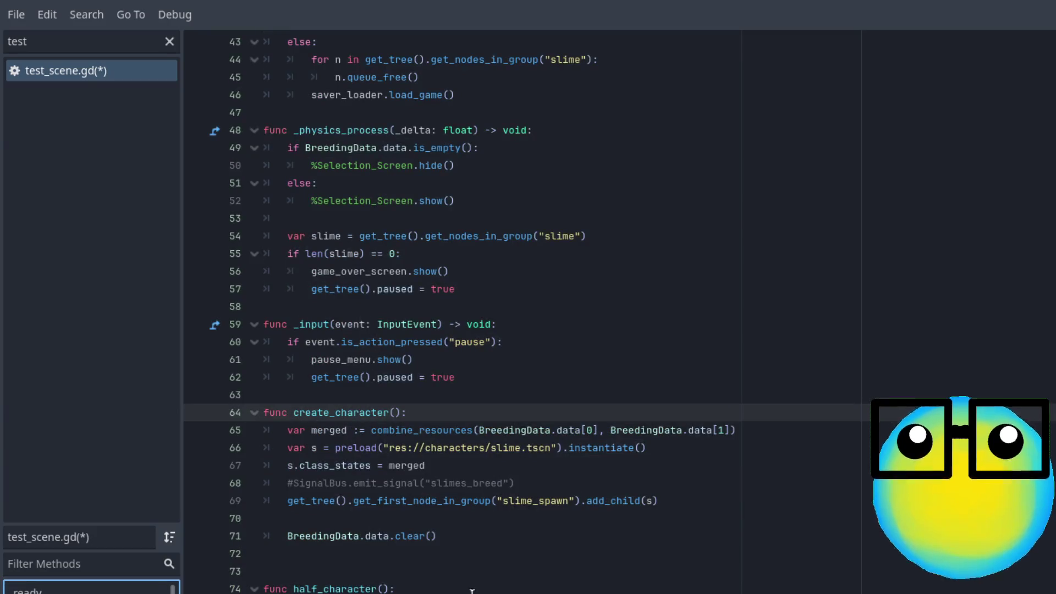
left_click(482, 542)
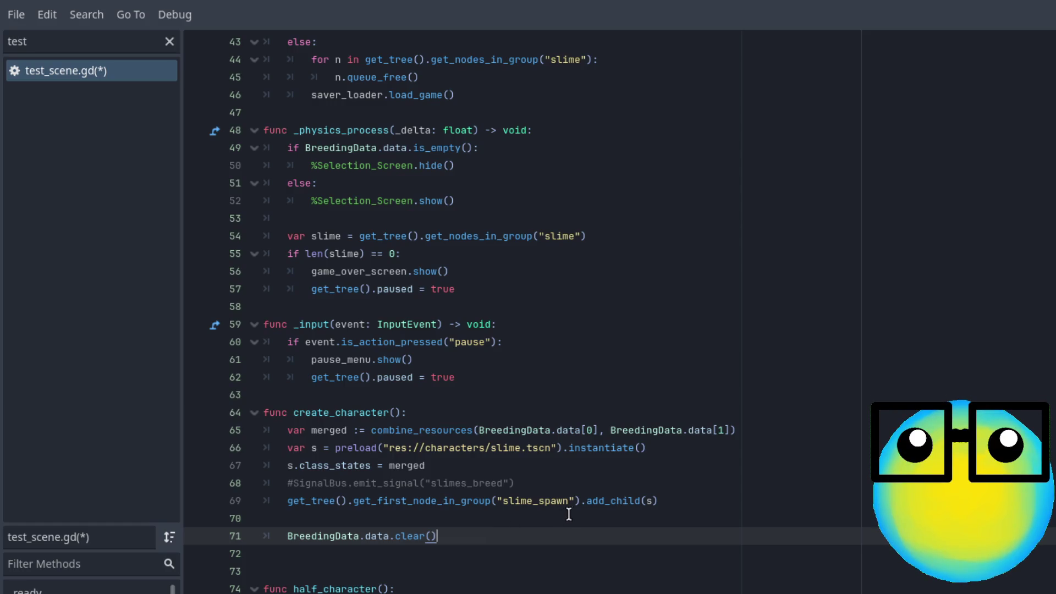
left_click(525, 485)
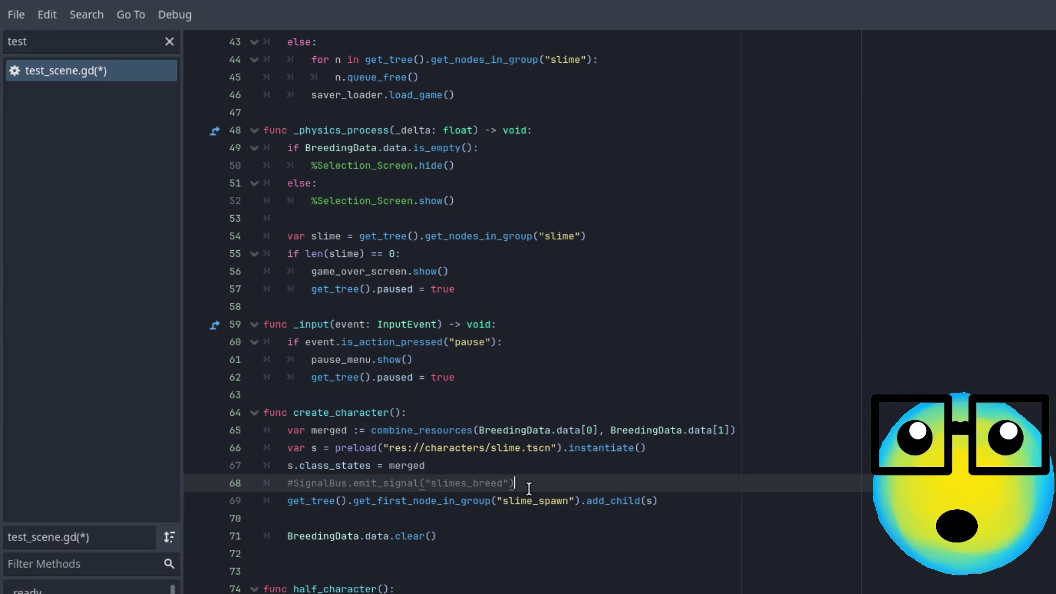
key("ctrl+s")
key("F5")
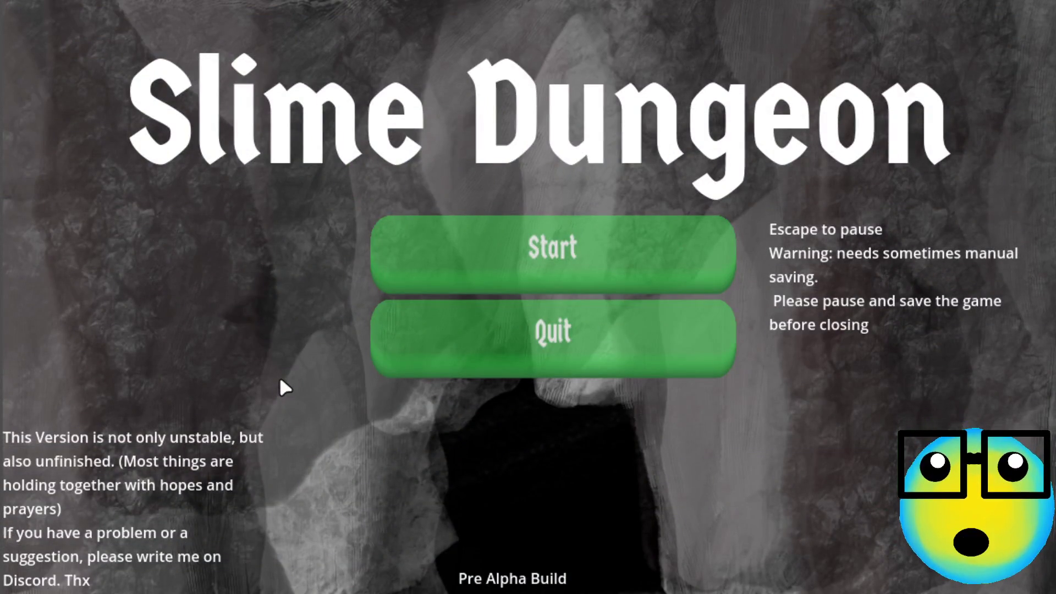
- Start the game and toggle between one and two selected slimes to check split and breed options
left_click(540, 256)
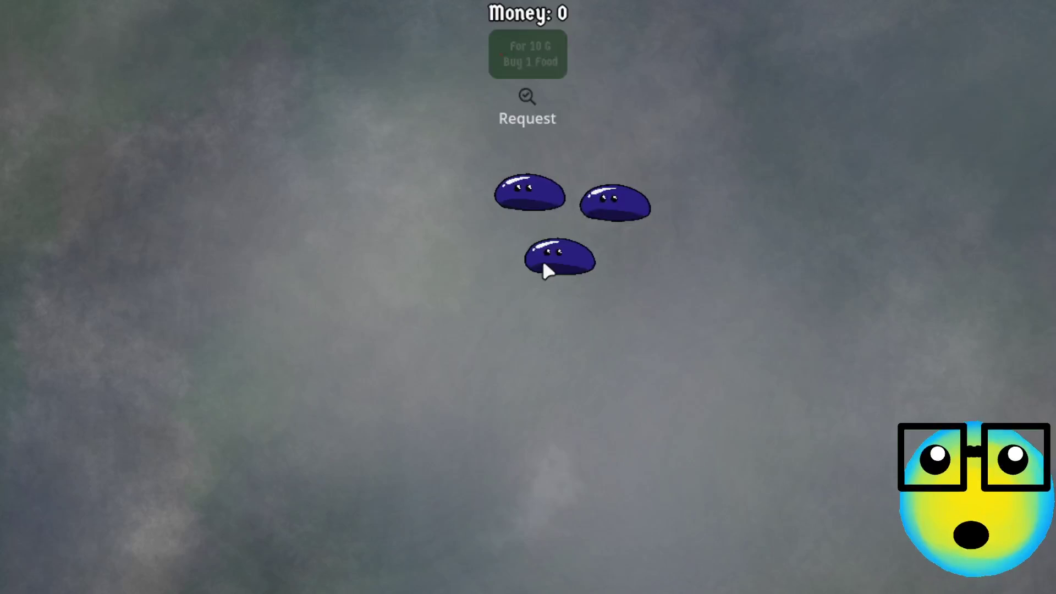
left_click(547, 261)
left_click(564, 237)
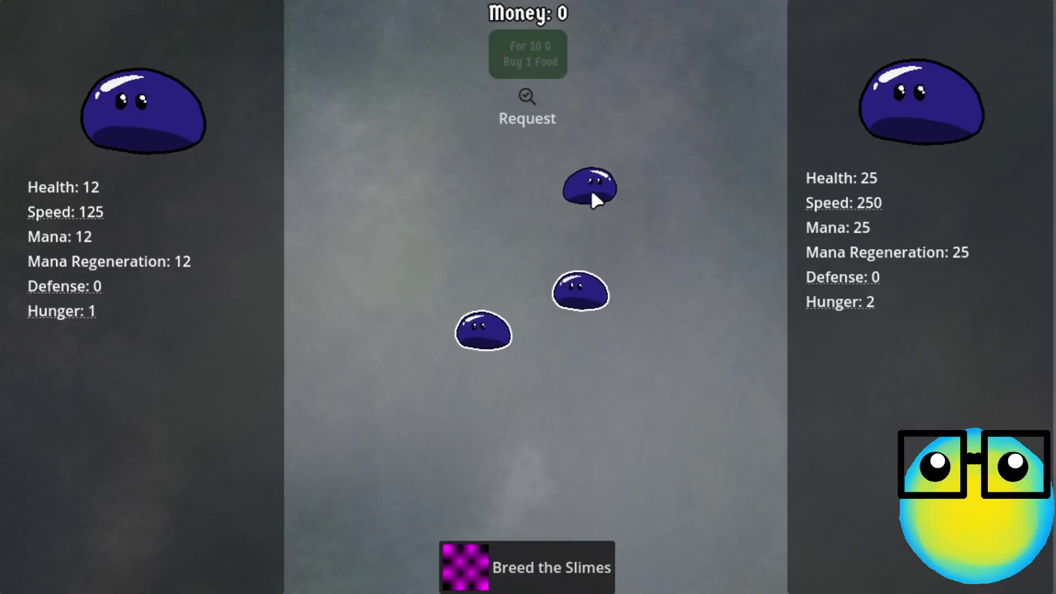
left_click(561, 443)
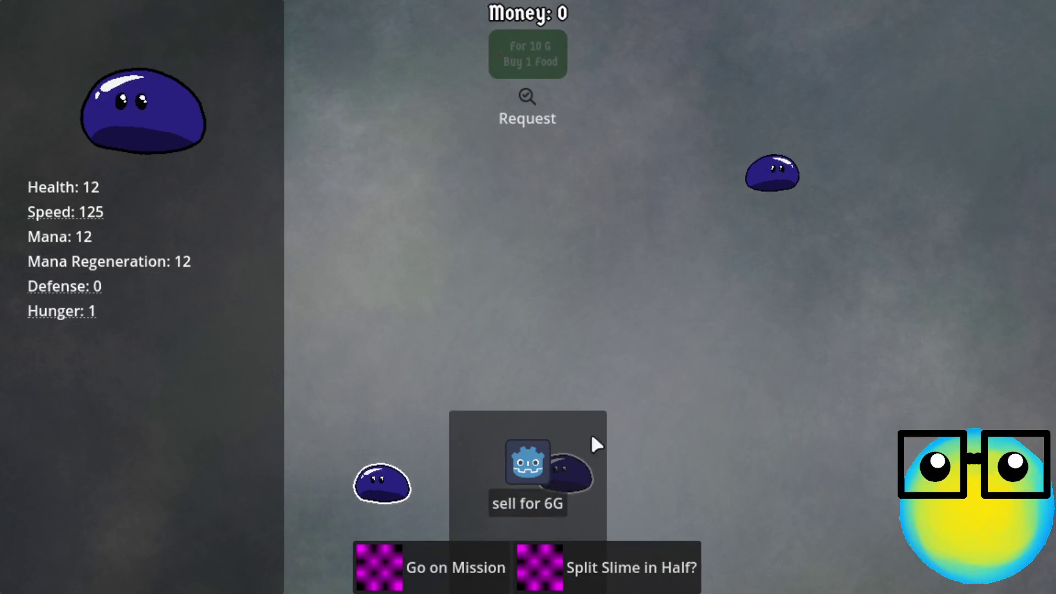
left_click(825, 129)
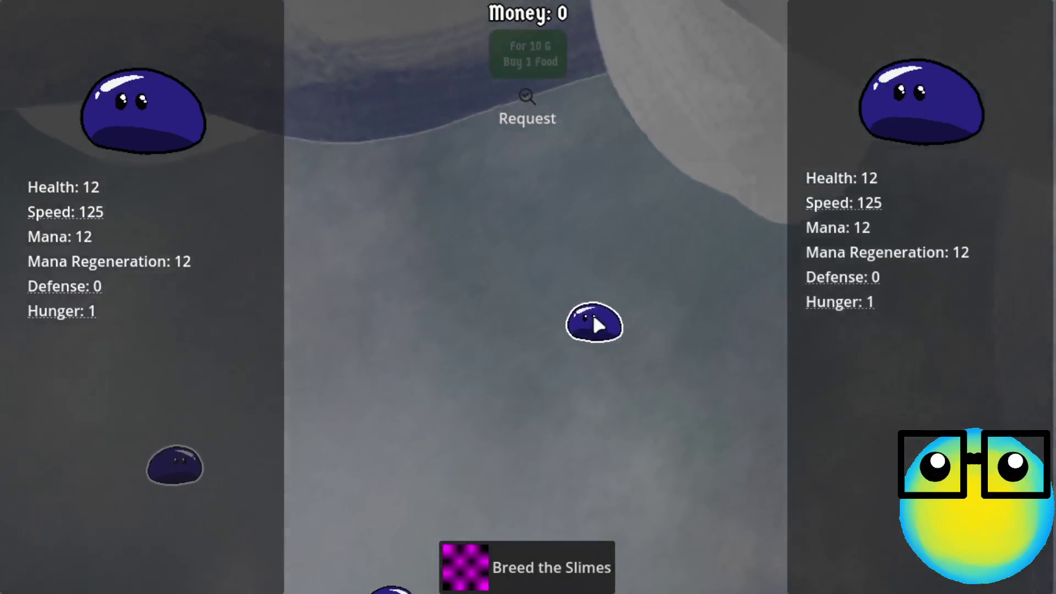
left_click(577, 380)
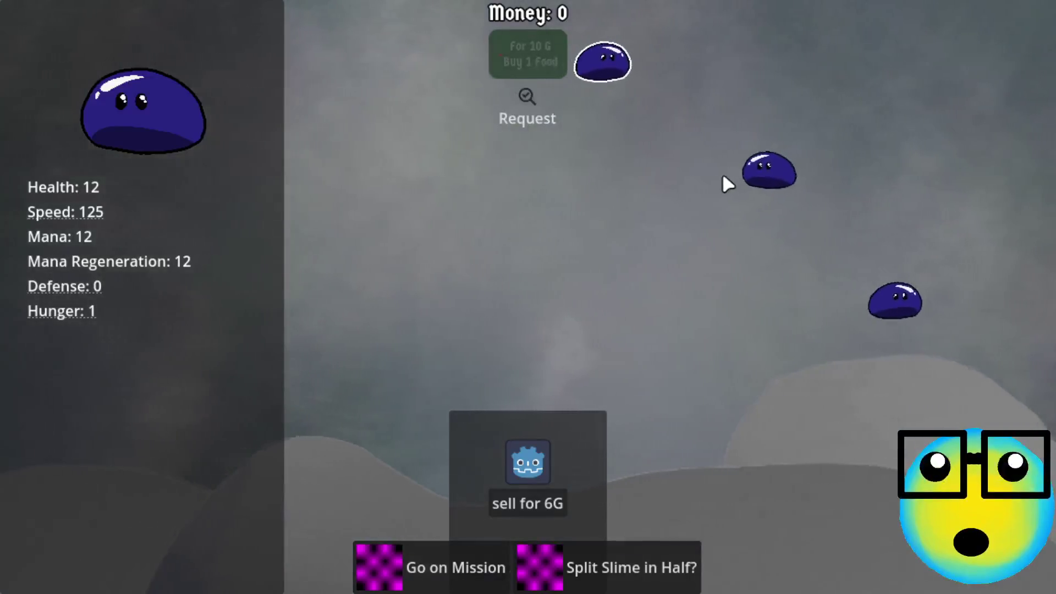
left_click(734, 190)
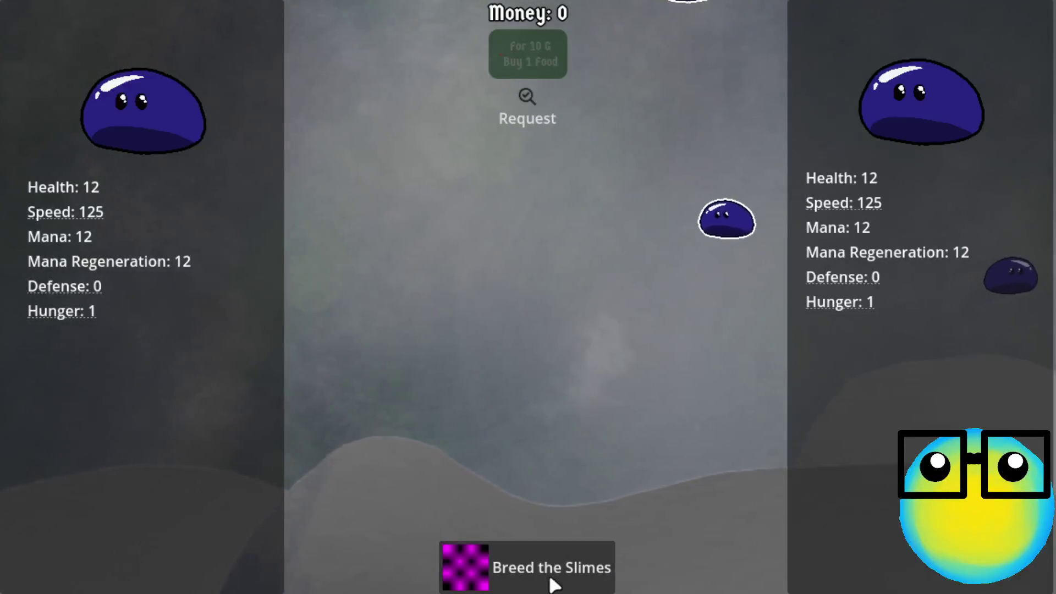
left_click(604, 381)
left_click(537, 149)
left_click(854, 264)
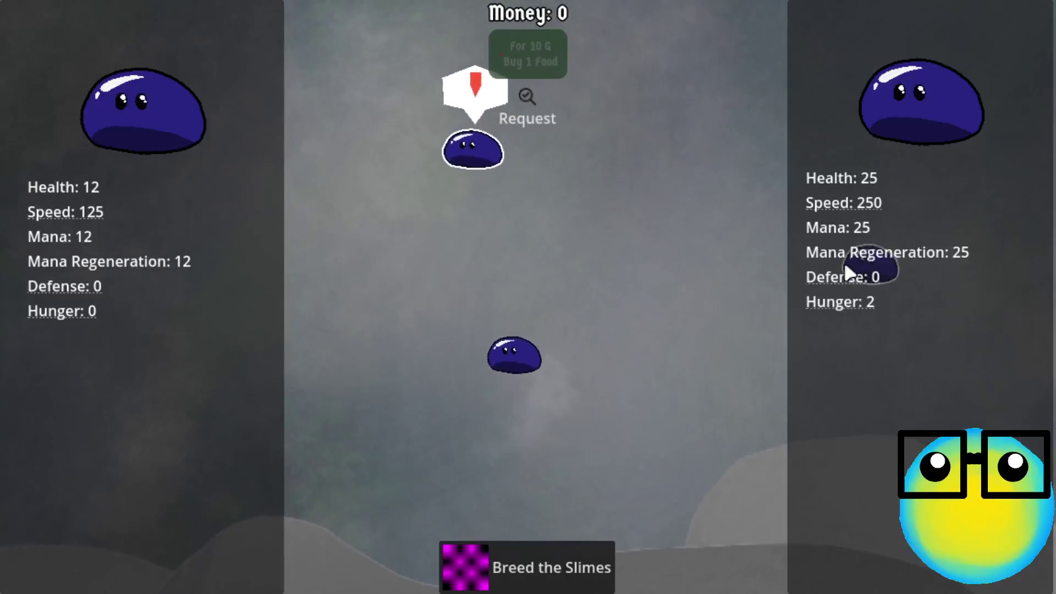
- Breed three pairs of selected slimes
left_click(506, 575)
left_click(462, 151)
left_click(816, 131)
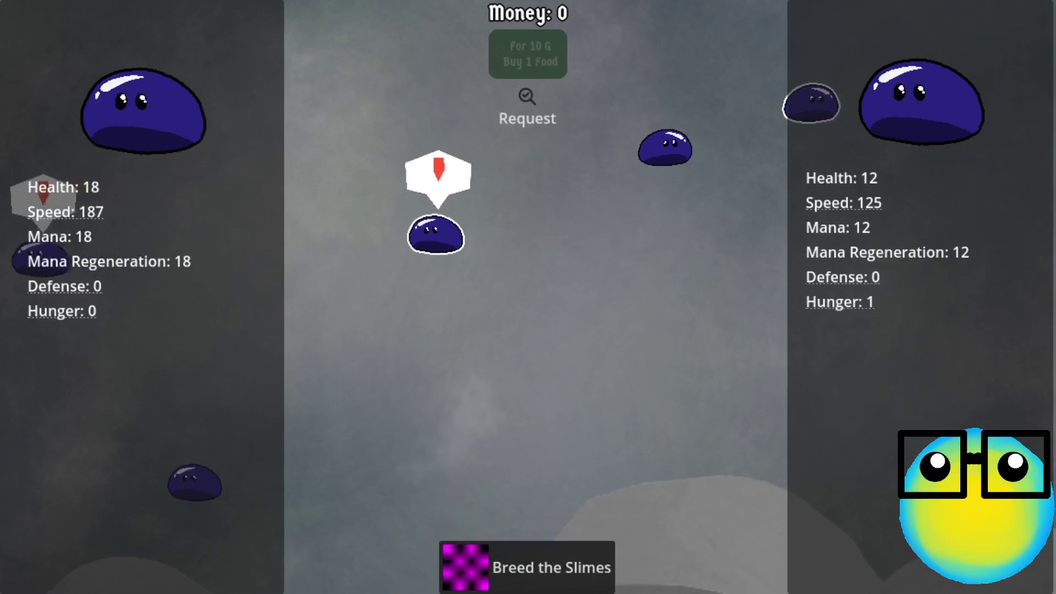
left_click(528, 572)
left_click(392, 365)
left_click(451, 176)
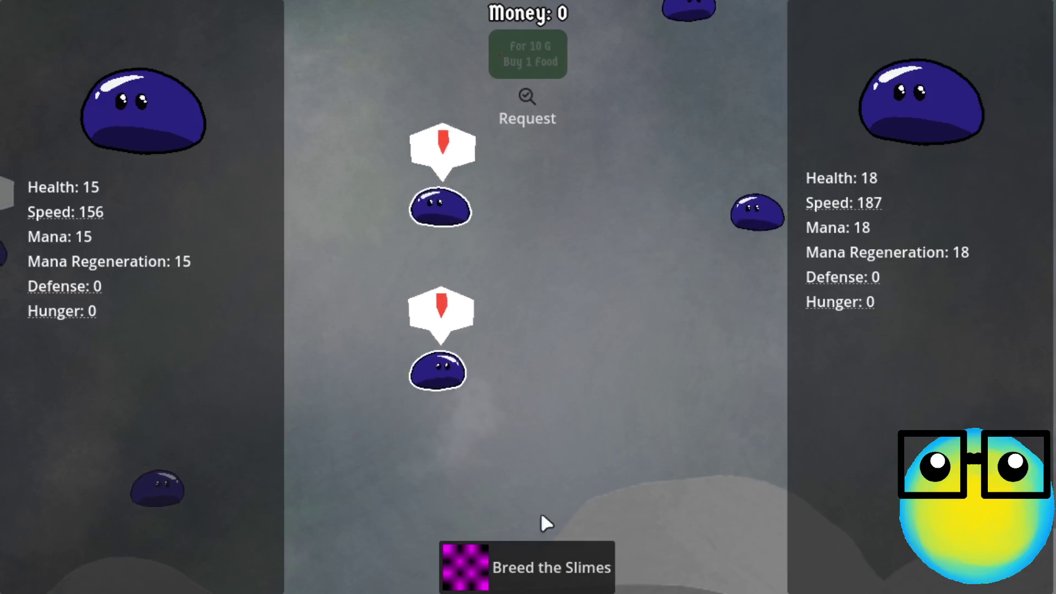
left_click(526, 567)
left_click(458, 138)
left_click(652, 298)
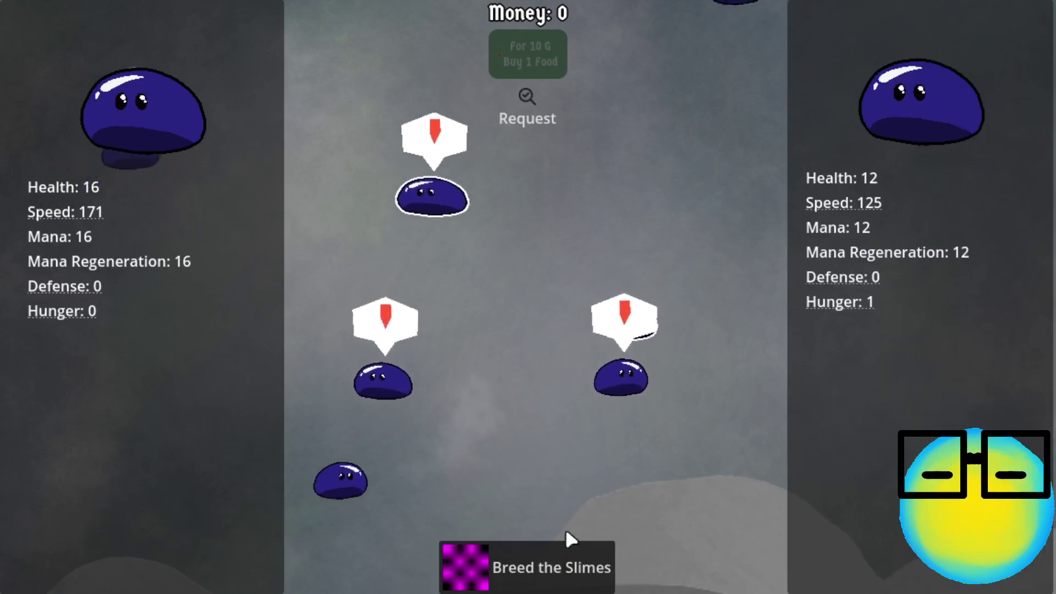
left_click(556, 570)
- Breed four more slime pairs
left_click(528, 385)
left_click(484, 141)
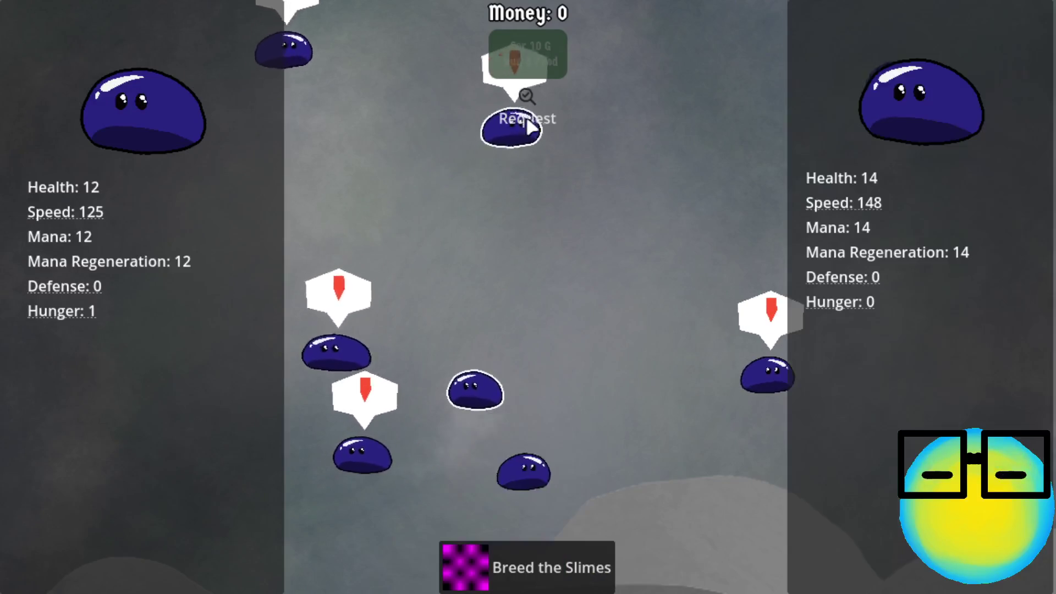
left_click(528, 566)
left_click(484, 162)
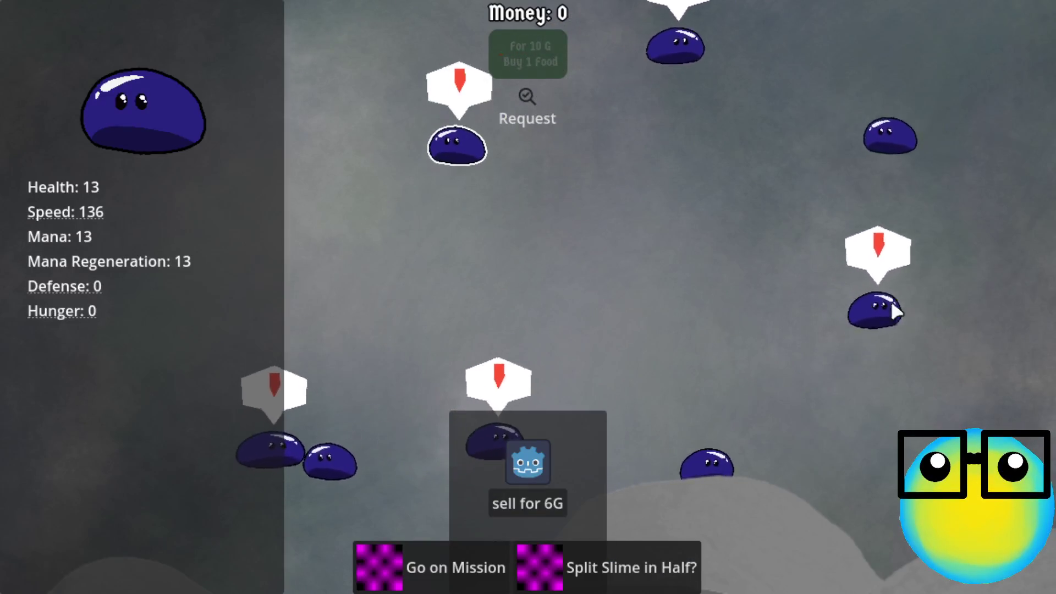
left_click(880, 308)
left_click(547, 566)
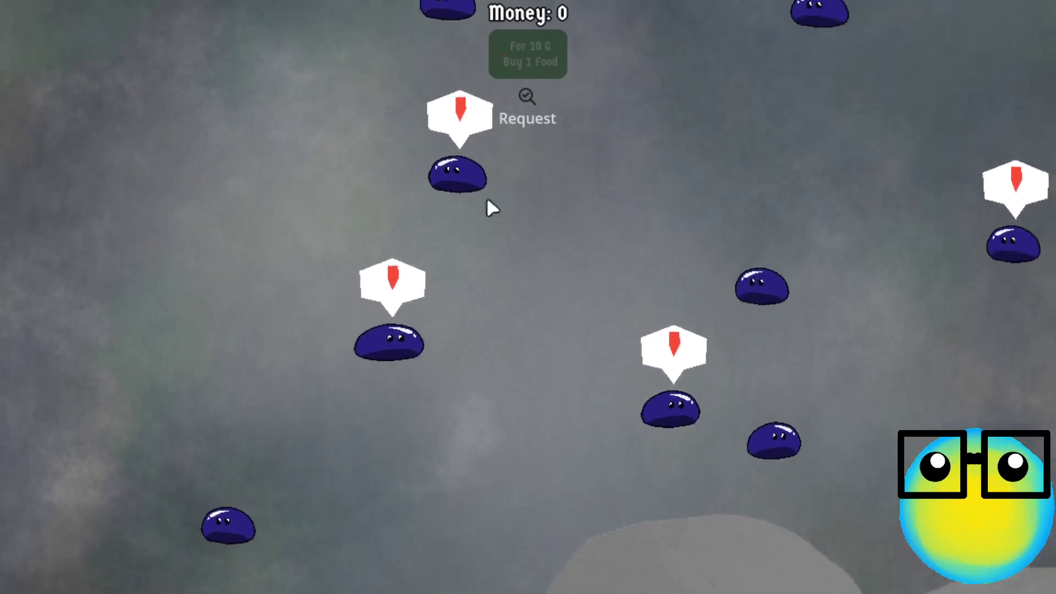
left_click(465, 178)
left_click(422, 329)
left_click(542, 561)
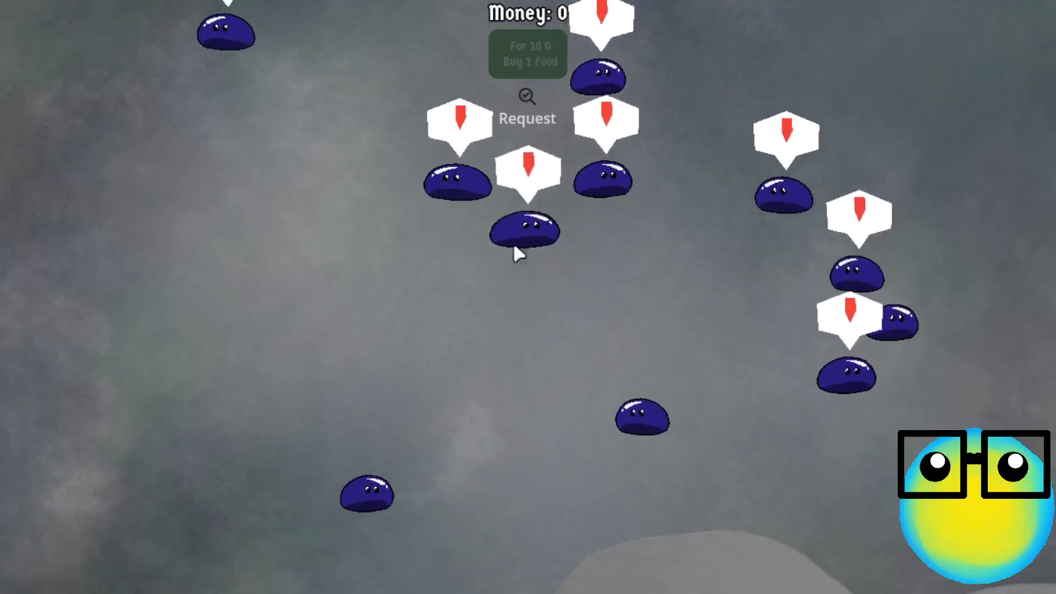
left_click(544, 206)
left_click(483, 181)
left_click(490, 564)
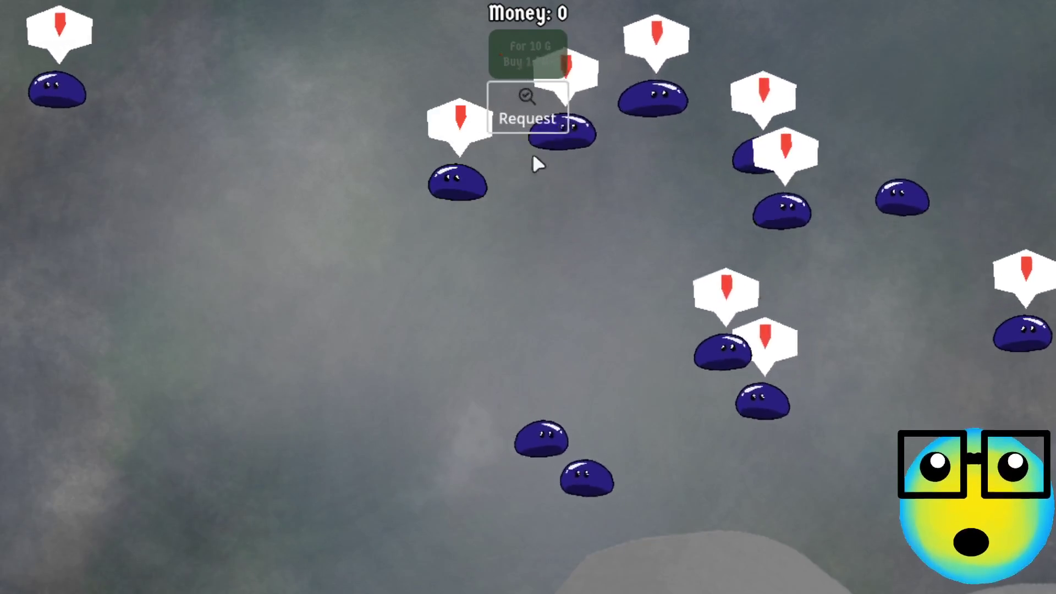
- Deliver two slimes to the open Request
left_click(536, 124)
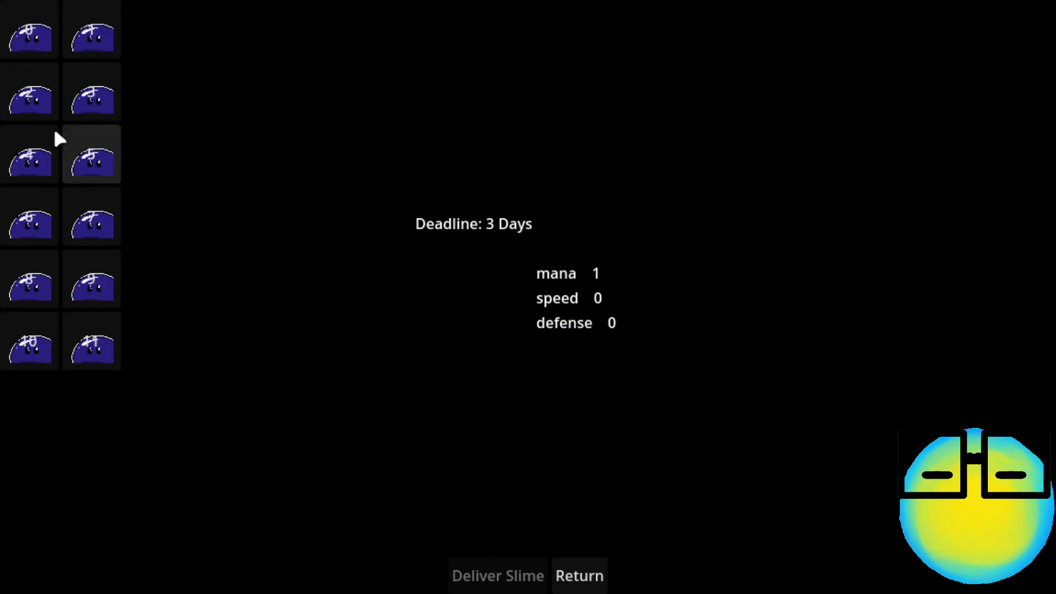
left_click(522, 569)
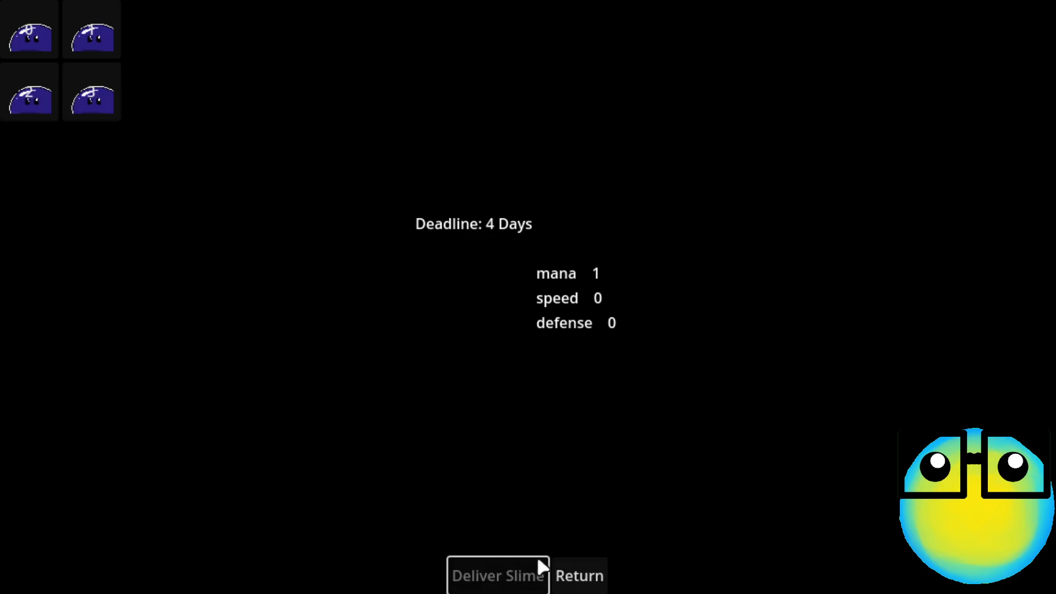
left_click(497, 575)
- Deliver one more slime, return to the slime field, and breed three slime pairs
left_click(472, 569)
left_click(578, 575)
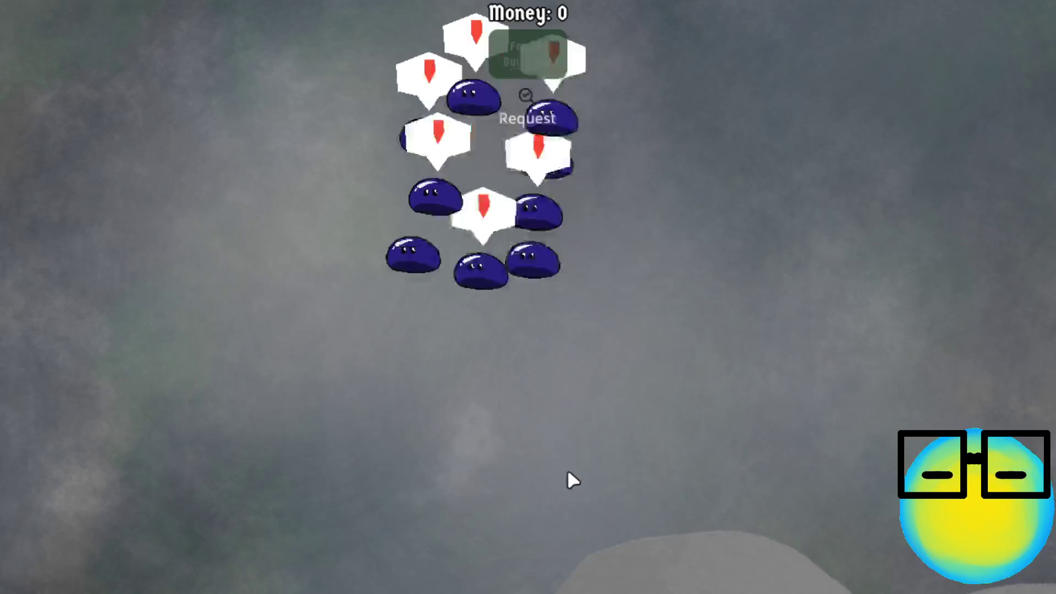
left_click(495, 278)
left_click(523, 223)
left_click(493, 570)
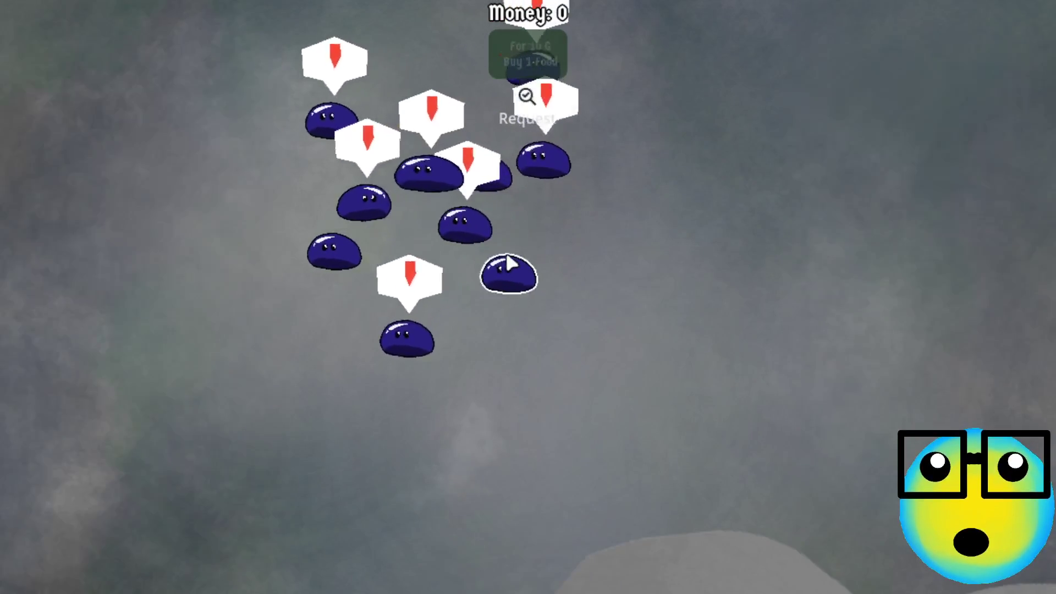
left_click(506, 258)
left_click(407, 74)
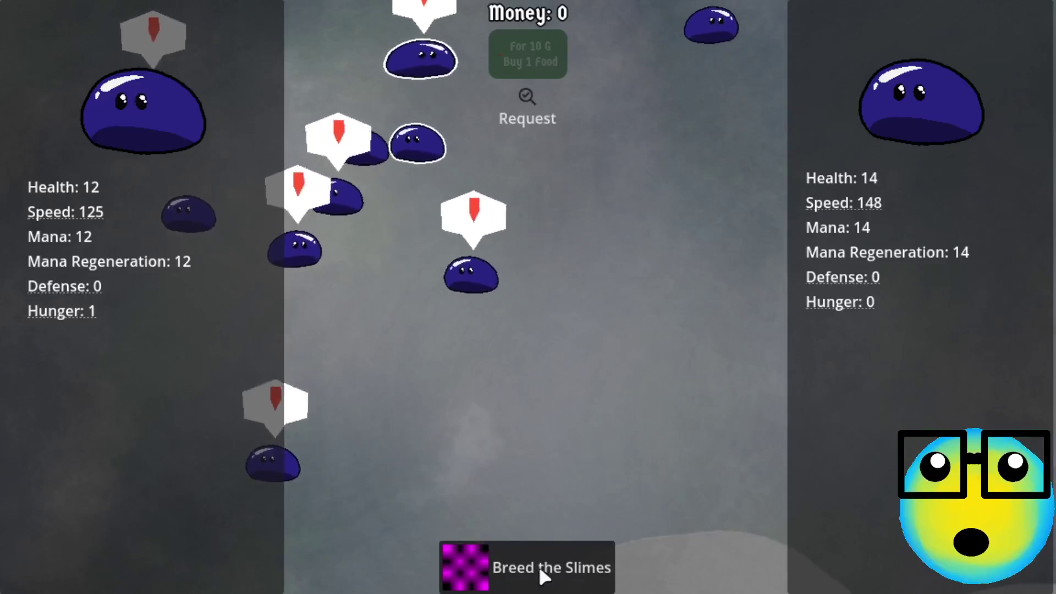
left_click(522, 569)
left_click(388, 243)
left_click(495, 173)
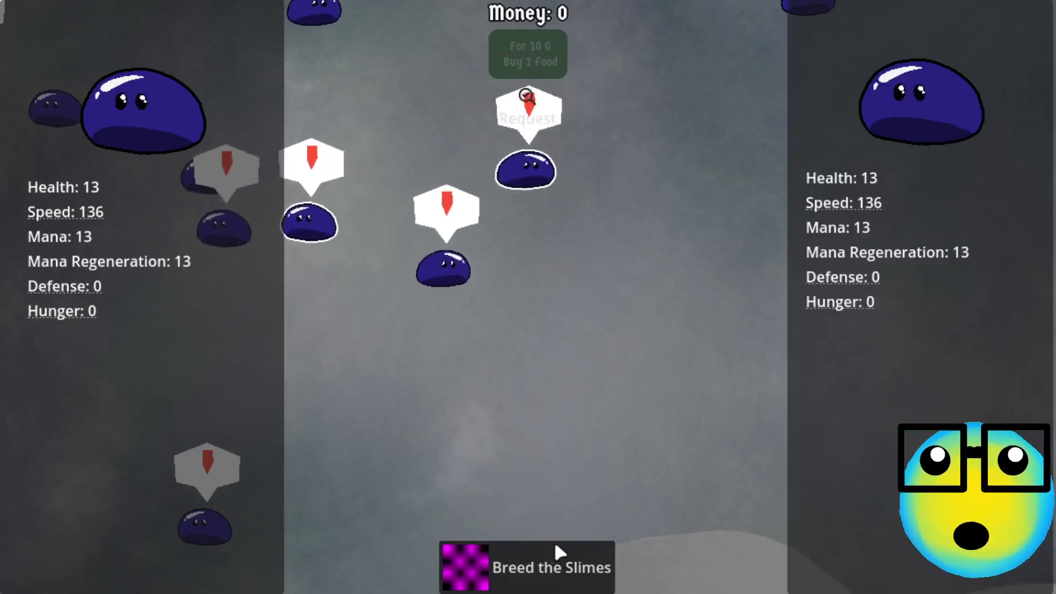
left_click(559, 533)
- Breed four more slime pairs, starting with the newly bred slime
left_click(528, 284)
left_click(537, 308)
left_click(564, 544)
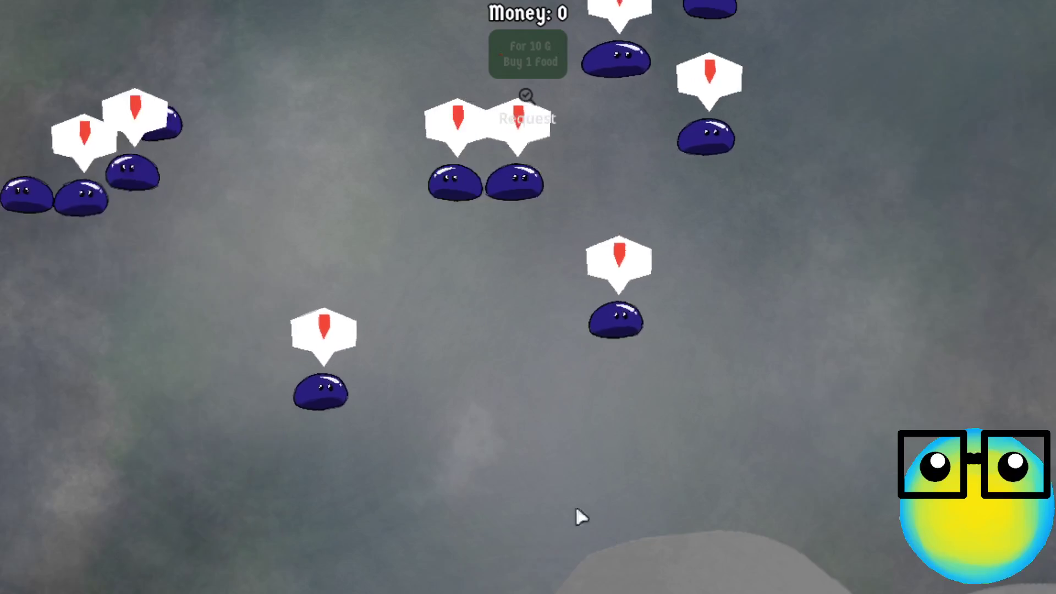
left_click(627, 200)
left_click(632, 187)
left_click(523, 566)
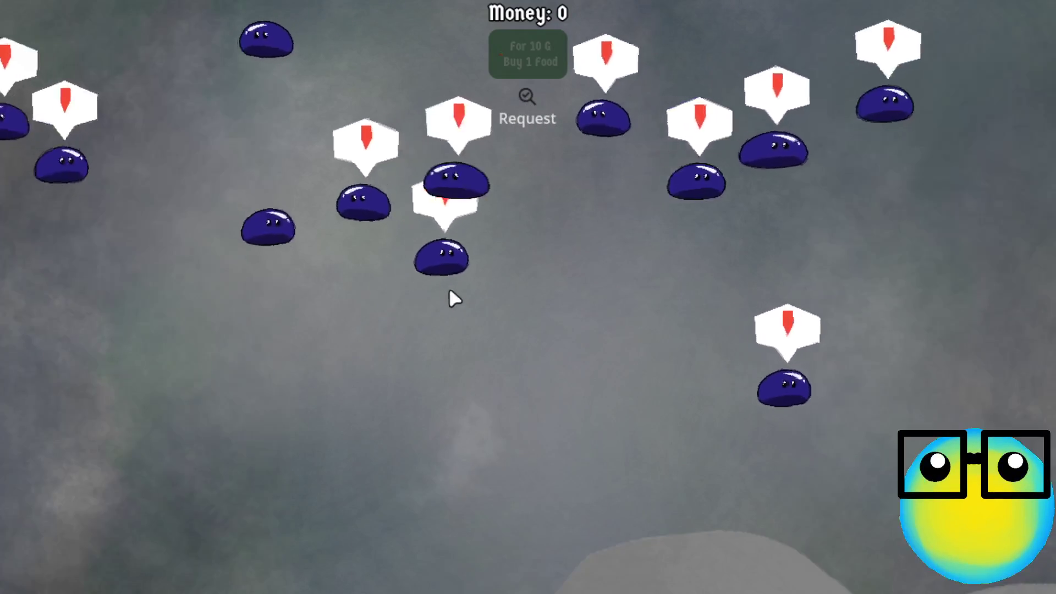
left_click(484, 236)
left_click(550, 198)
left_click(536, 566)
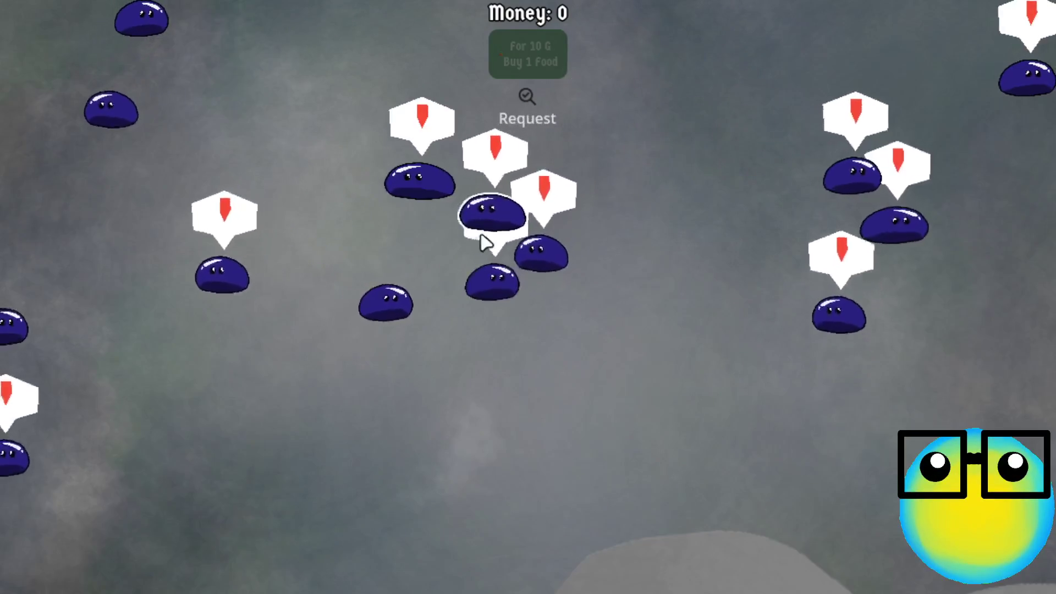
left_click(431, 192)
left_click(483, 261)
left_click(584, 544)
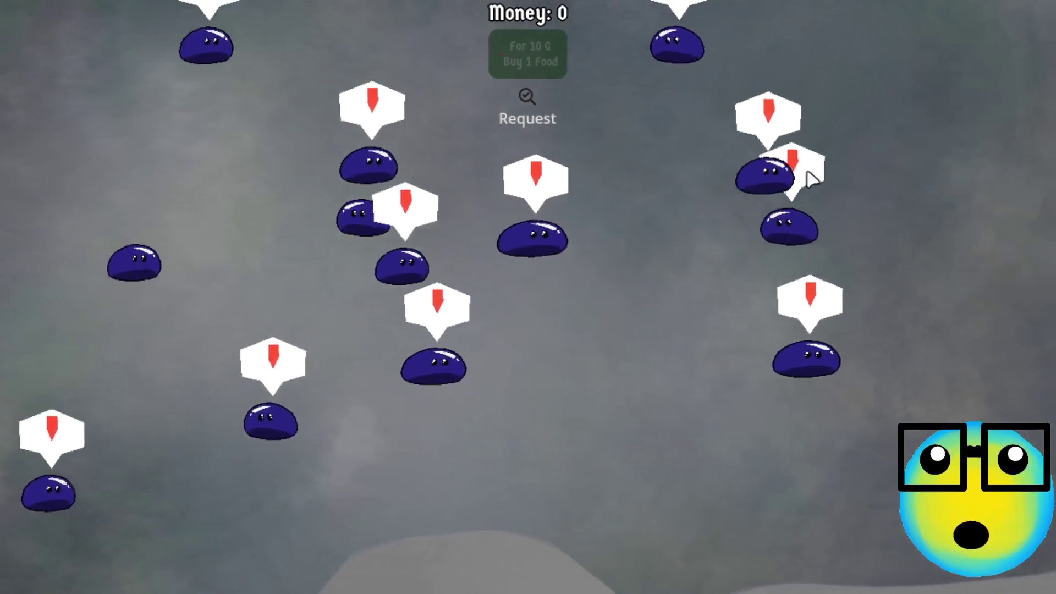
- Breed three more pairs, then pick another pair and clear that selection
left_click(736, 265)
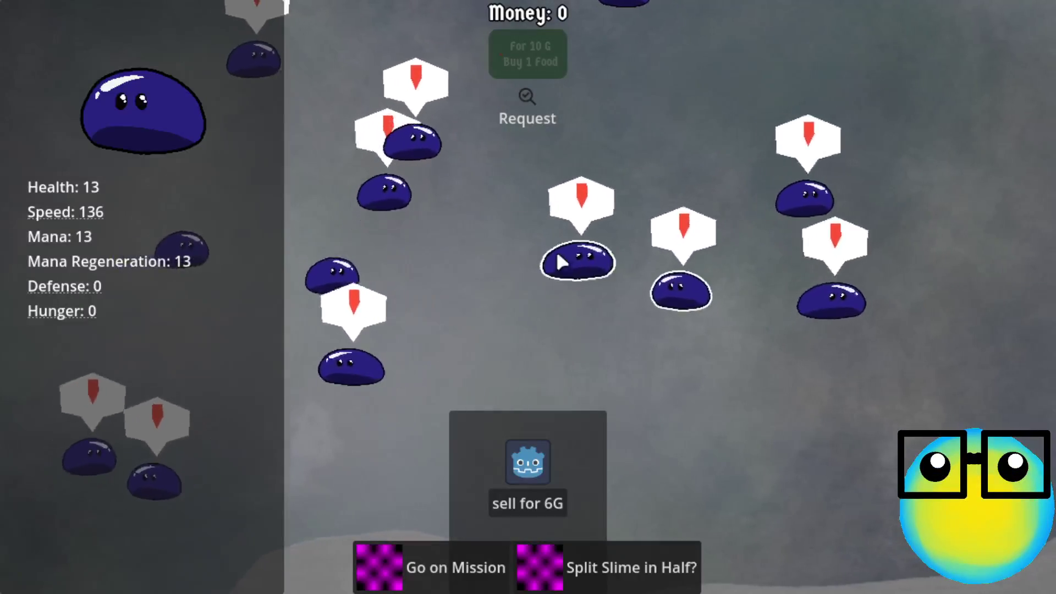
left_click(556, 249)
left_click(530, 567)
left_click(453, 212)
left_click(330, 173)
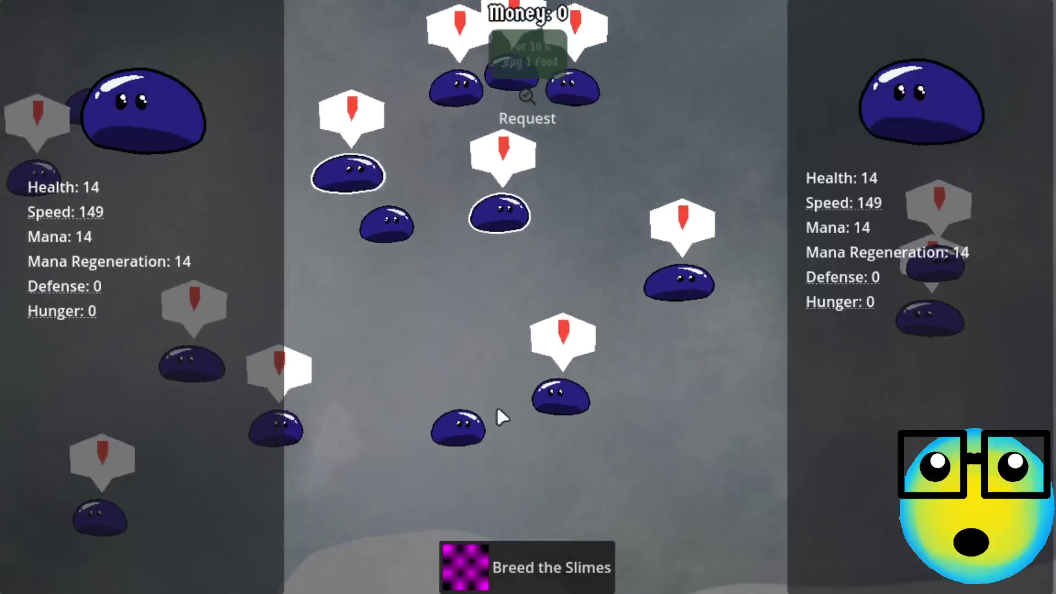
left_click(583, 566)
left_click(519, 207)
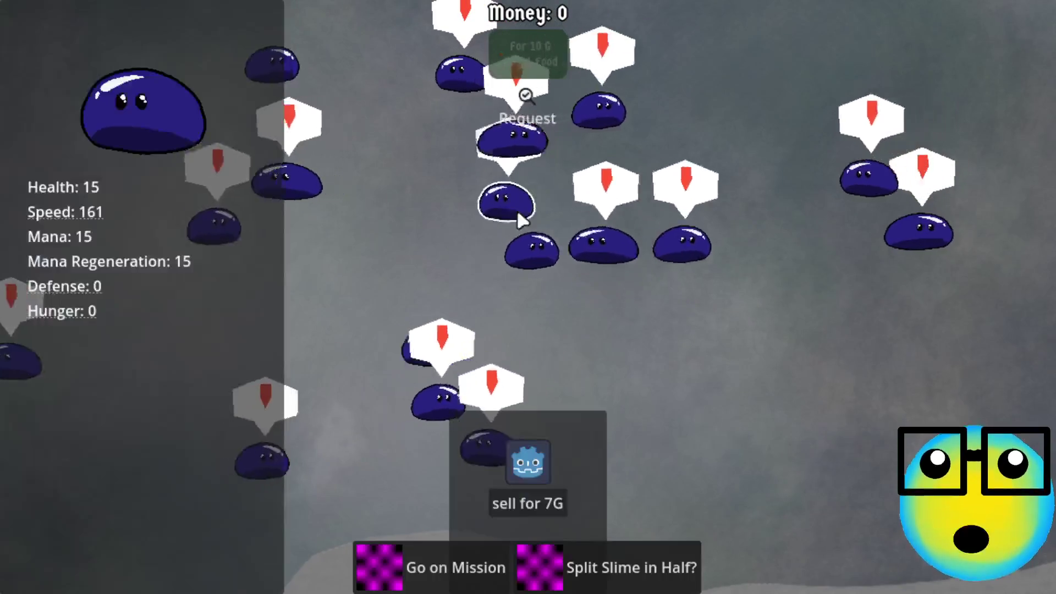
left_click(596, 240)
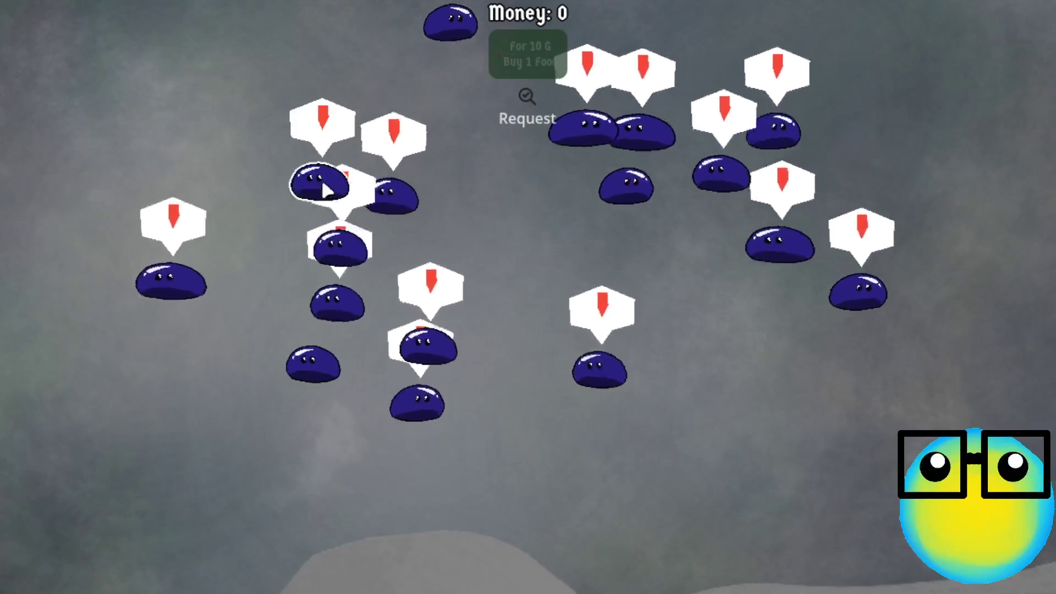
left_click(325, 186)
left_click(536, 406)
left_click(545, 363)
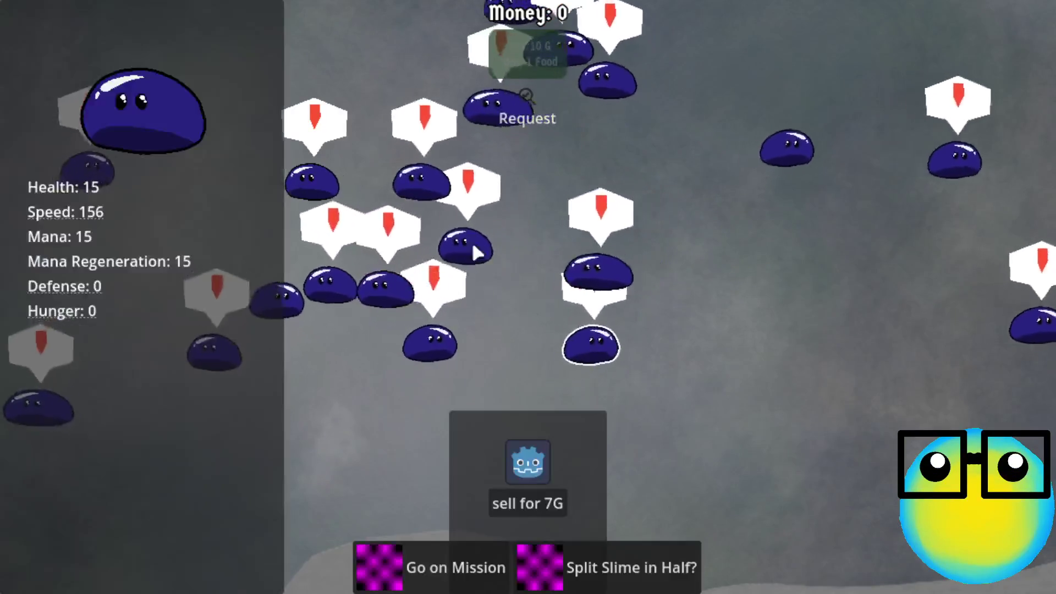
left_click(435, 217)
left_click(507, 358)
- Breed three more pairs until about twenty slimes fill the field, then select one
left_click(468, 291)
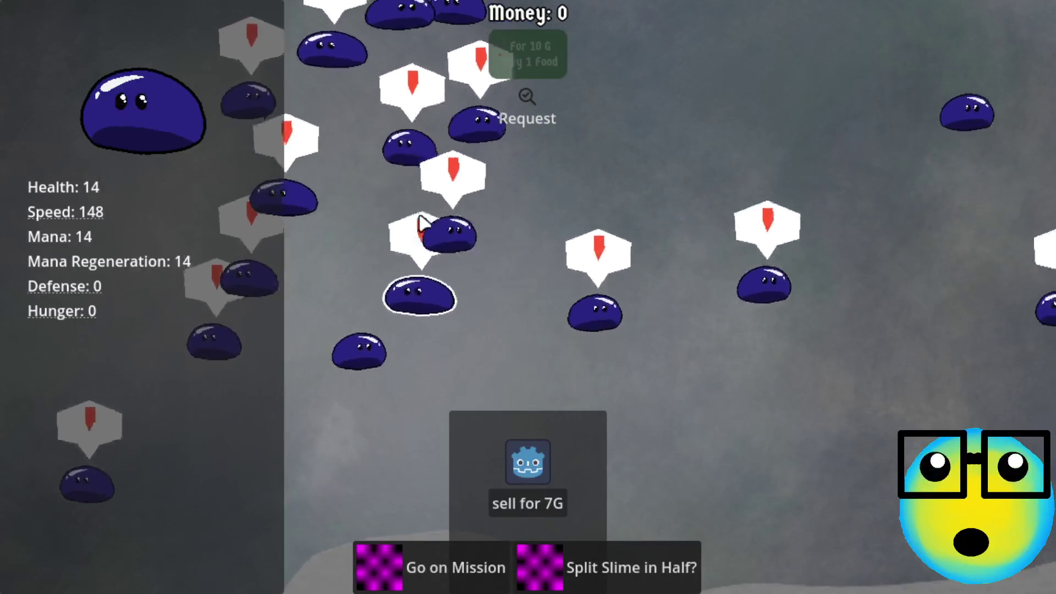
left_click(432, 230)
left_click(488, 500)
left_click(350, 86)
left_click(320, 182)
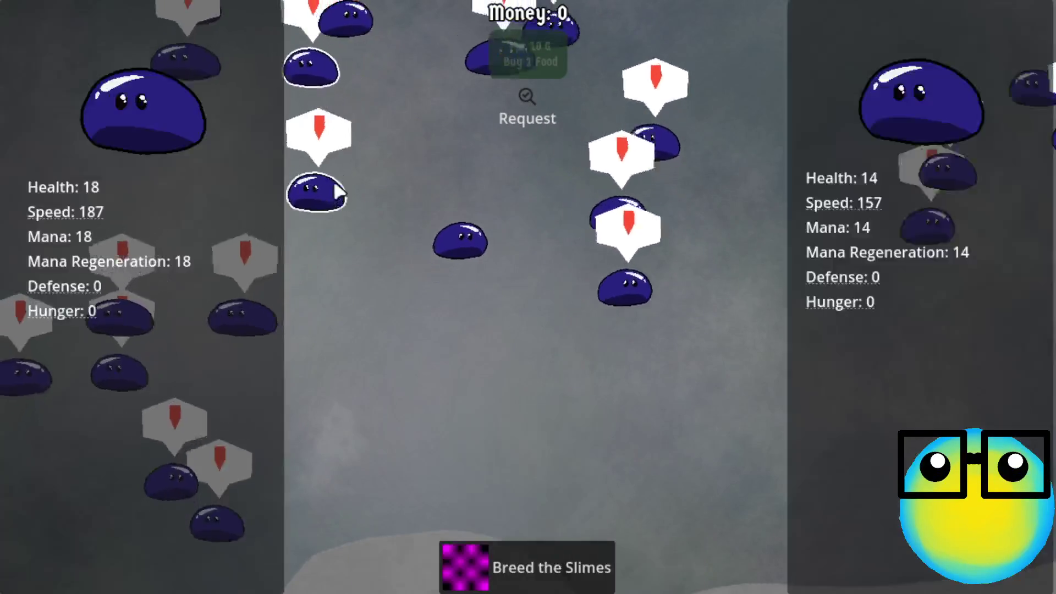
left_click(537, 556)
left_click(536, 135)
left_click(603, 138)
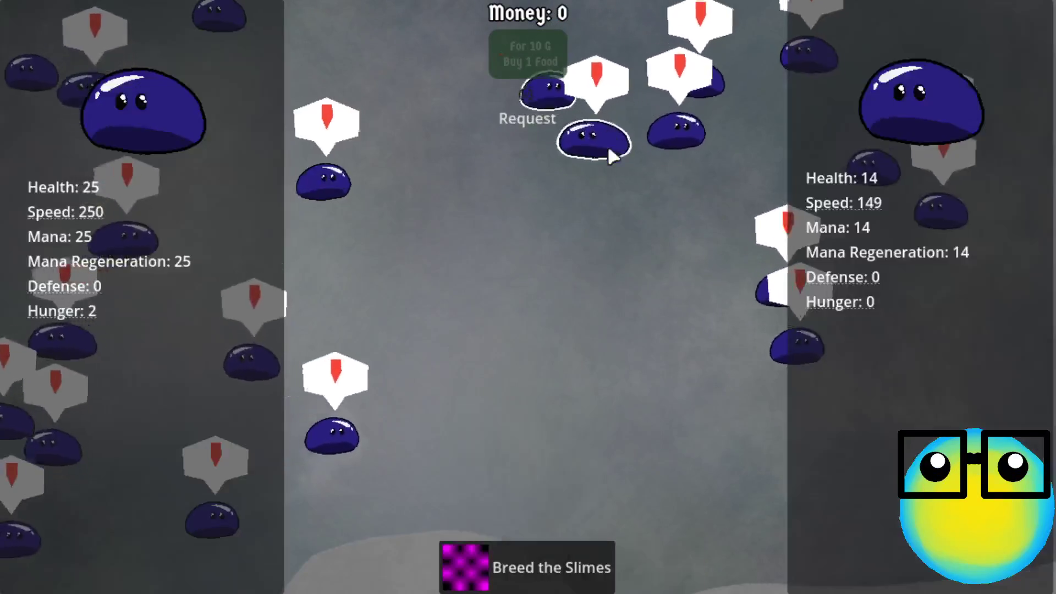
left_click(527, 564)
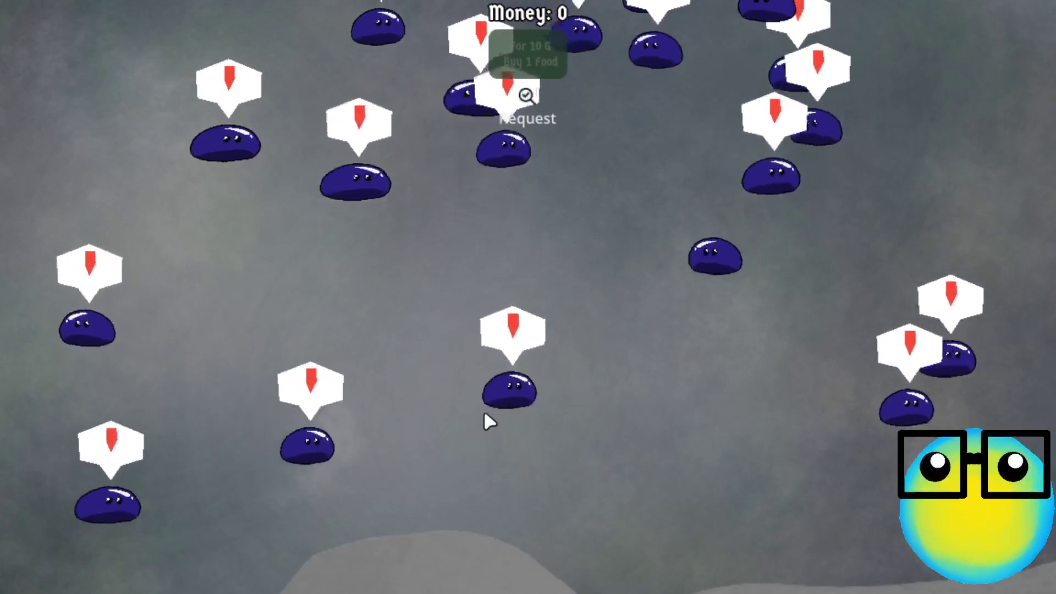
left_click(606, 367)
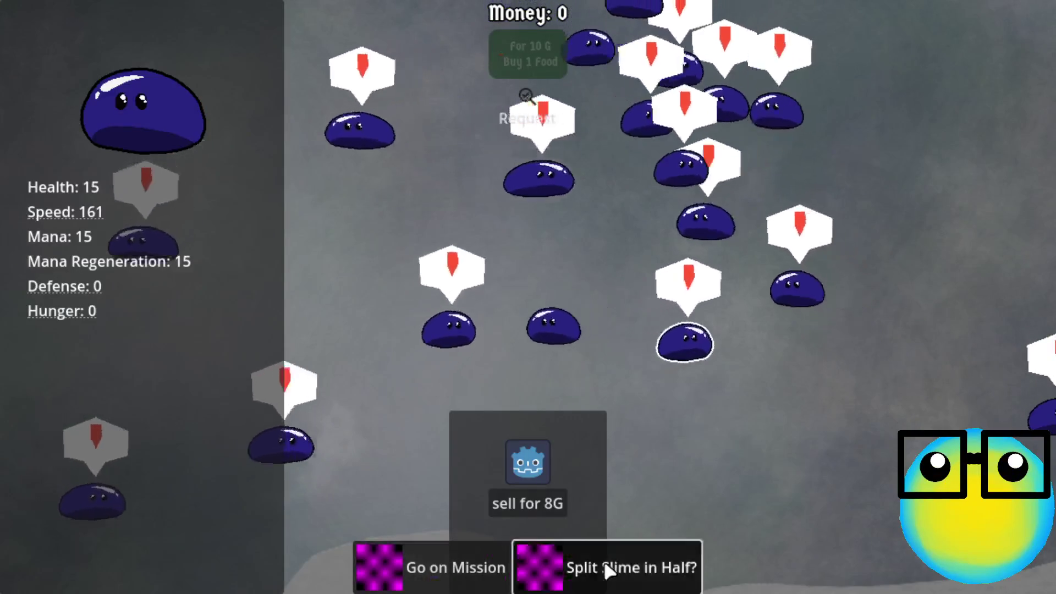
- Split the selected slime in half twice, then breed it with a second slime
left_click(609, 566)
left_click(313, 197)
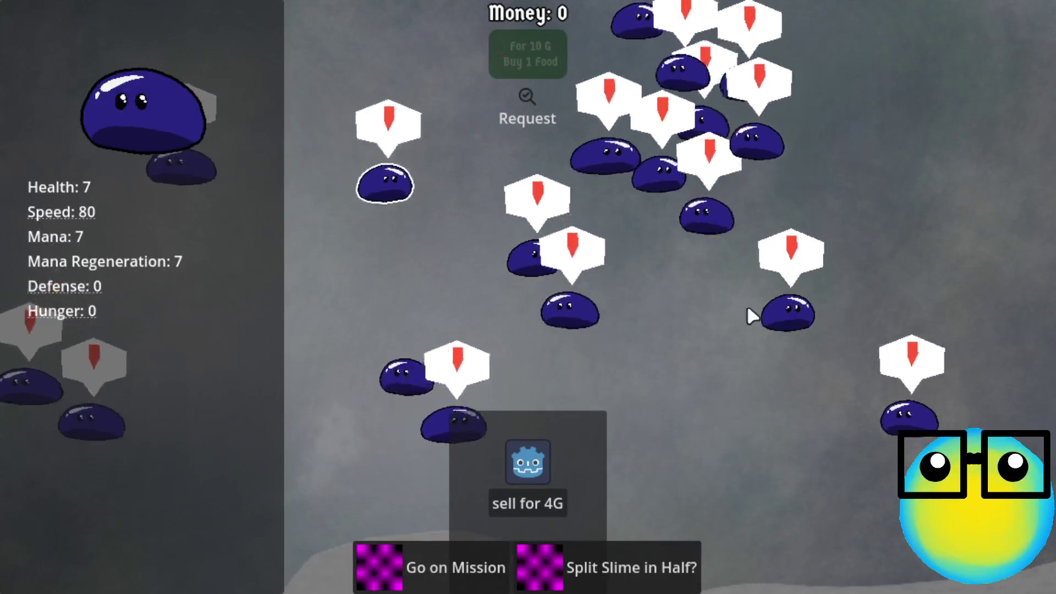
left_click(783, 315)
left_click(516, 564)
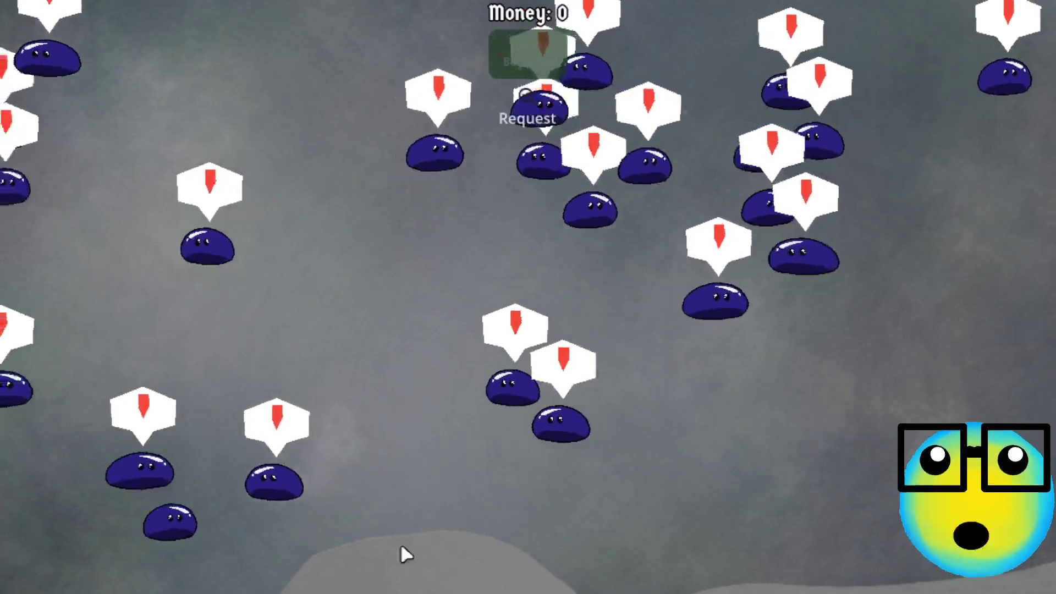
- Send a slime on a mission and come back to the slime field
left_click(182, 514)
left_click(491, 585)
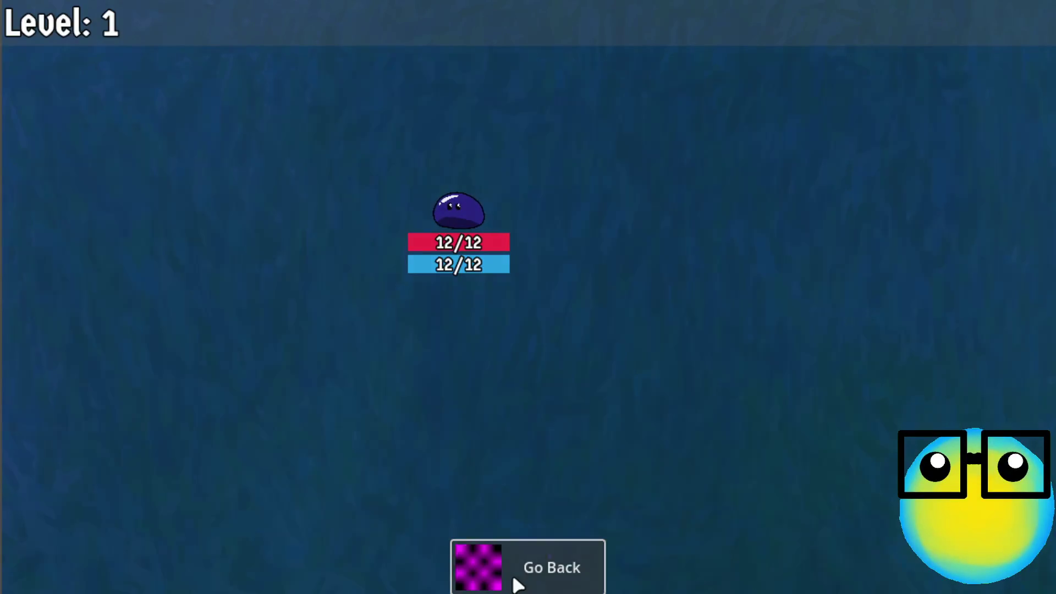
left_click(517, 584)
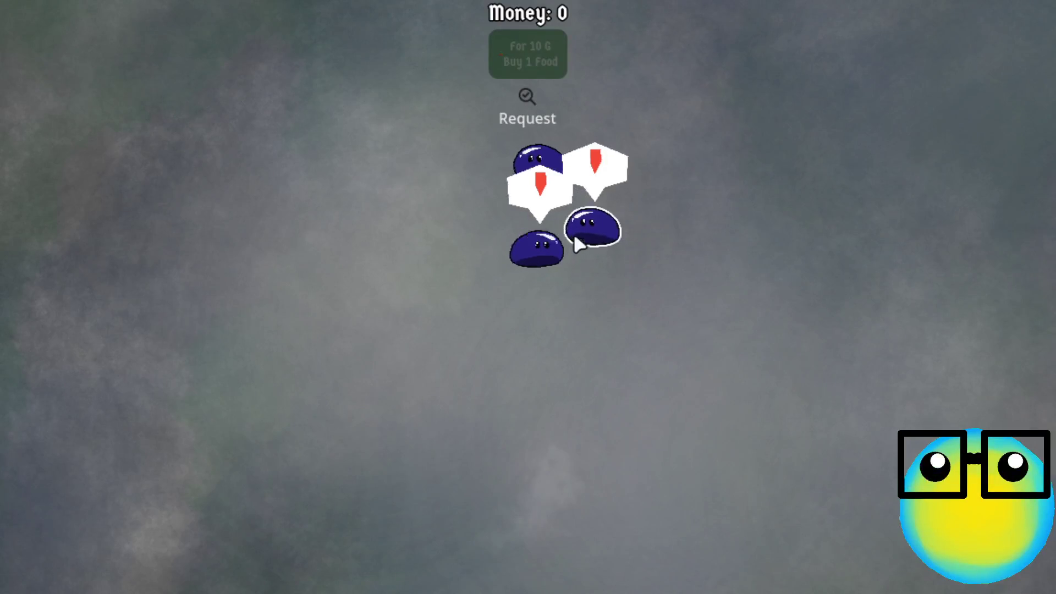
- Split a slime in half, then breed one half with another slime
left_click(575, 239)
left_click(654, 559)
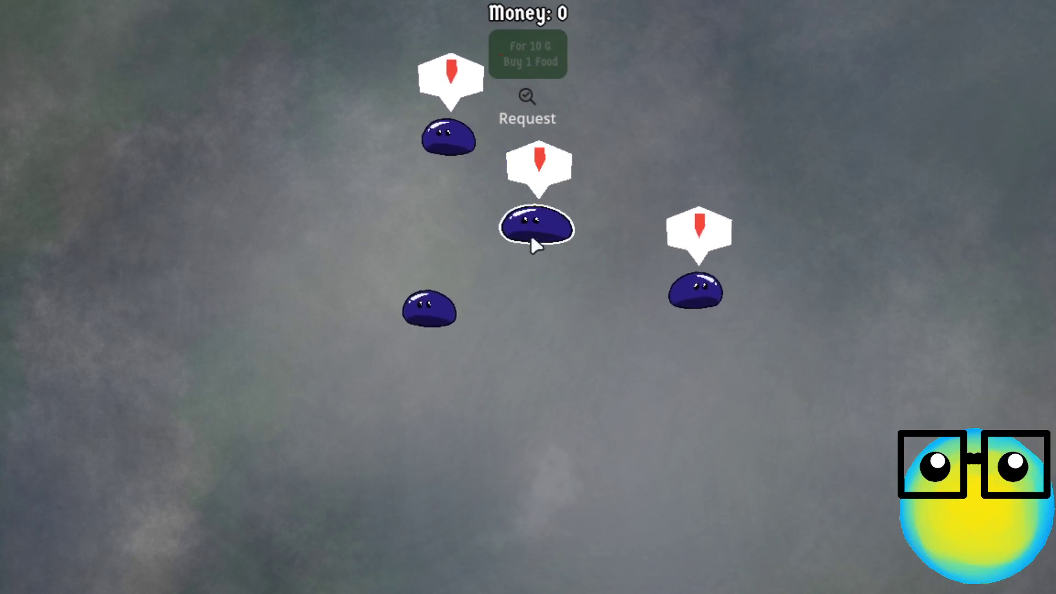
left_click(531, 238)
left_click(414, 129)
left_click(572, 559)
- Select and drop a second slime, split the remaining one, then select and clear a pair
left_click(601, 229)
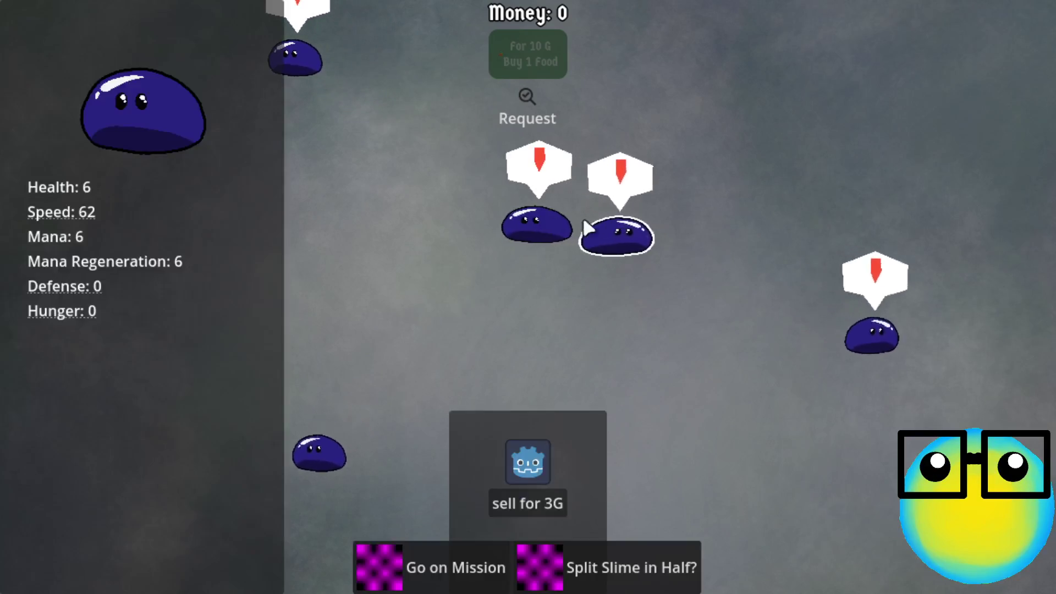
left_click(537, 223)
left_click(682, 245)
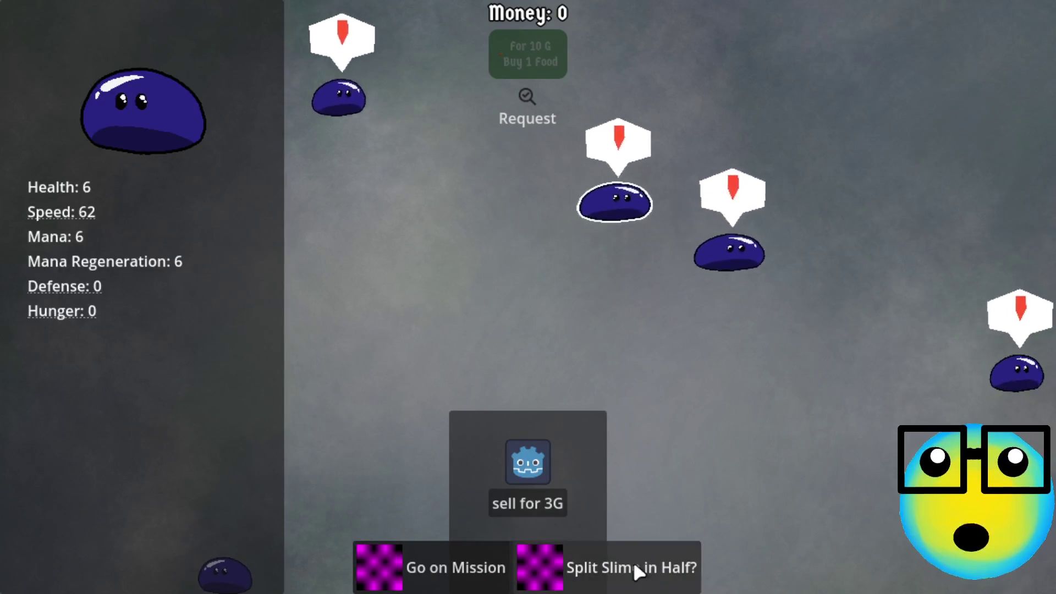
left_click(637, 569)
left_click(615, 195)
left_click(539, 223)
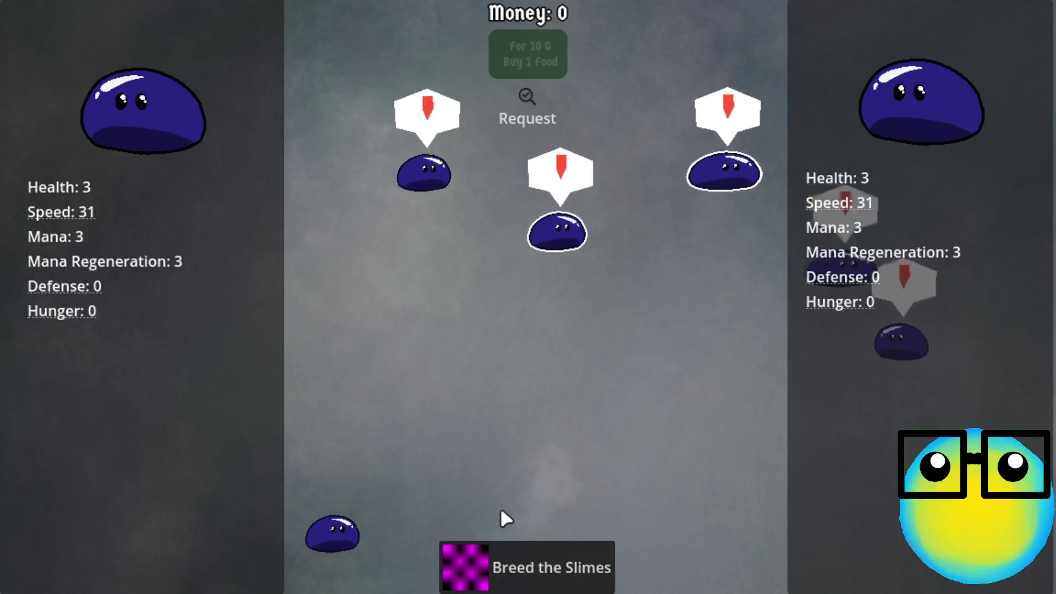
left_click(591, 251)
left_click(549, 432)
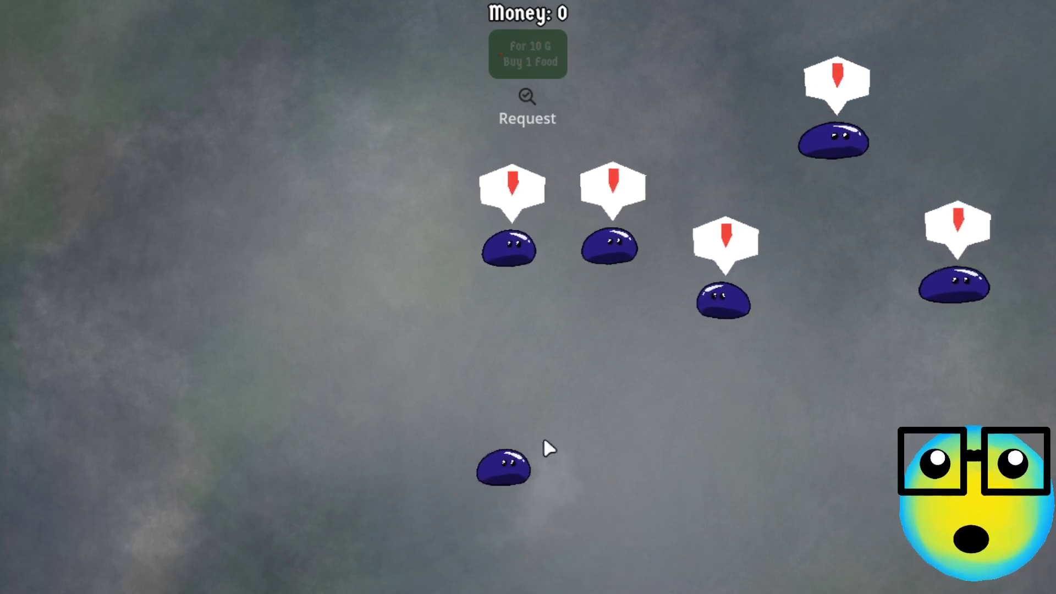
- Split another slime, pair one half with a partner, then deselect both
left_click(601, 419)
left_click(610, 566)
left_click(639, 331)
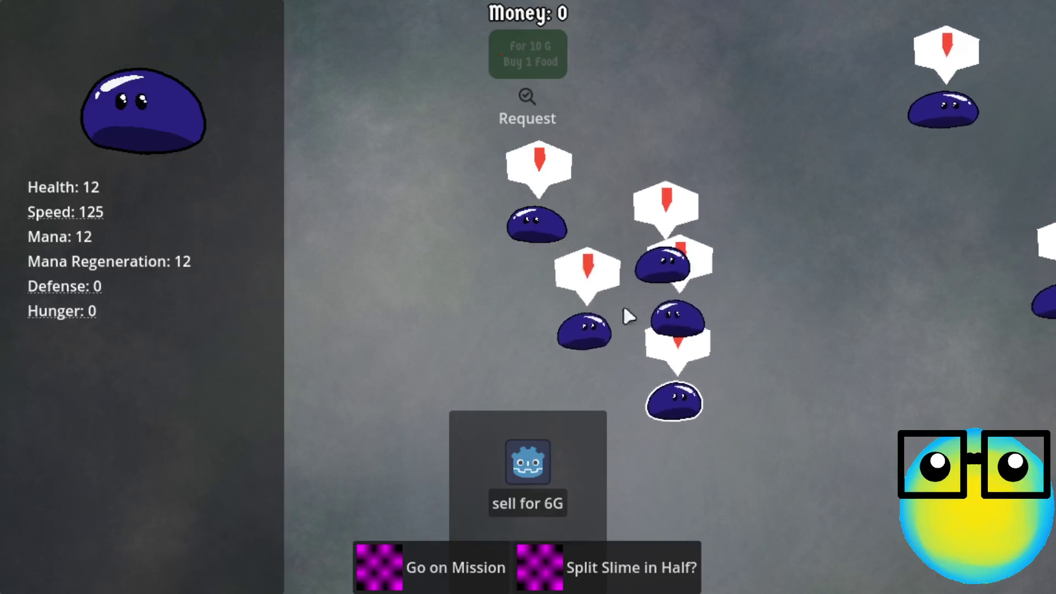
left_click(533, 217)
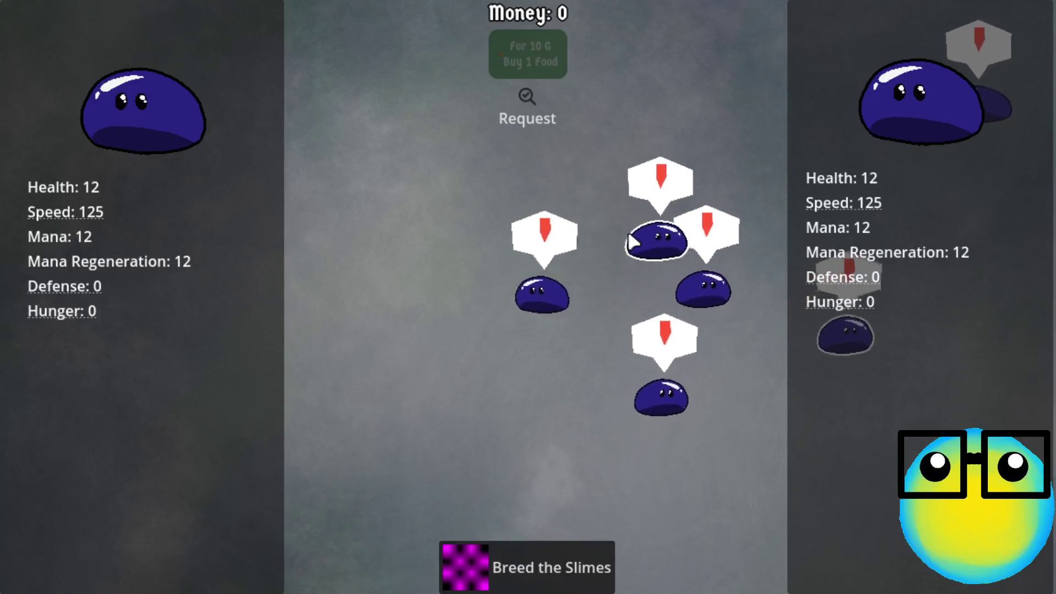
left_click(709, 268)
left_click(976, 296)
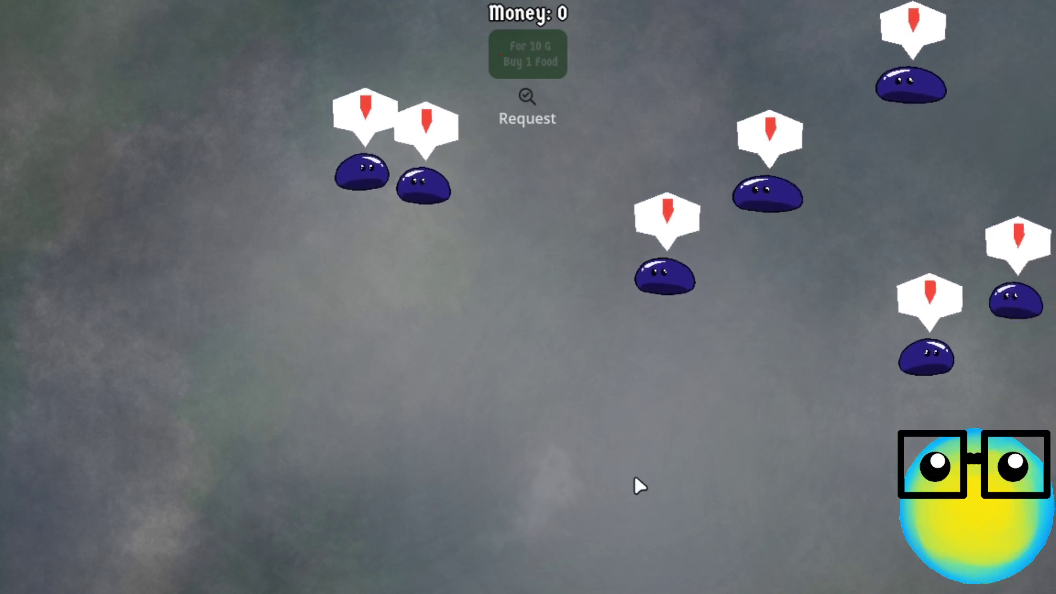
- Breed two slime pairs, clearing a trial pair selection in between
left_click(513, 246)
left_click(429, 330)
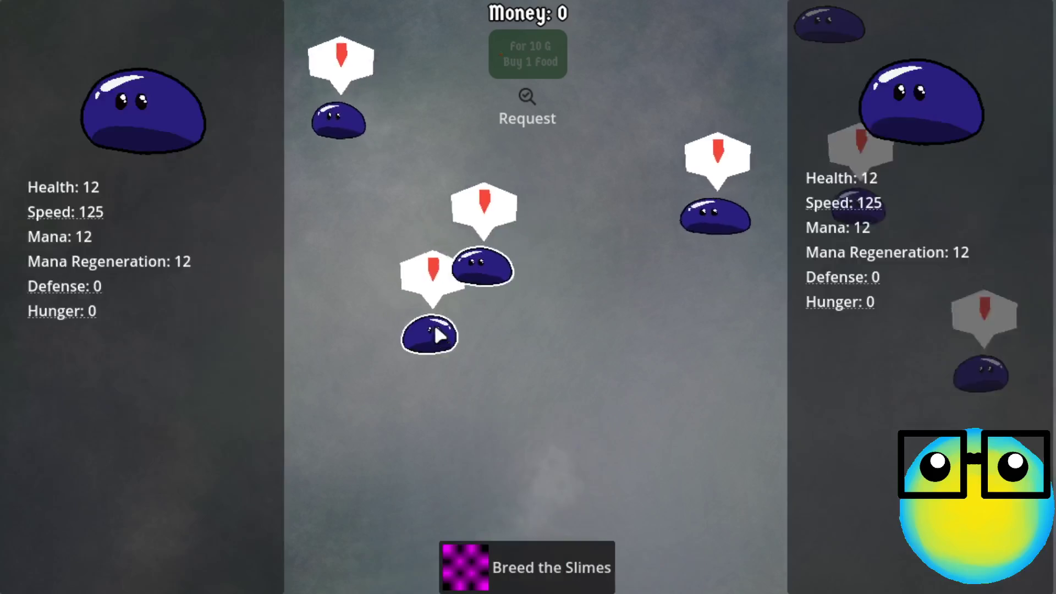
left_click(571, 565)
left_click(542, 238)
left_click(662, 236)
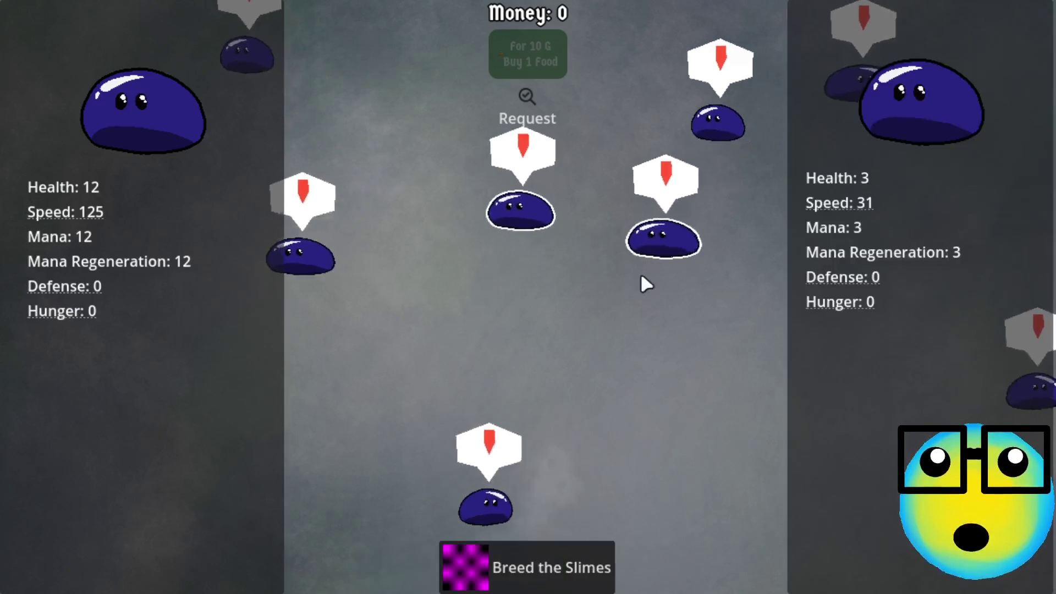
left_click(554, 226)
left_click(690, 241)
left_click(627, 254)
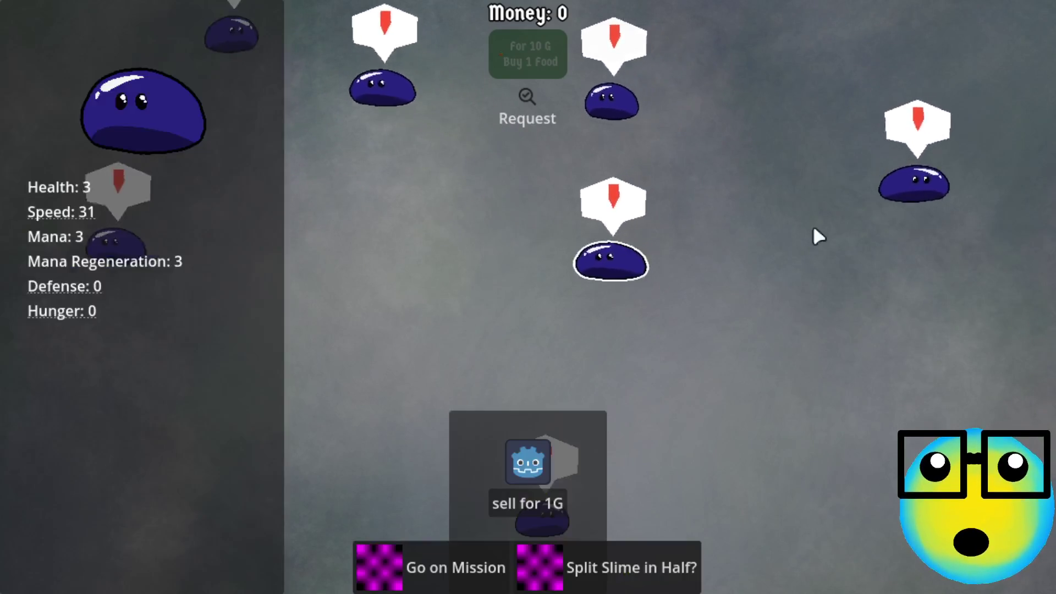
left_click(544, 511)
left_click(559, 545)
- Split a slime and one of its halves again, then select and clear a pair
left_click(559, 283)
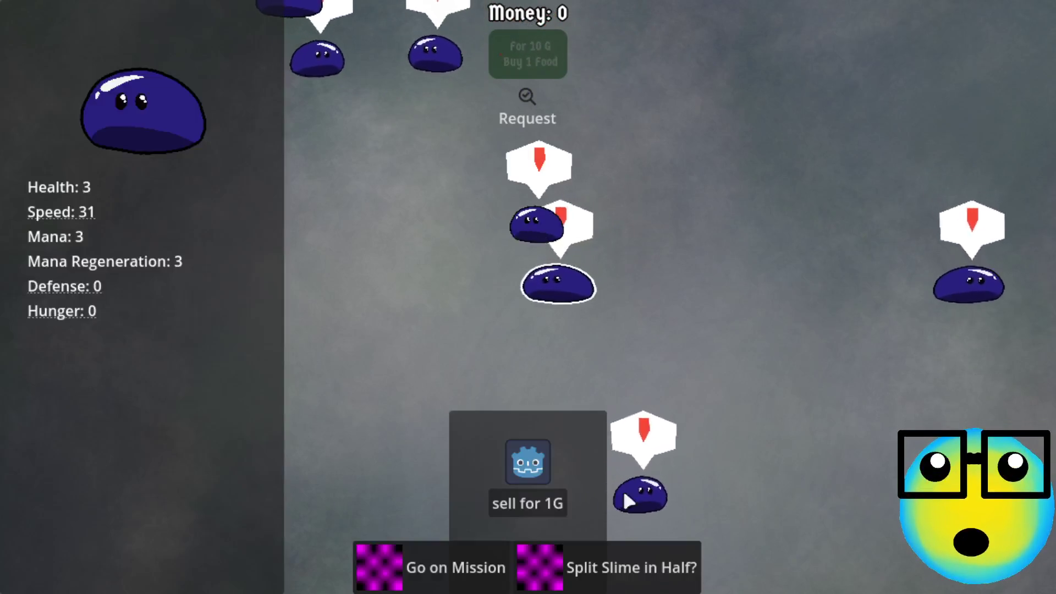
left_click(633, 566)
left_click(509, 217)
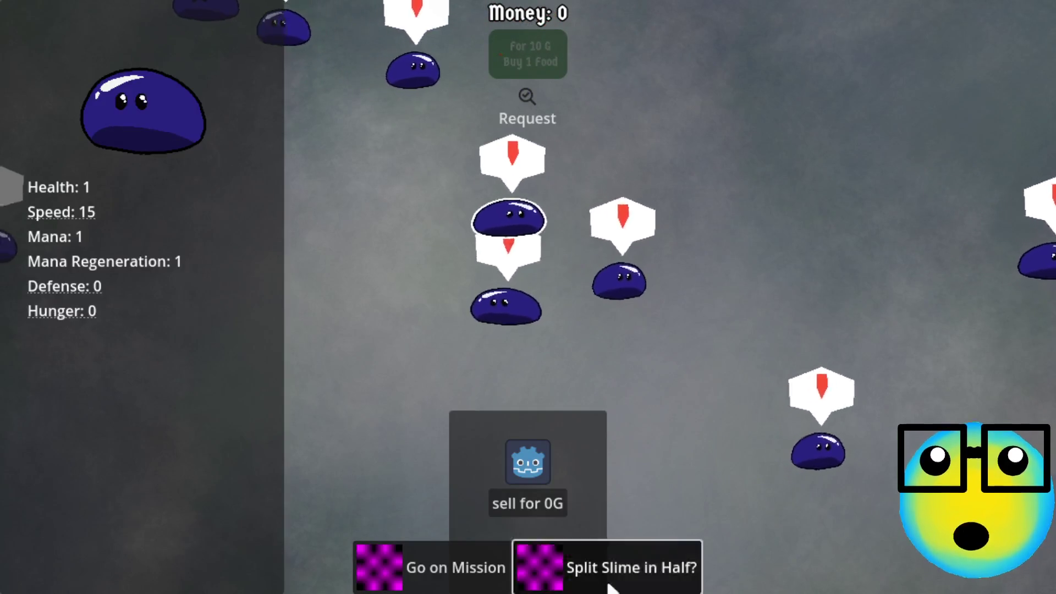
left_click(608, 567)
left_click(566, 221)
left_click(502, 204)
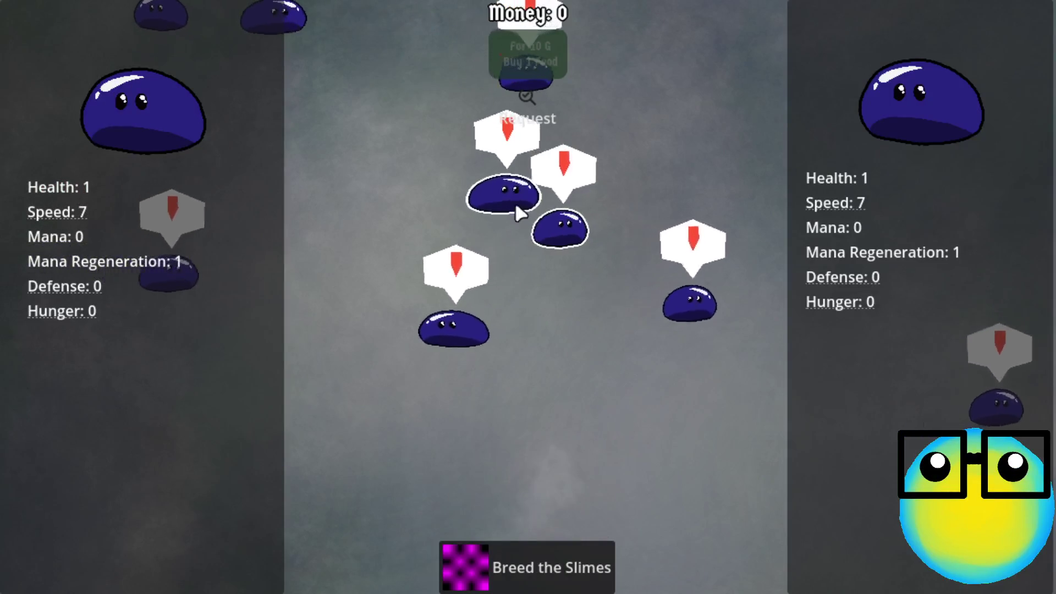
left_click(559, 228)
left_click(596, 401)
- Split a reselected slime, test a pair selection, then toggle a single slime on and off
left_click(566, 231)
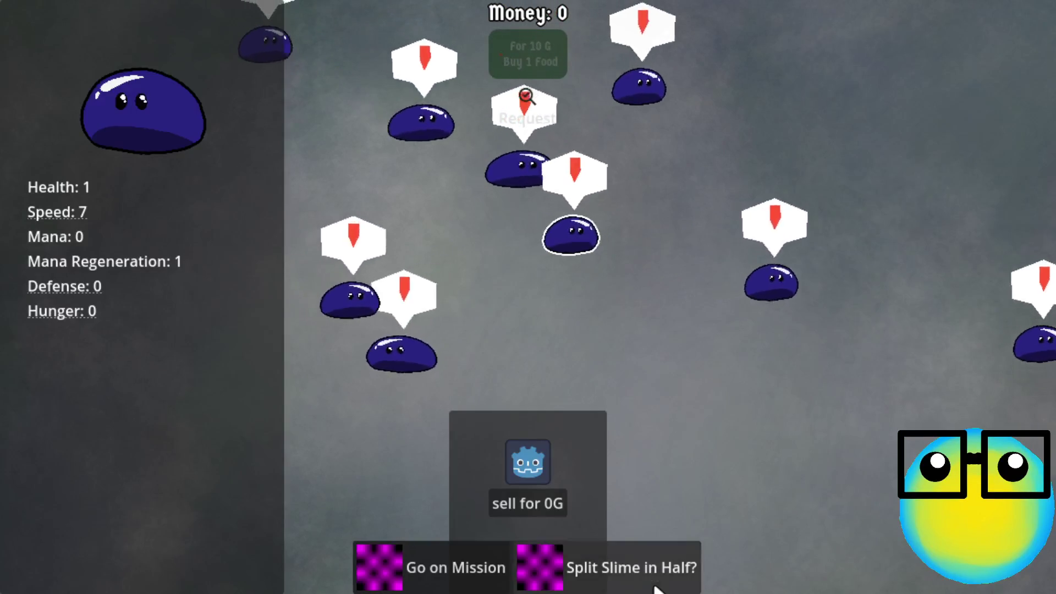
left_click(655, 586)
left_click(581, 247)
left_click(593, 240)
left_click(533, 253)
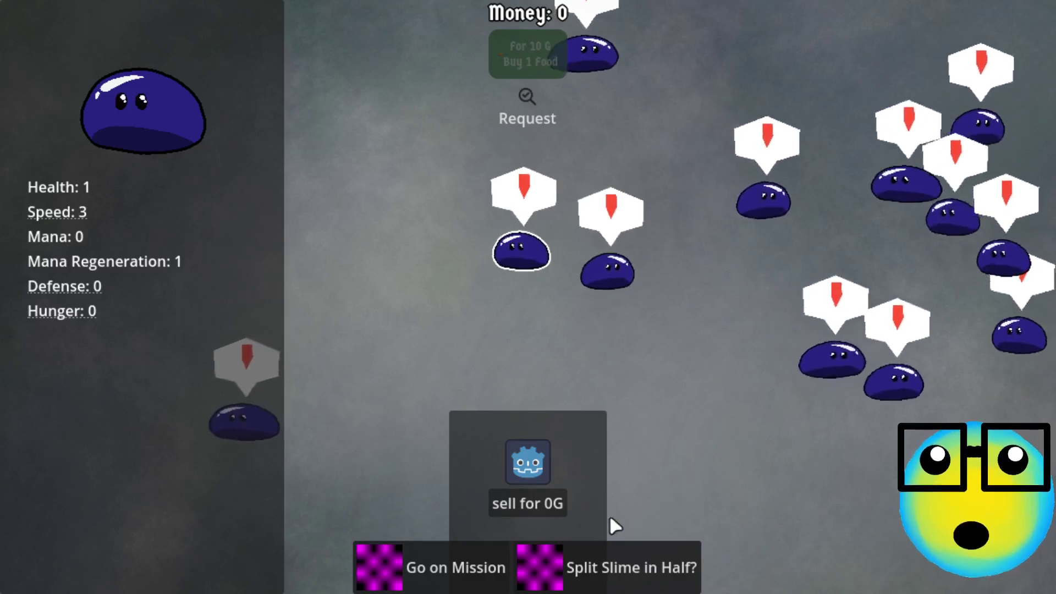
left_click(618, 545)
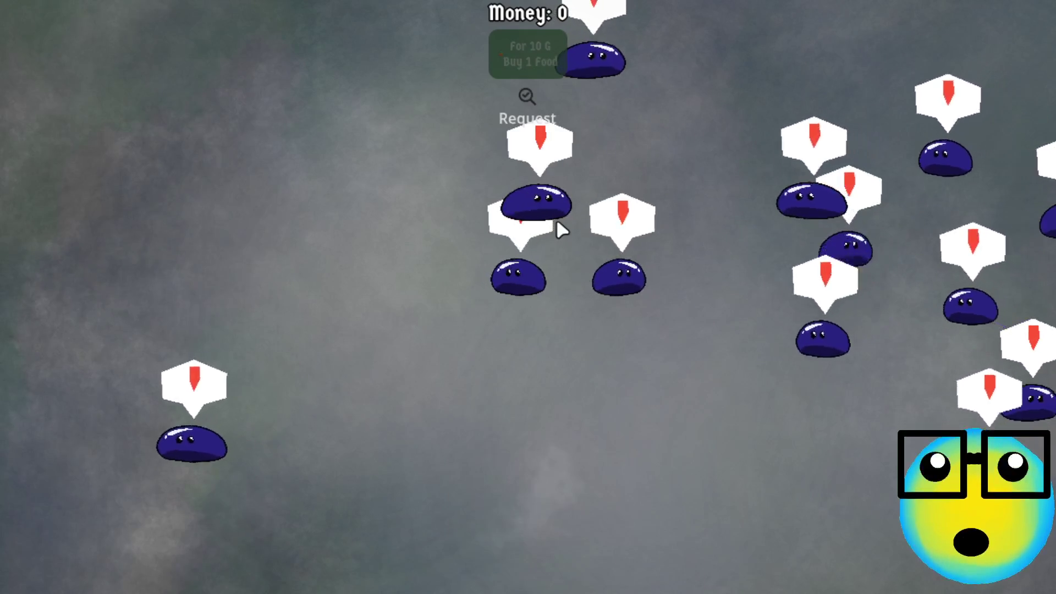
left_click(545, 198)
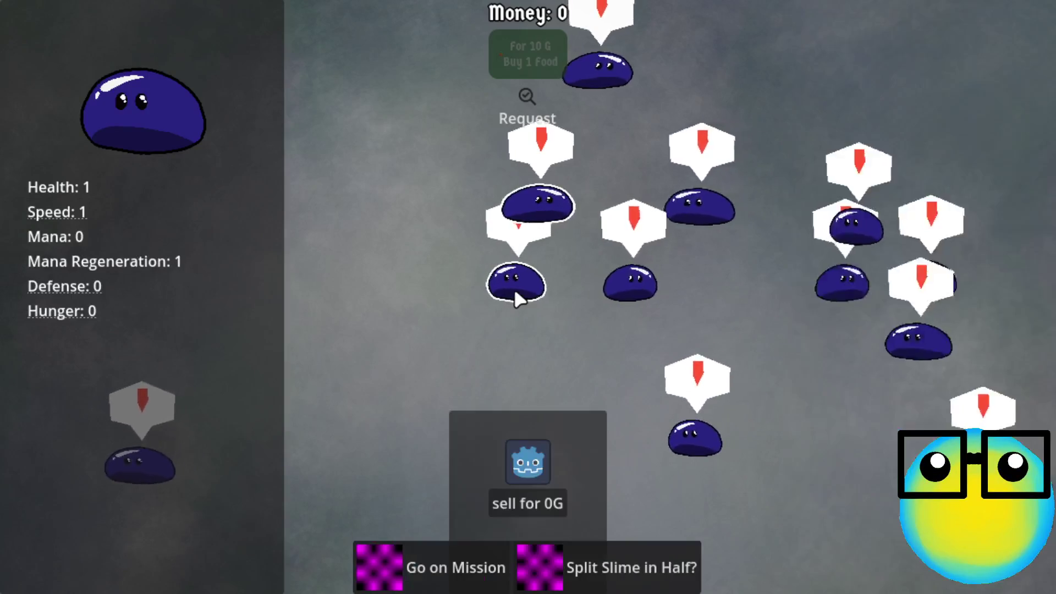
left_click(536, 210)
left_click(577, 213)
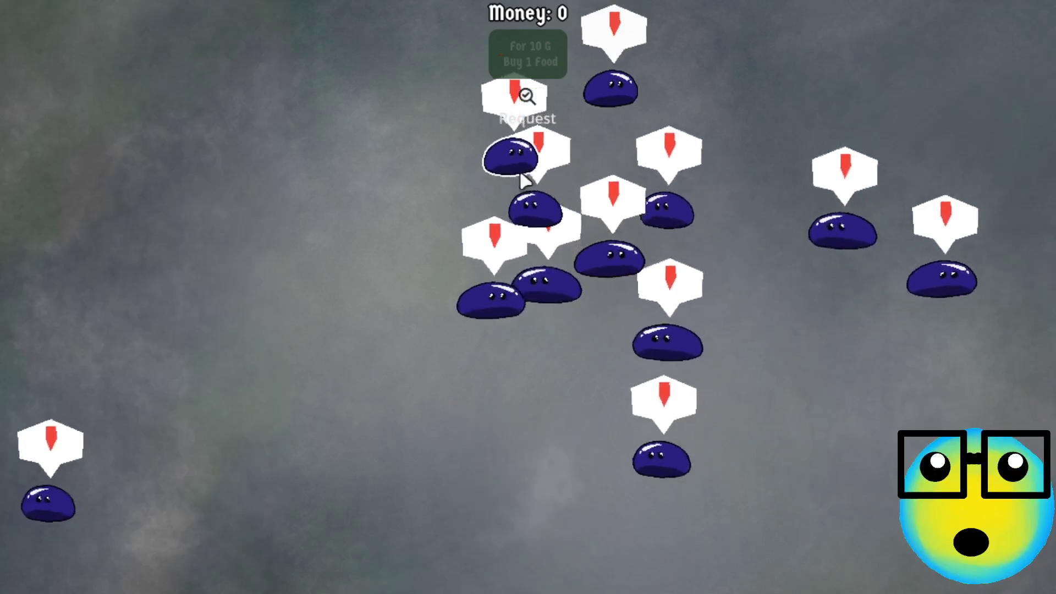
left_click(525, 177)
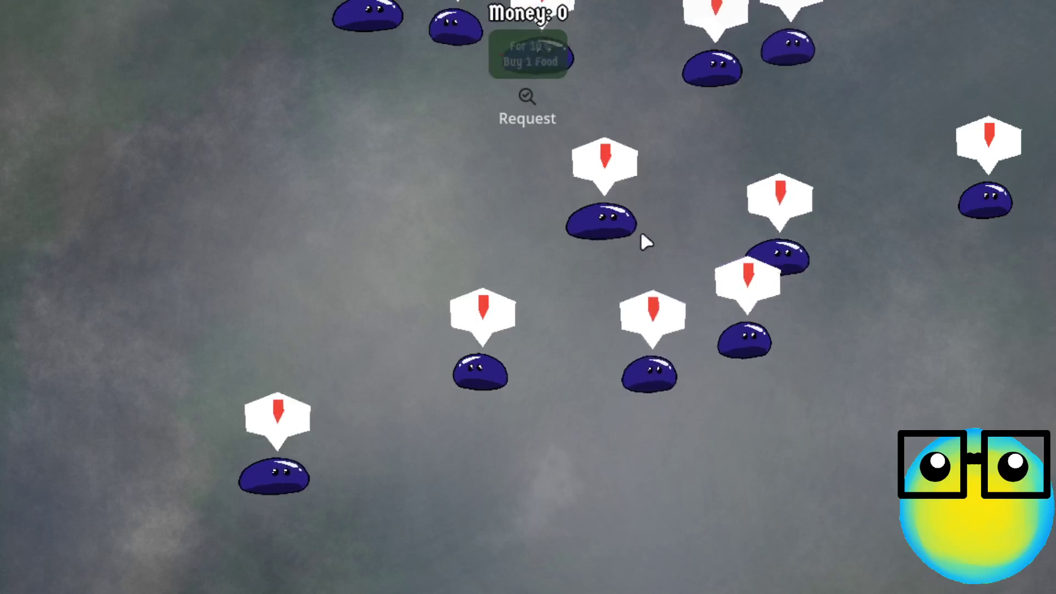
- Select a slime pair, switching the partner once, and breed them
left_click(603, 225)
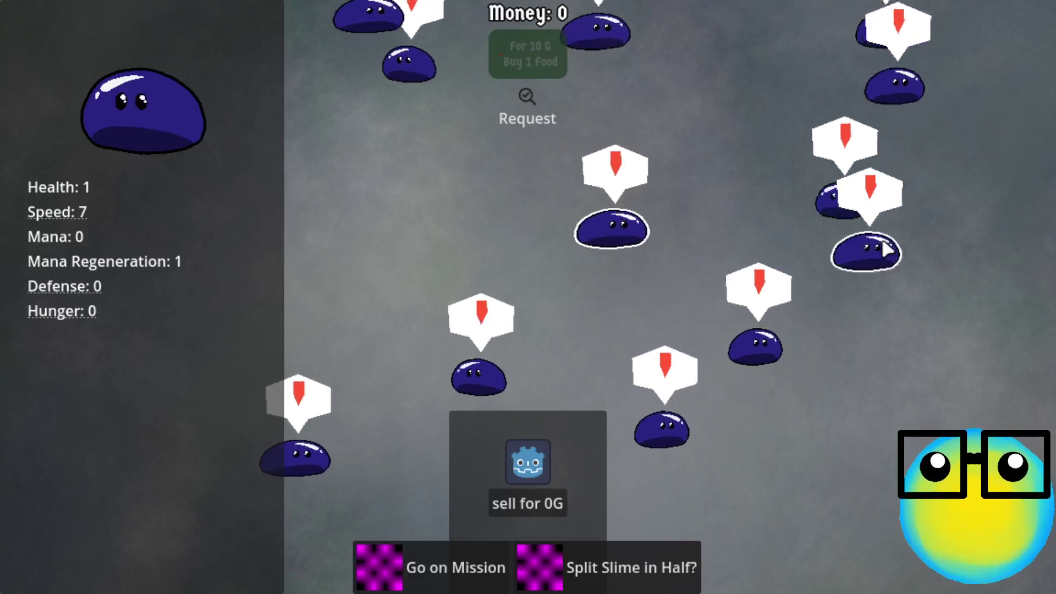
left_click(883, 248)
left_click(656, 236)
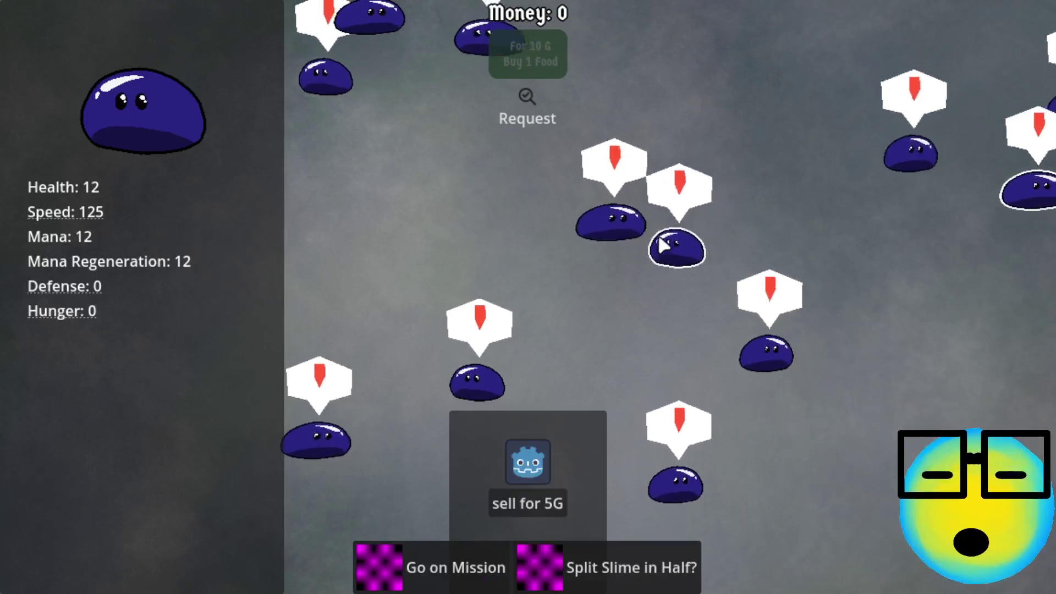
left_click(559, 543)
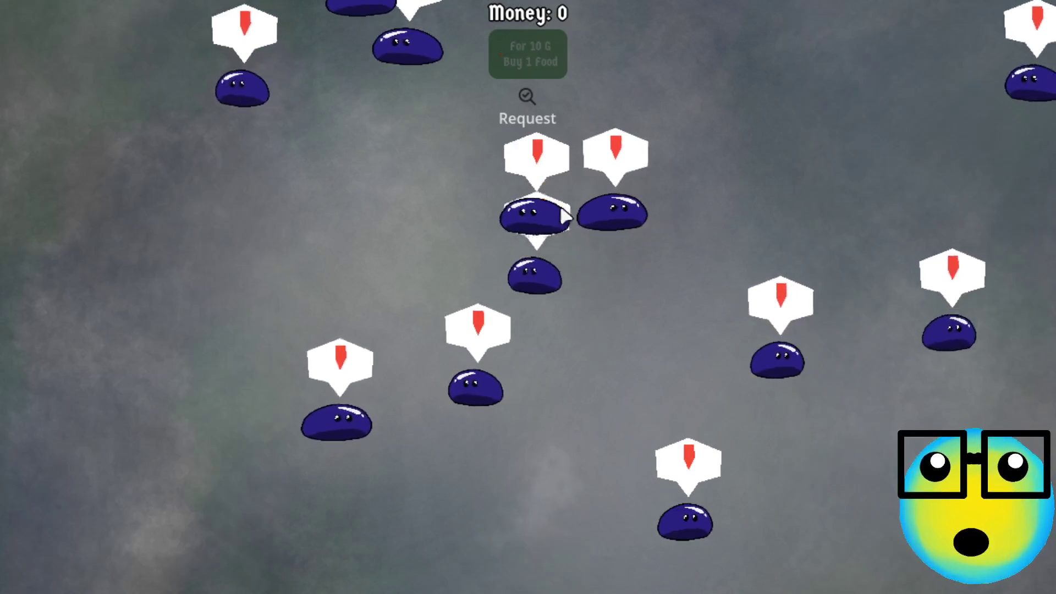
- Select two different slime pairs, clearing each selection afterwards
left_click(572, 225)
left_click(612, 226)
left_click(502, 440)
left_click(415, 196)
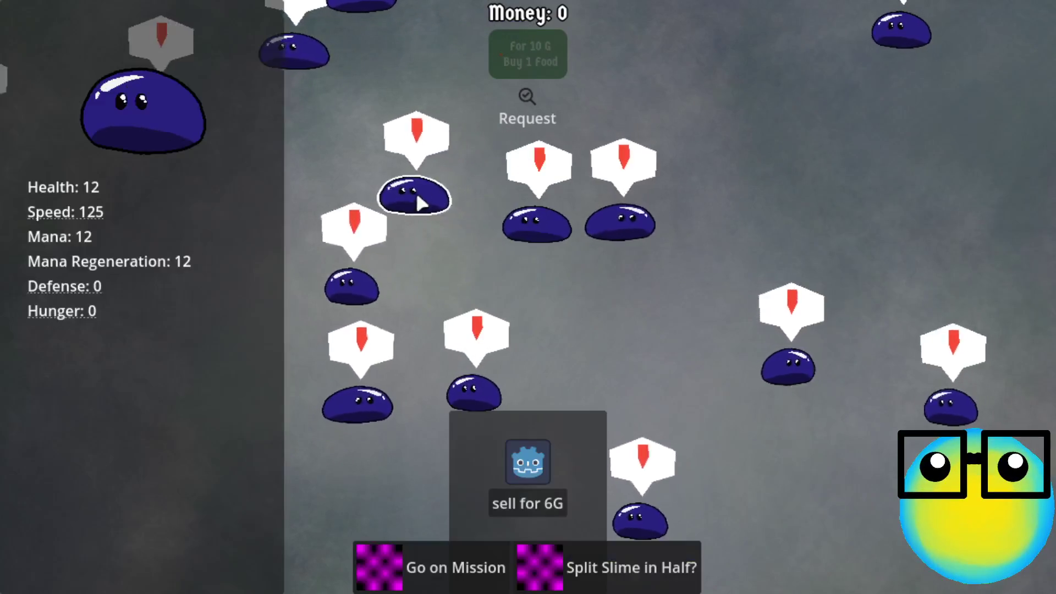
left_click(552, 224)
left_click(537, 222)
- Select a pair, swap to a single slime, add and drop a partner, then clear everything
left_click(539, 225)
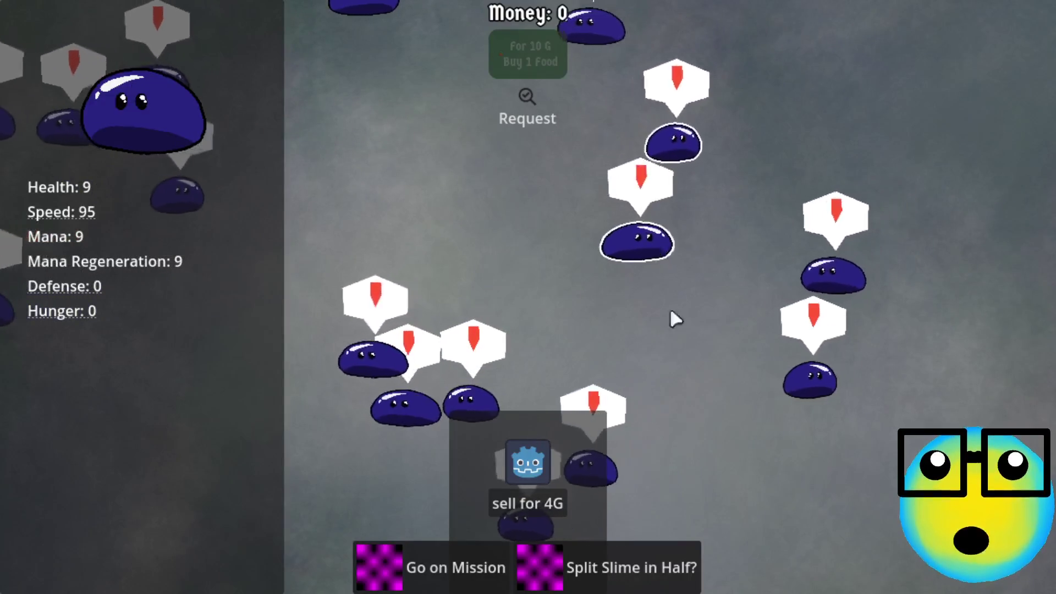
left_click(638, 258)
left_click(588, 549)
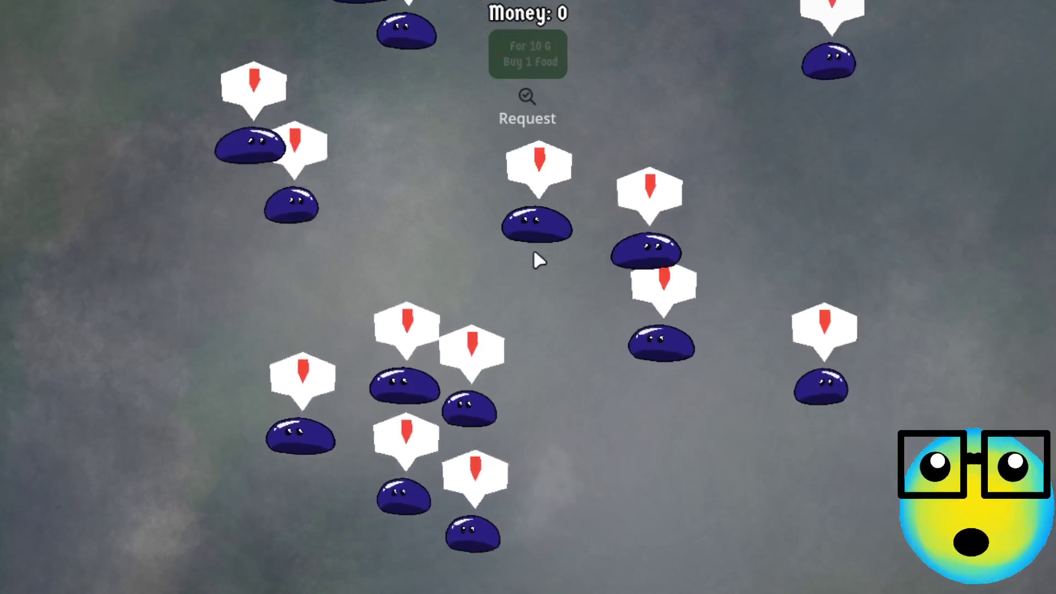
left_click(544, 231)
left_click(653, 271)
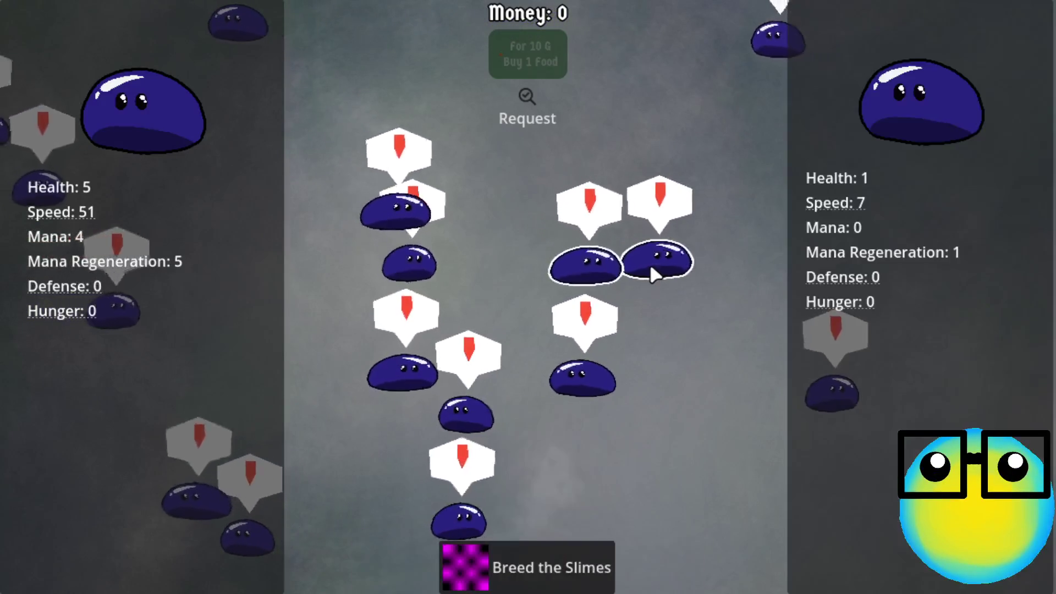
left_click(612, 288)
left_click(625, 349)
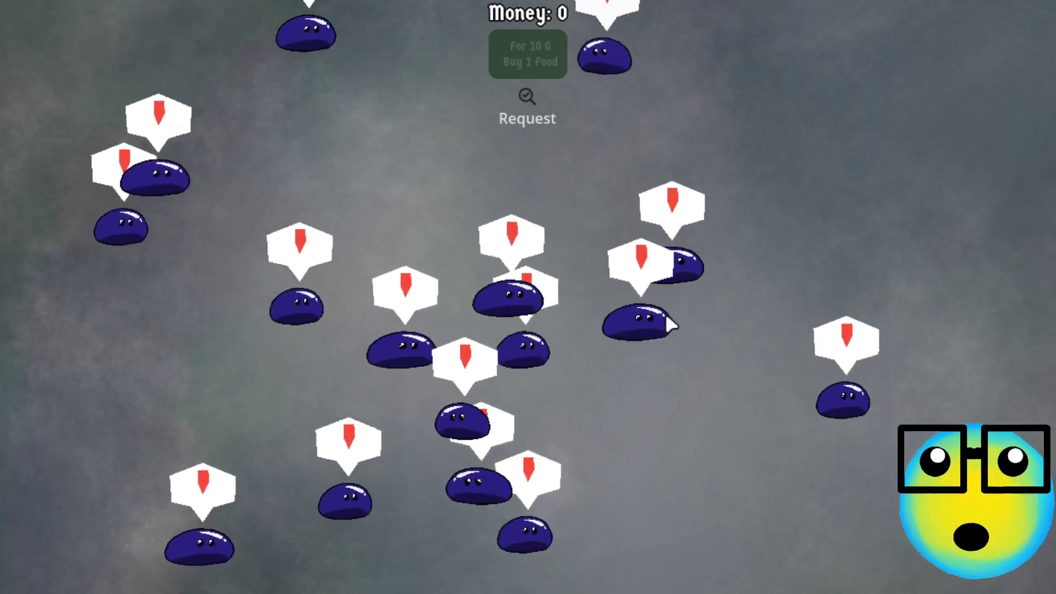
- Breed the Health 6 and Health 1 slimes, then select the new Health 3 slime with a Health 1 partner
left_click(583, 328)
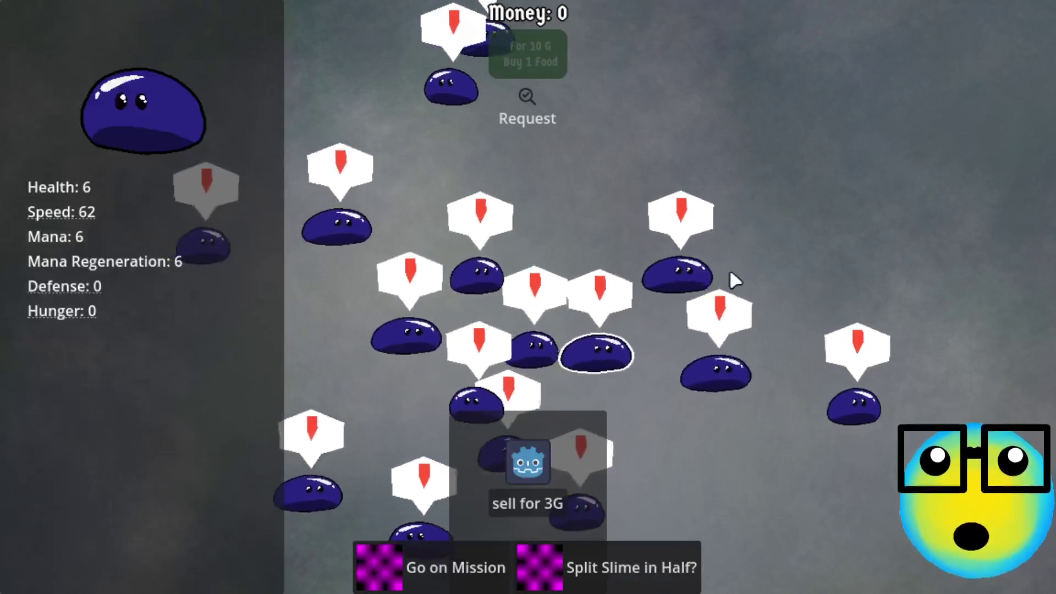
left_click(668, 379)
left_click(566, 569)
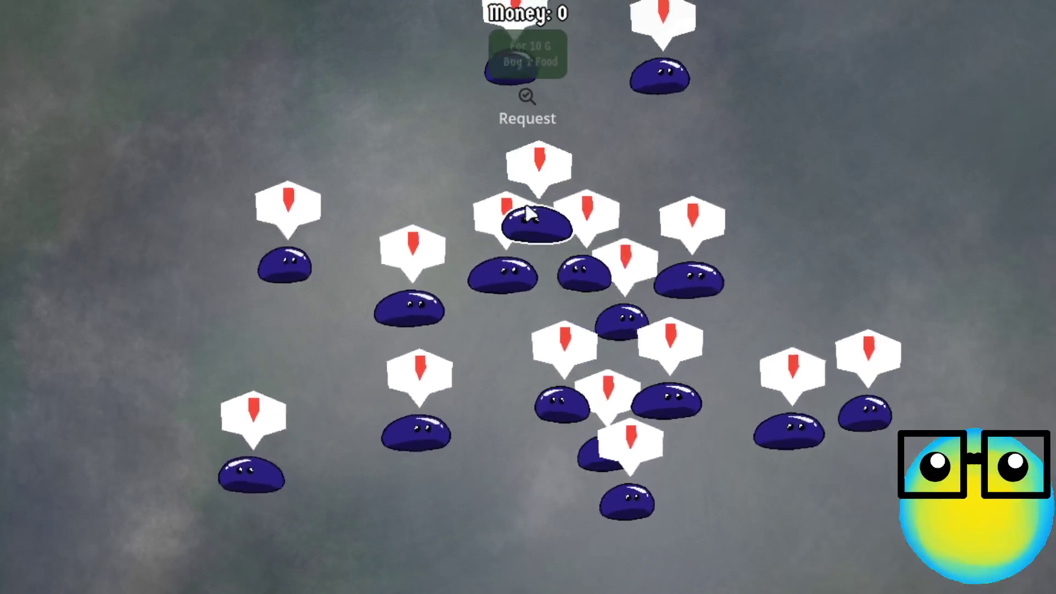
left_click(534, 219)
left_click(713, 266)
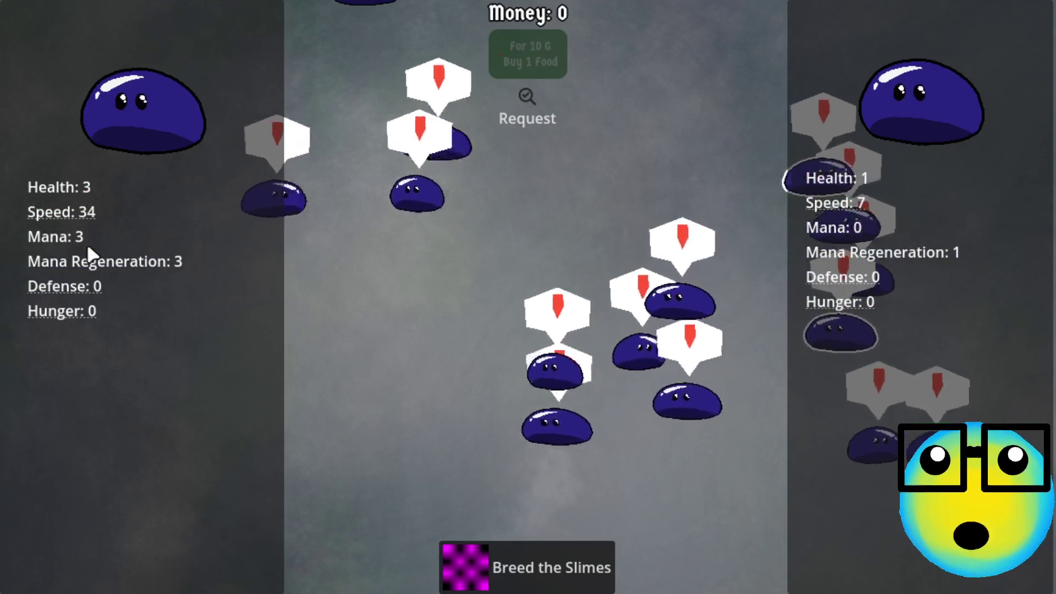
- Deselect the second slime and then the first, clearing the pair selection
mouse_move(79, 217)
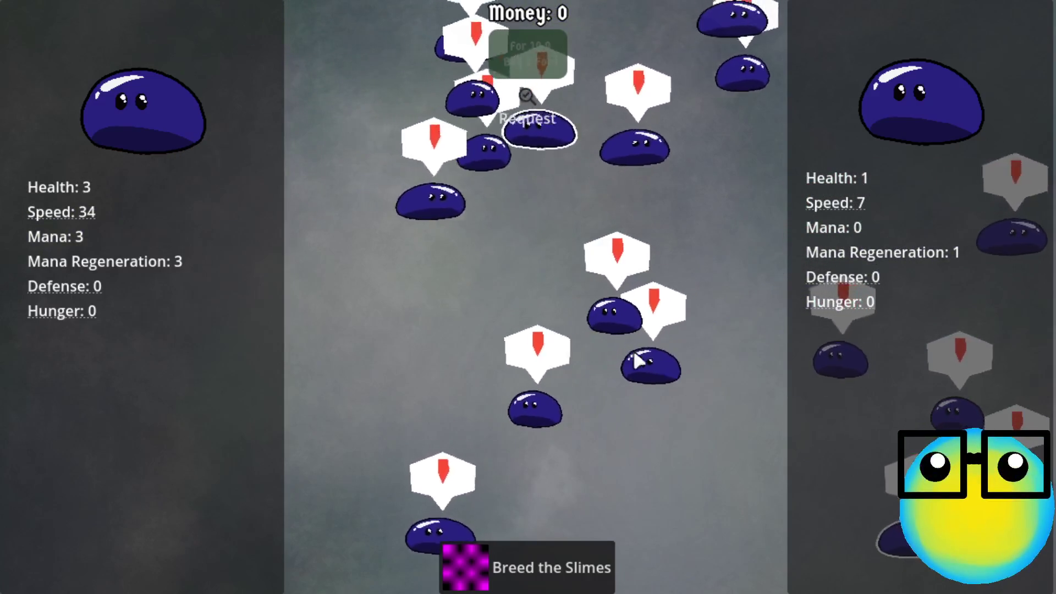
left_click(568, 142)
left_click(851, 444)
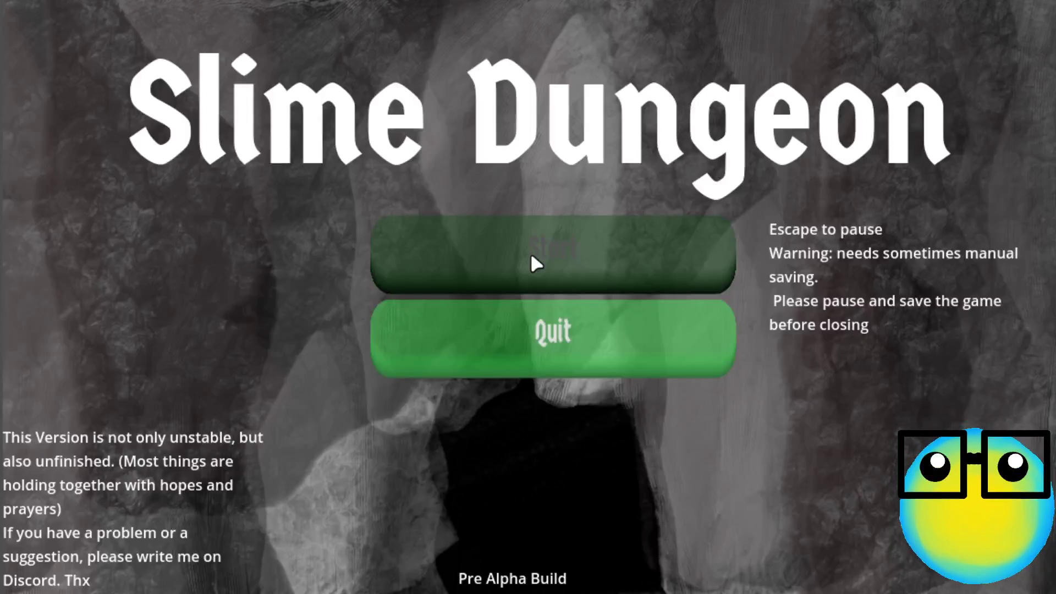
- Start a new game, send a slime on a mission, and return to the field
left_click(530, 253)
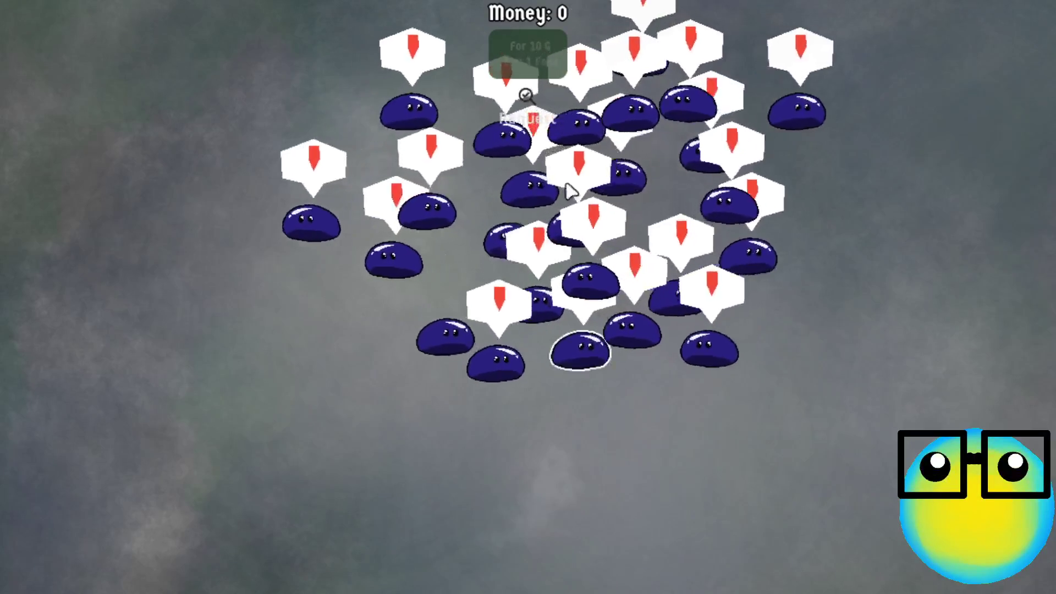
left_click(452, 346)
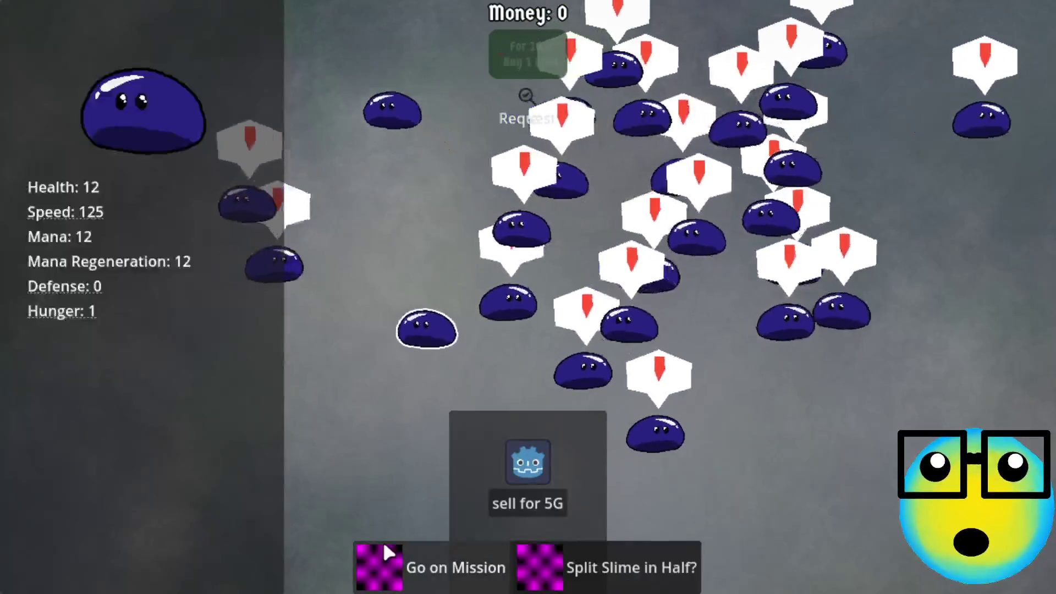
left_click(393, 550)
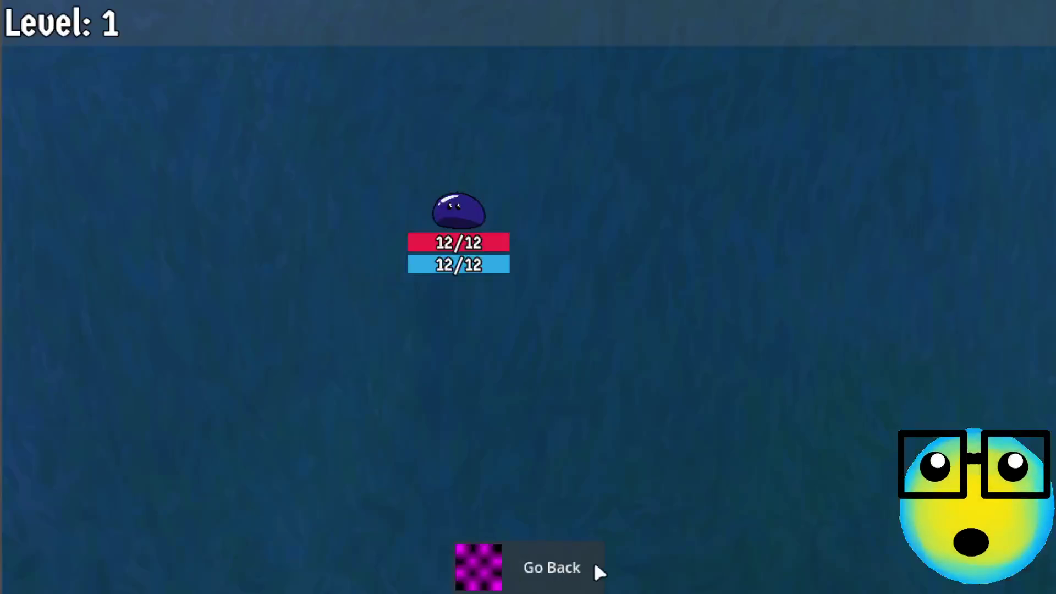
left_click(577, 564)
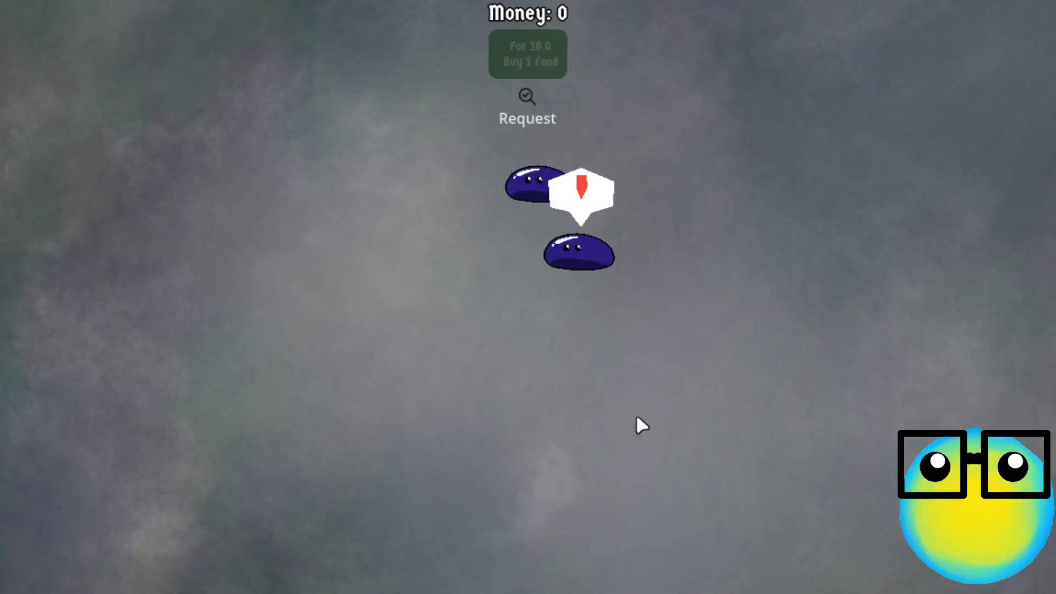
- Sell both slimes, the first for 6G, until the Game Over screen appears
left_click(566, 263)
left_click(507, 479)
left_click(514, 279)
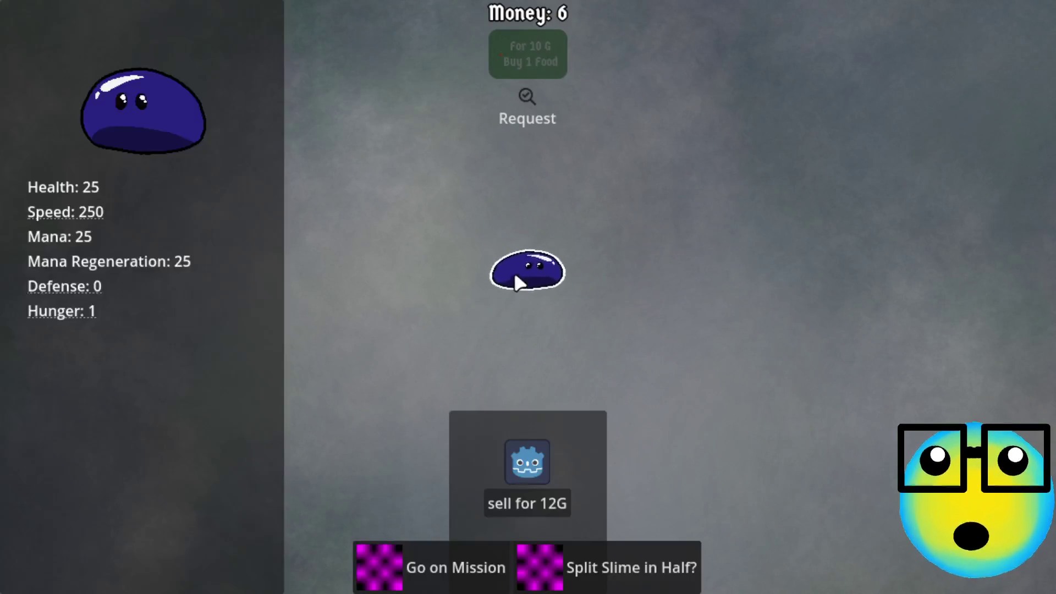
left_click(507, 505)
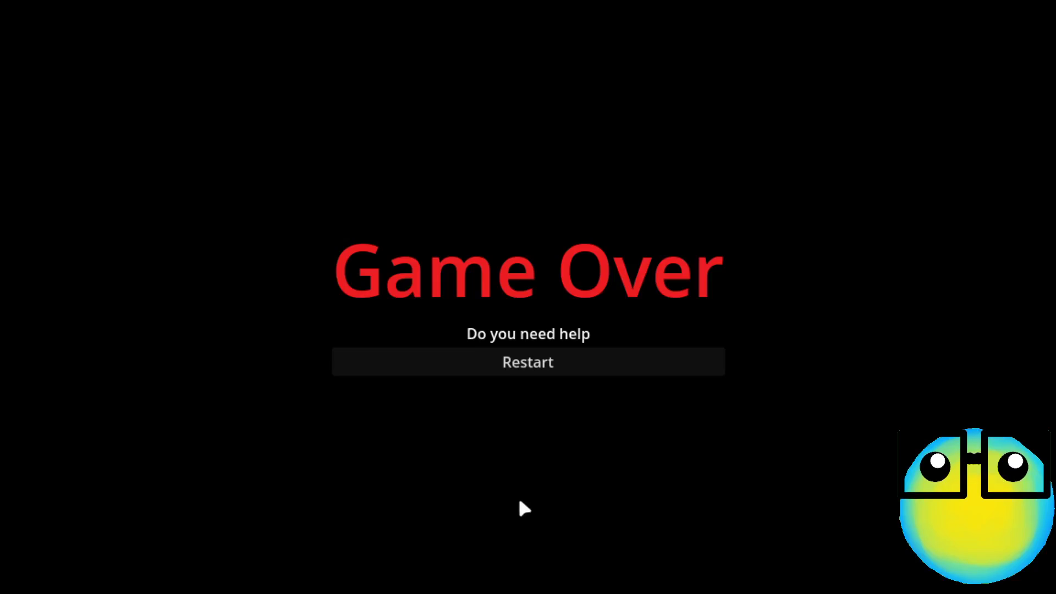
- Restart after Game Over, return to the slime field, and split the pink slime in half
left_click(532, 360)
left_click(593, 572)
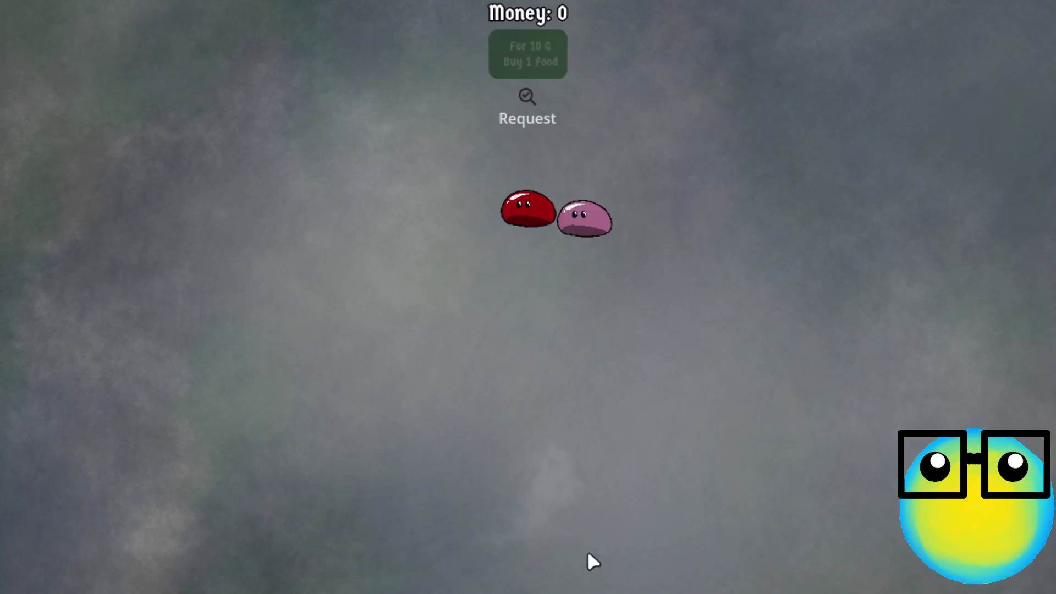
left_click(559, 225)
left_click(632, 567)
- Pair a pink half with the red slime and breed them
left_click(638, 258)
left_click(507, 226)
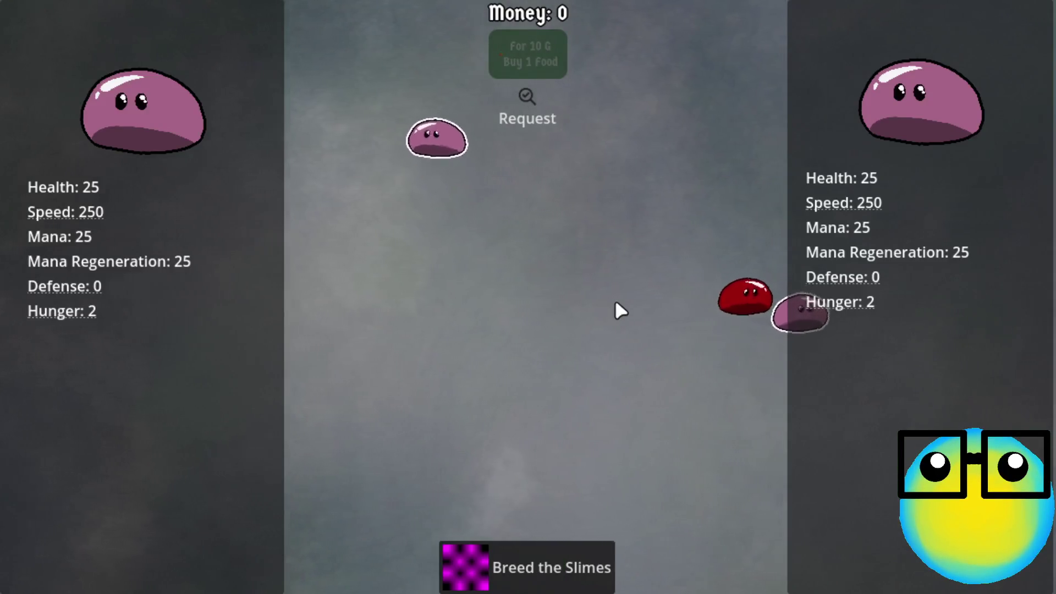
left_click(676, 377)
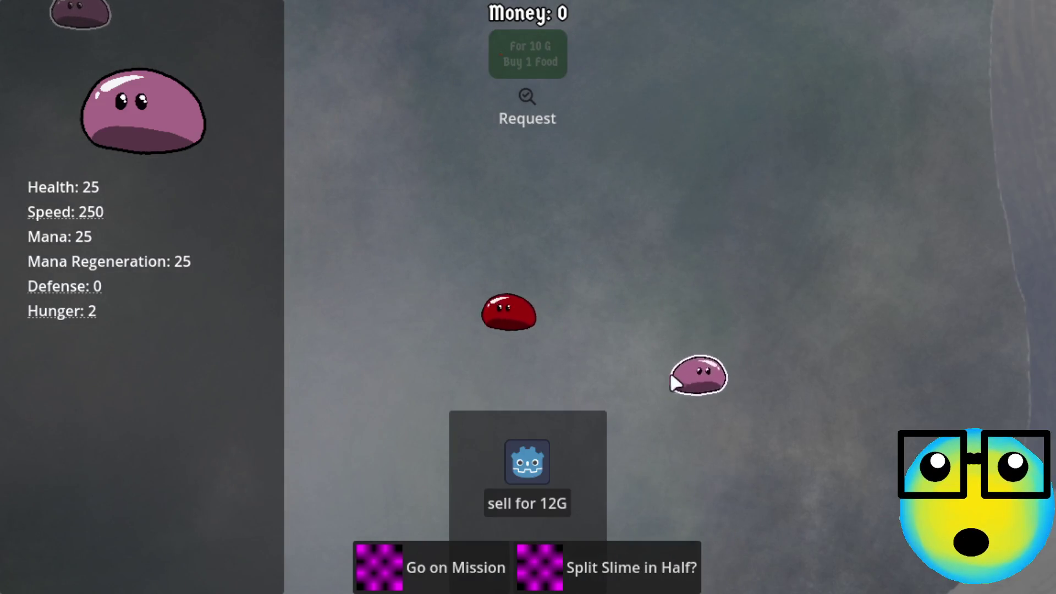
left_click(487, 312)
left_click(550, 580)
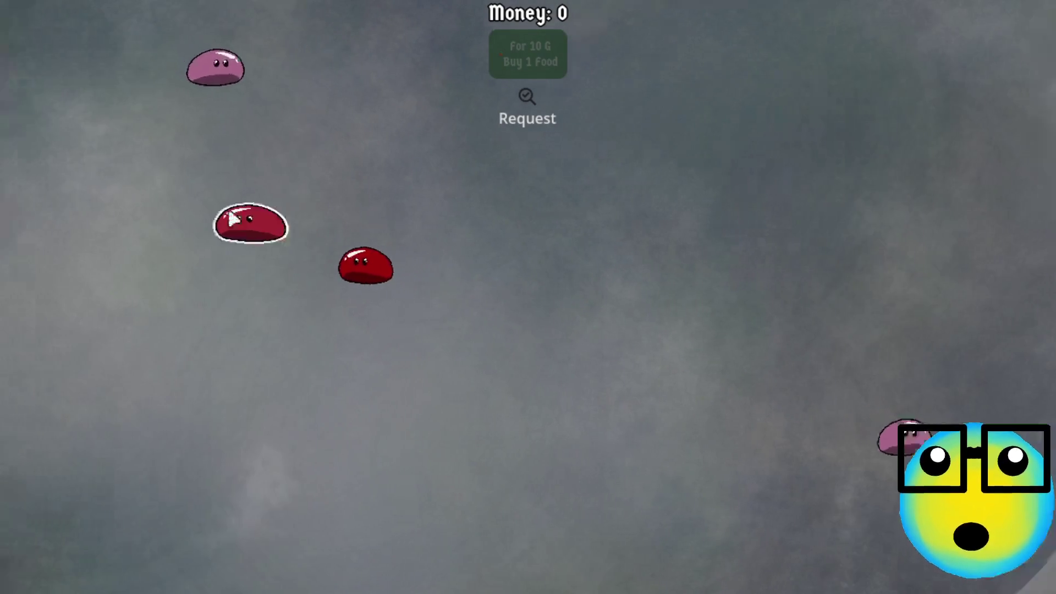
- Breed the new red child with the pink slime, then pair a parent with the child
left_click(342, 233)
left_click(473, 141)
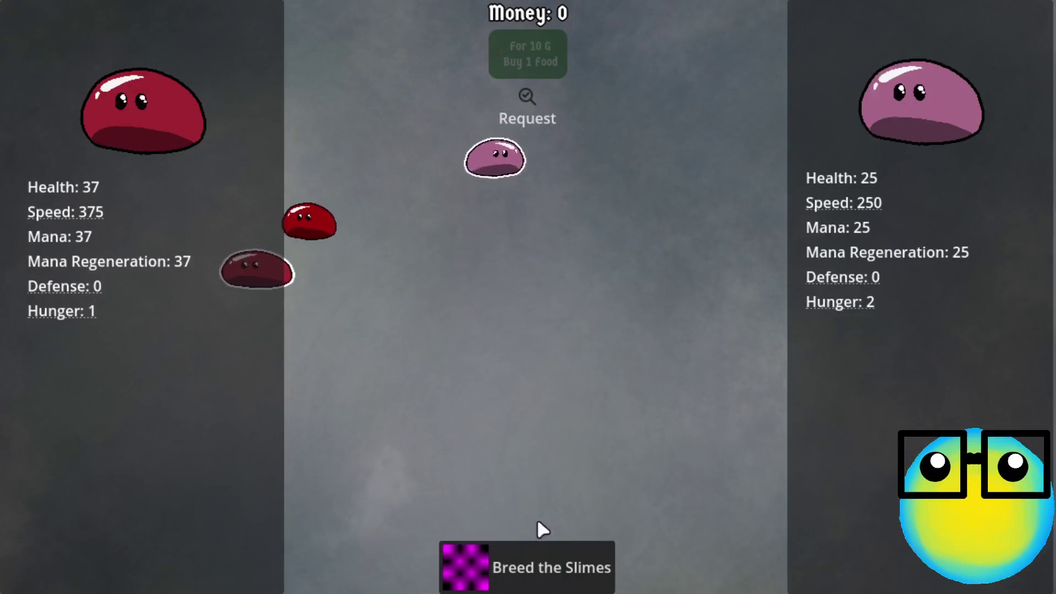
left_click(536, 567)
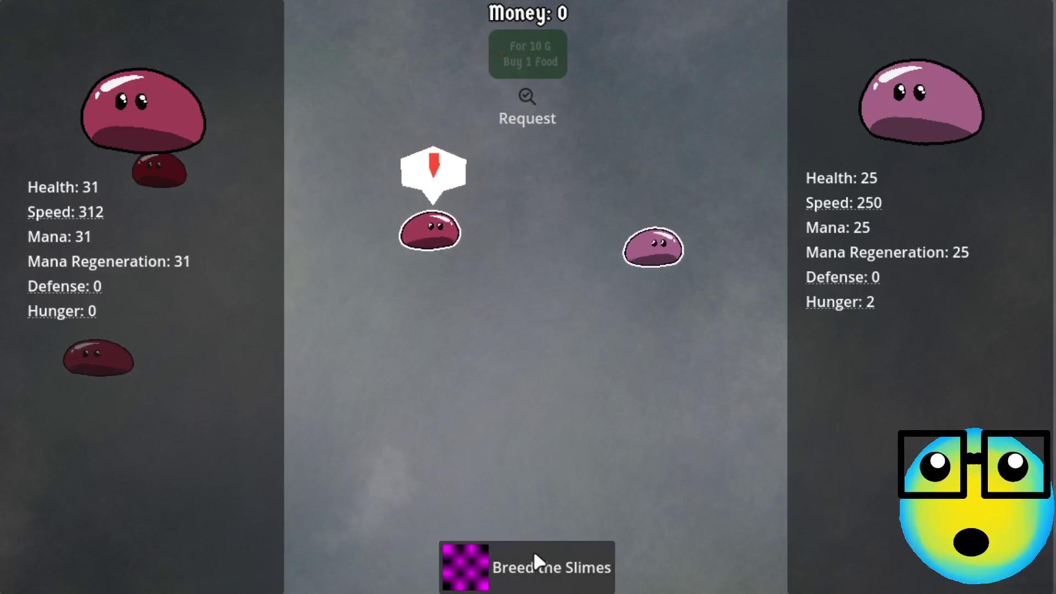
left_click(535, 556)
left_click(357, 233)
left_click(544, 242)
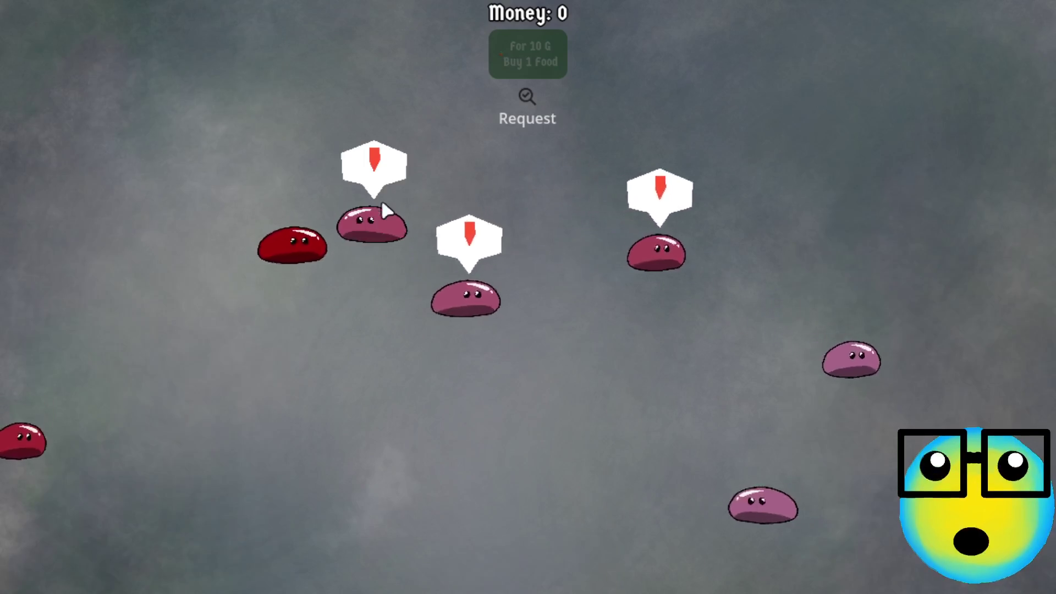
- Breed the pink Health 29 slime with red slimes twice
left_click(380, 218)
left_click(343, 277)
left_click(504, 555)
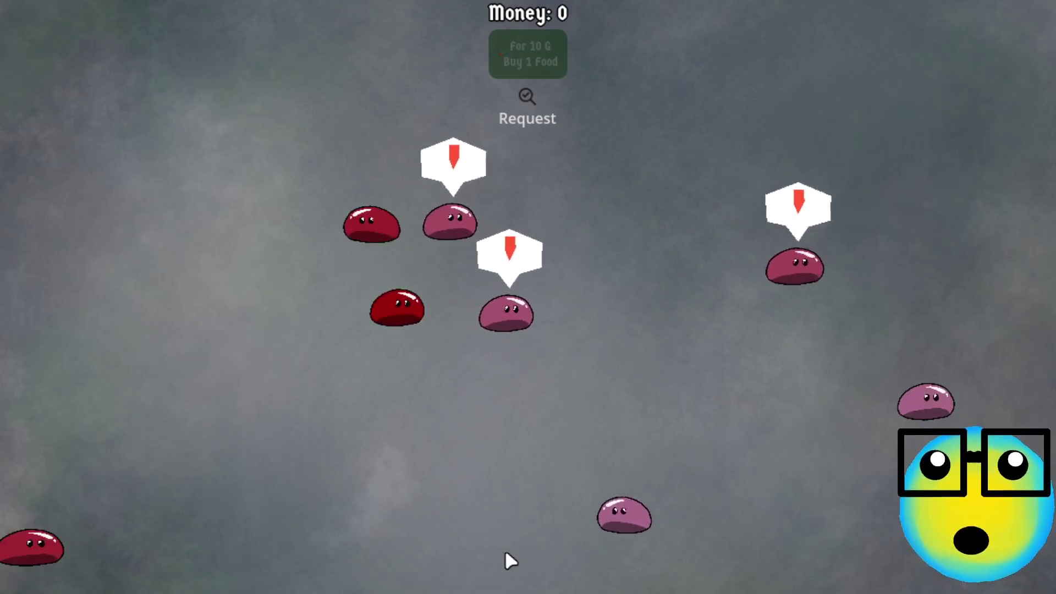
left_click(358, 226)
left_click(563, 213)
left_click(512, 560)
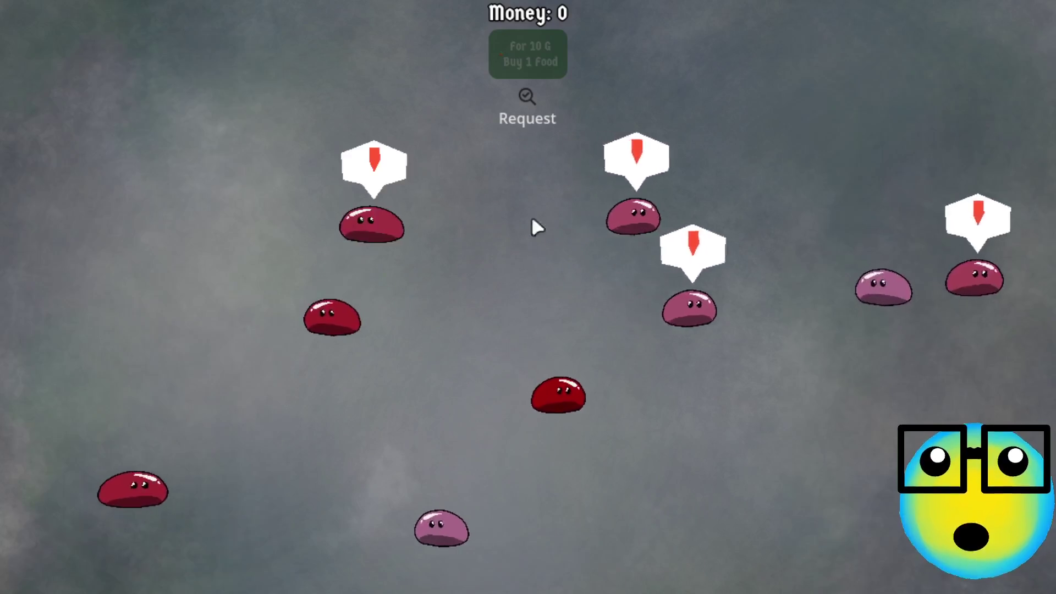
- Breed the Health 34 child with the pink Health 25 slime, then breed one more pair
left_click(354, 222)
left_click(330, 550)
left_click(533, 560)
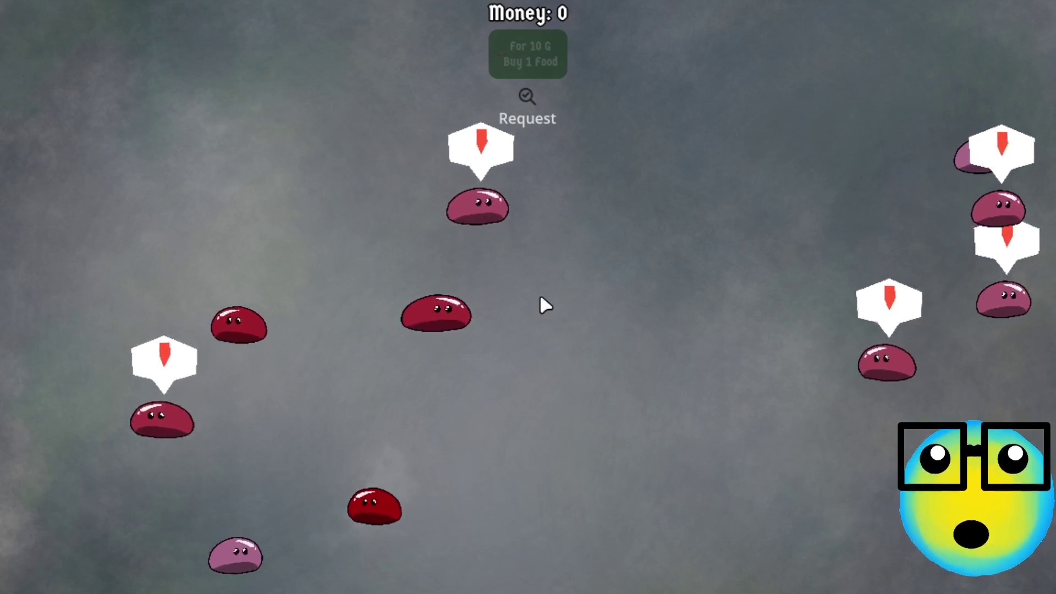
left_click(632, 187)
left_click(605, 250)
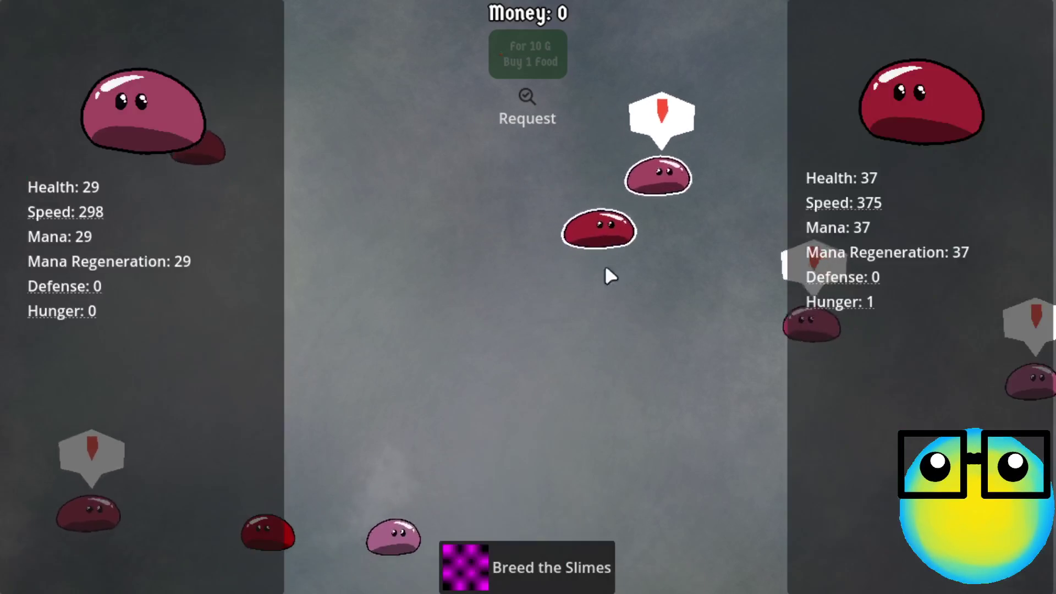
left_click(512, 559)
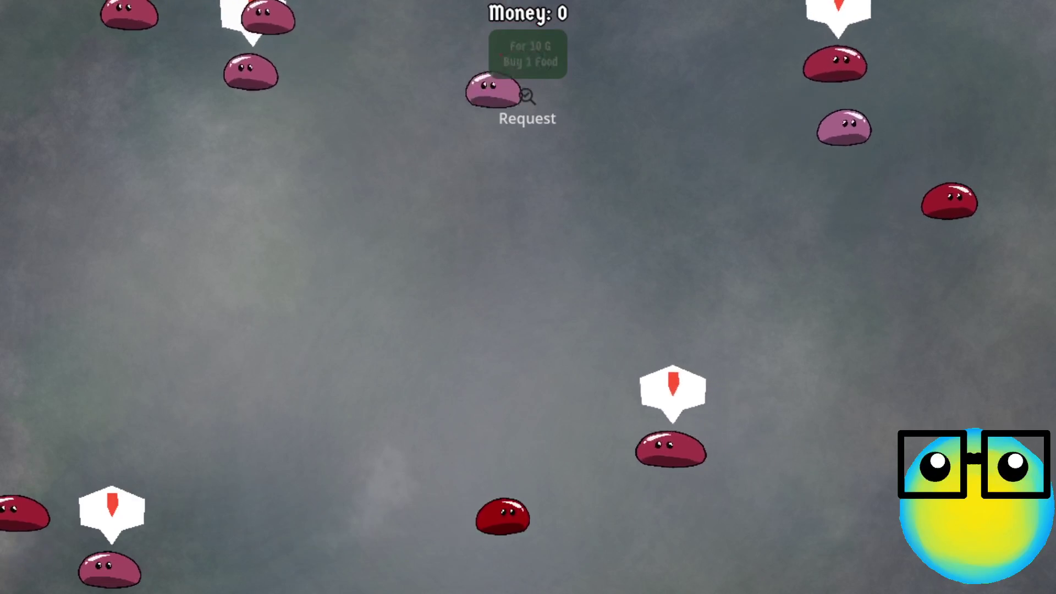
key("alt+Tab")
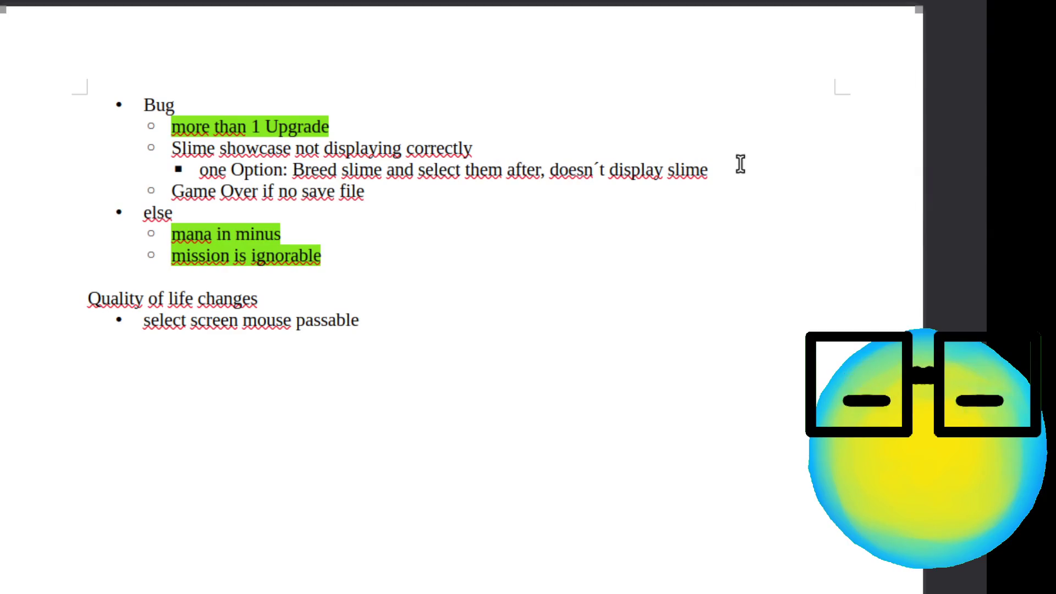
- Add '→ extra signal deleted' after the slime bullet
type(" -Y")
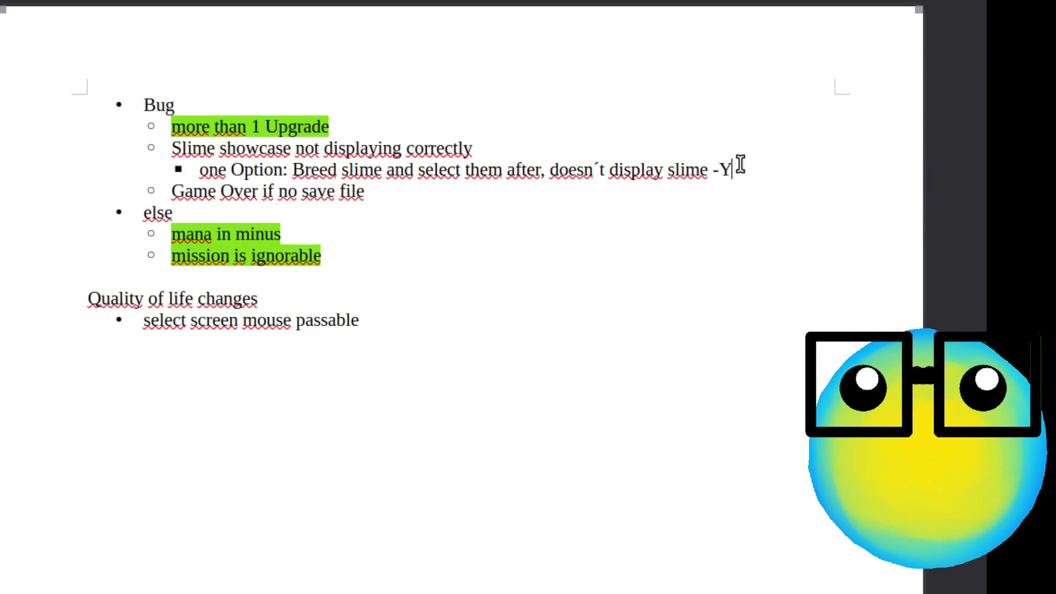
key("BackSpace")
type("> ")
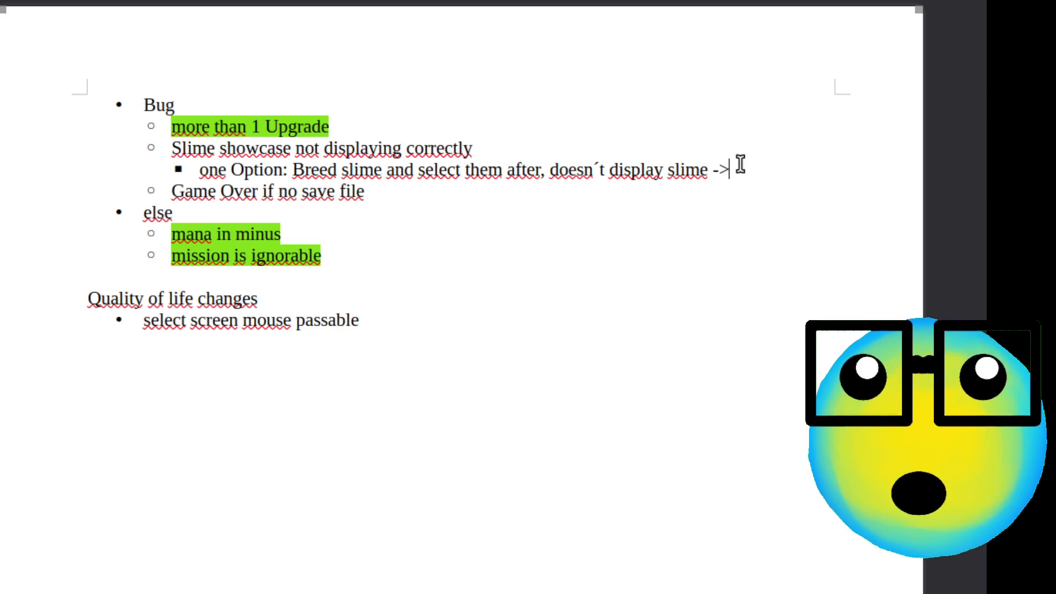
type("extra sig")
type("nal ")
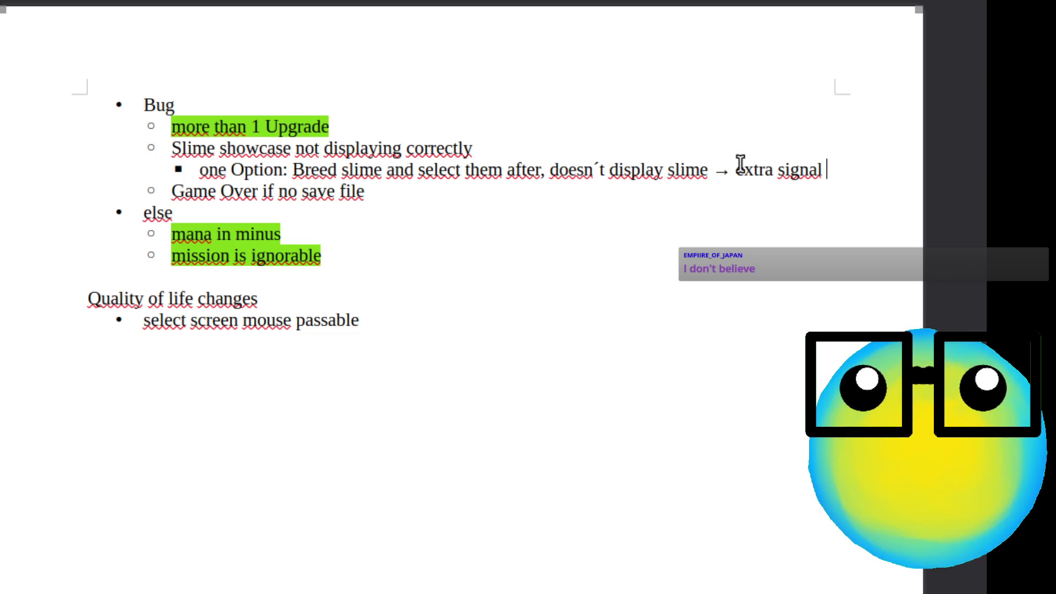
type("deleted")
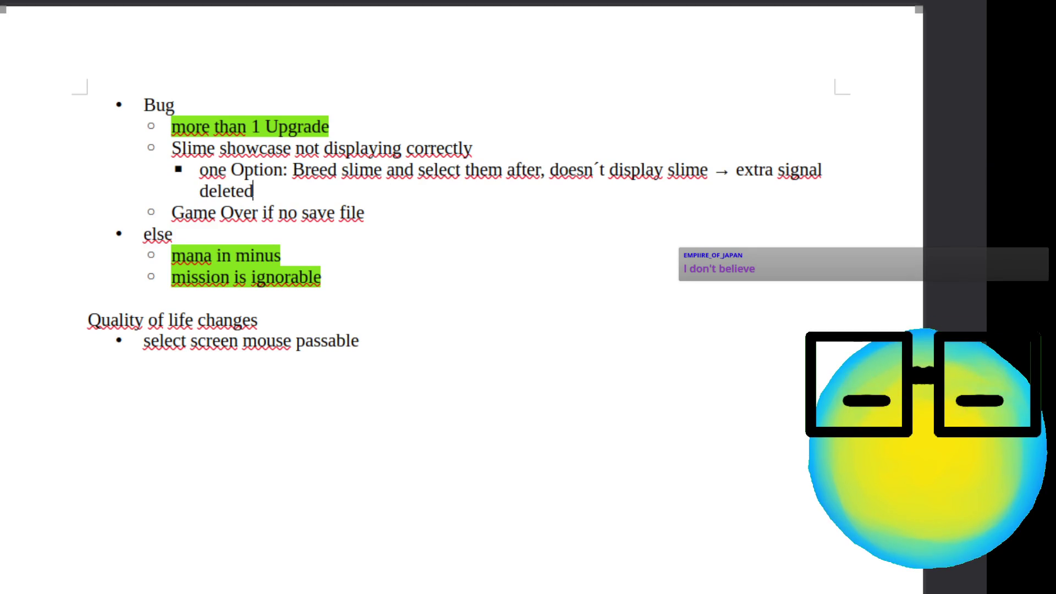
- Highlight the slime showcase bug line orange and the 'one Option' bullet green
left_click_drag(167, 148, 559, 153)
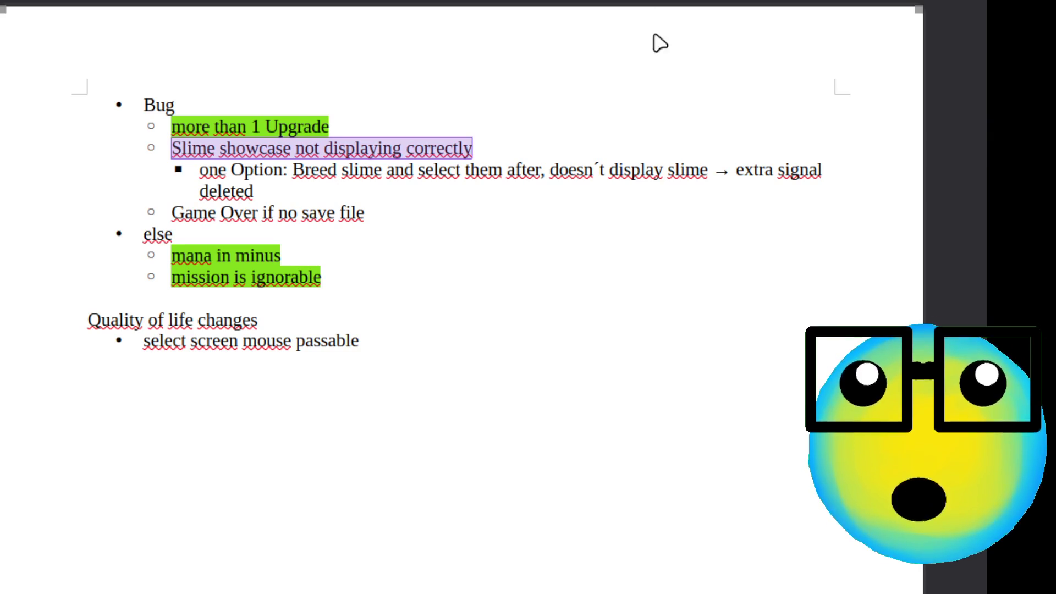
left_click(676, 68)
left_click(374, 182)
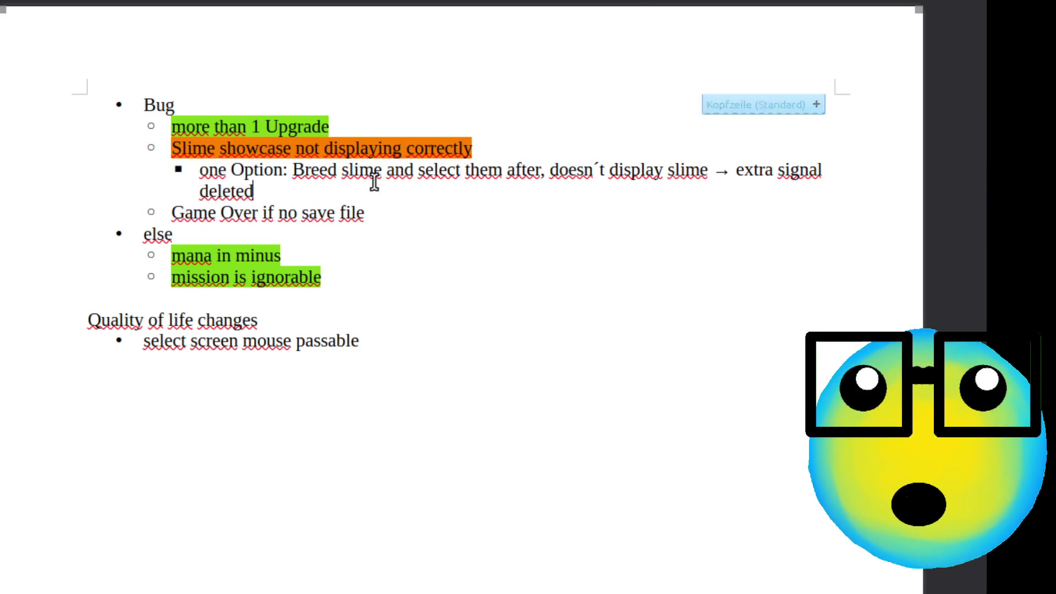
left_click_drag(256, 192, 214, 172)
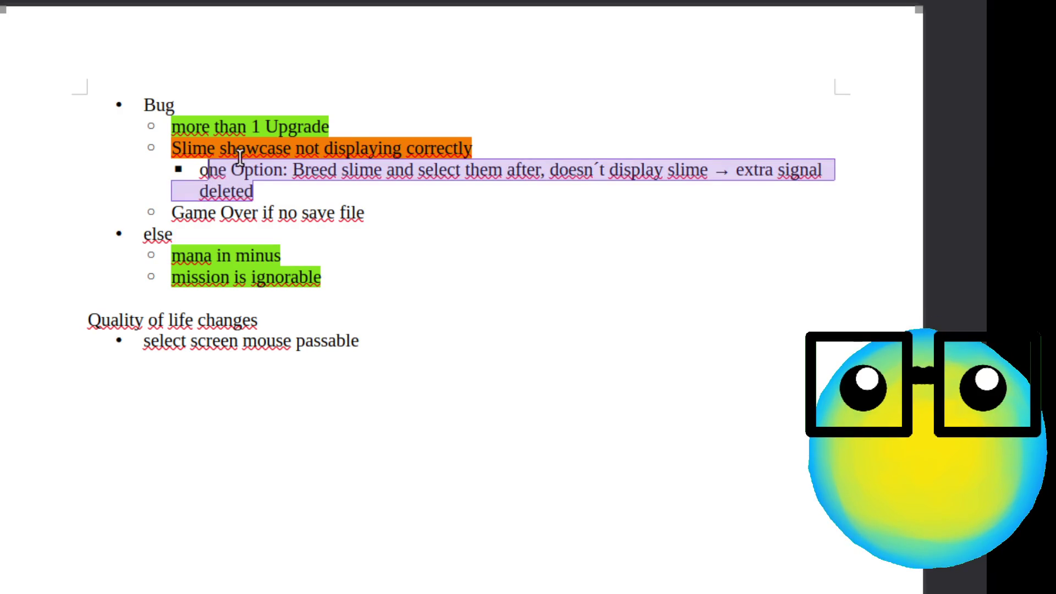
left_click_drag(268, 197, 196, 175)
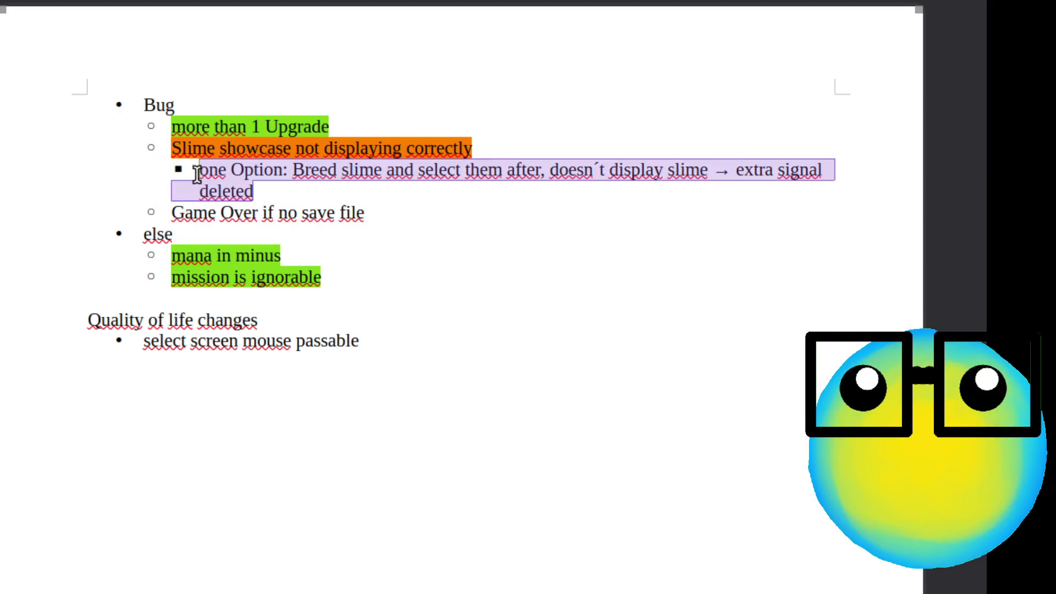
left_click(533, 187)
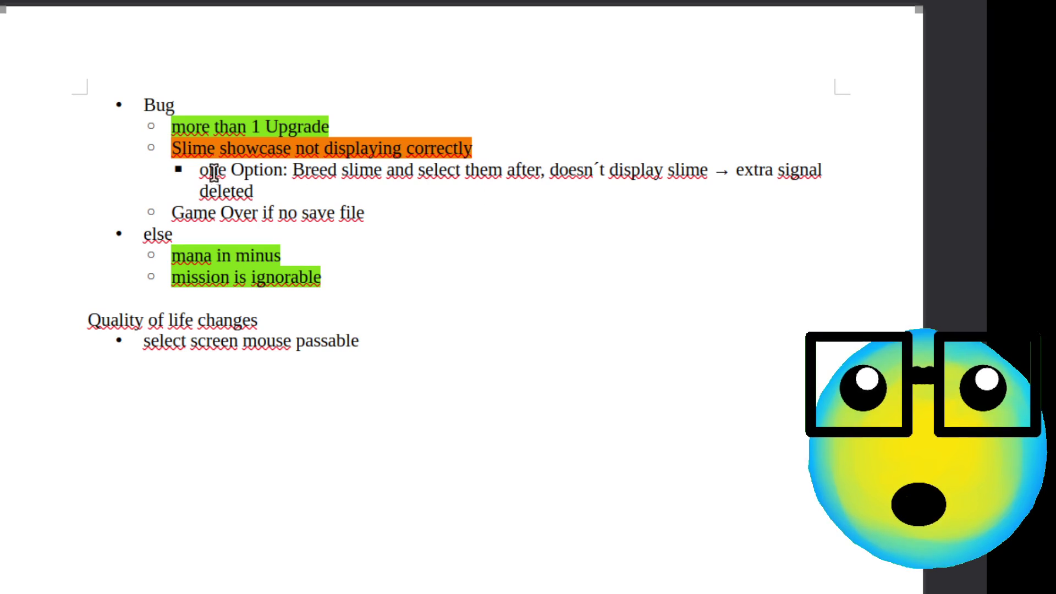
left_click_drag(203, 170, 719, 162)
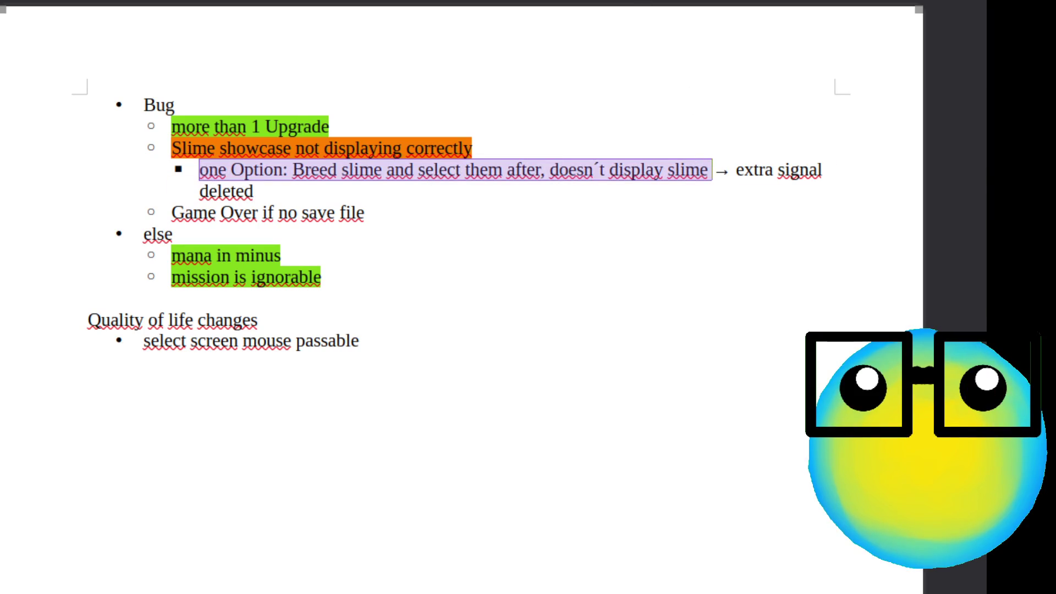
left_click(511, 315)
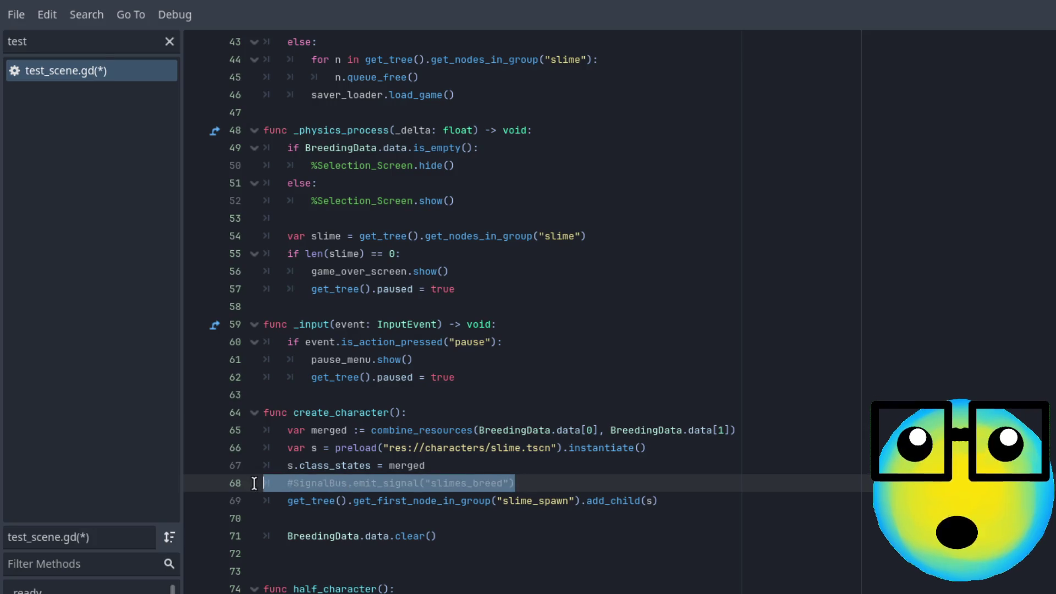
- Delete the commented-out slimes_breed line, save test_scene.gd, and open selection_screen.gd via the filter 'sel'
key("BackSpace")
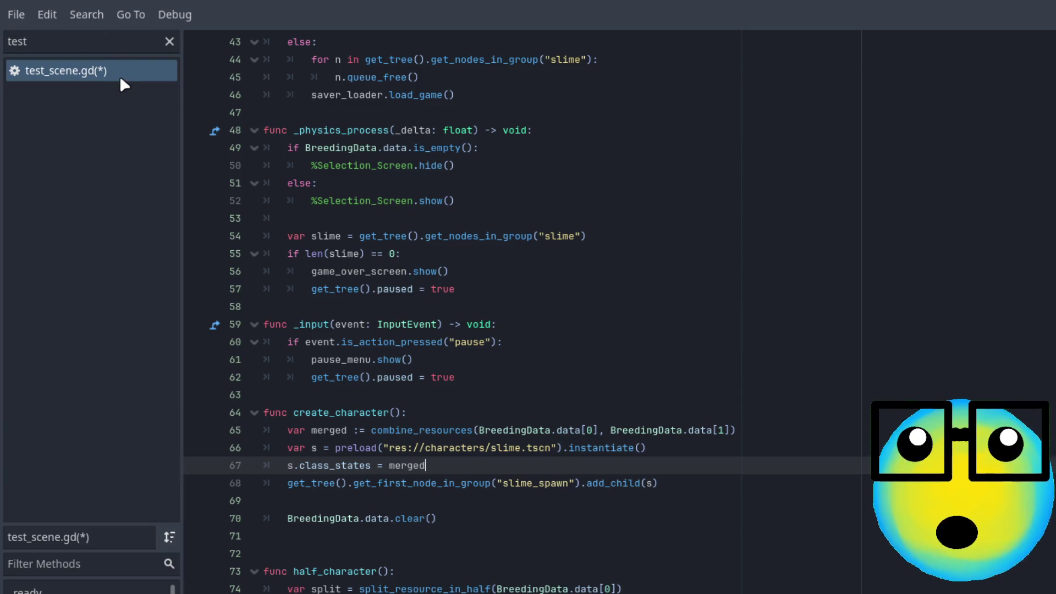
key("ctrl+s")
left_click(103, 43)
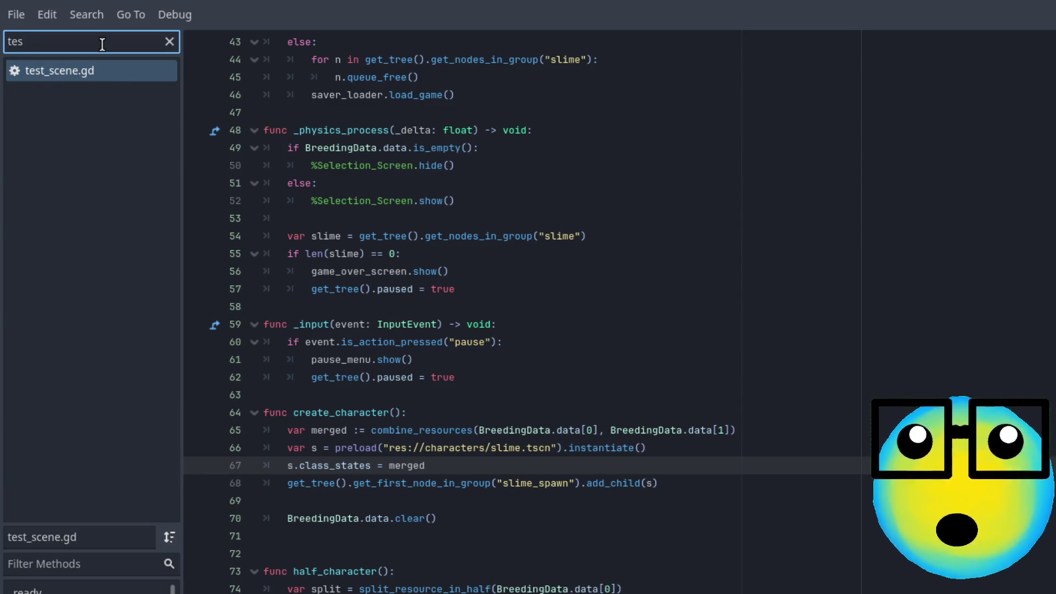
key("BackSpace")
key("BackSpace")
key("BackSpace")
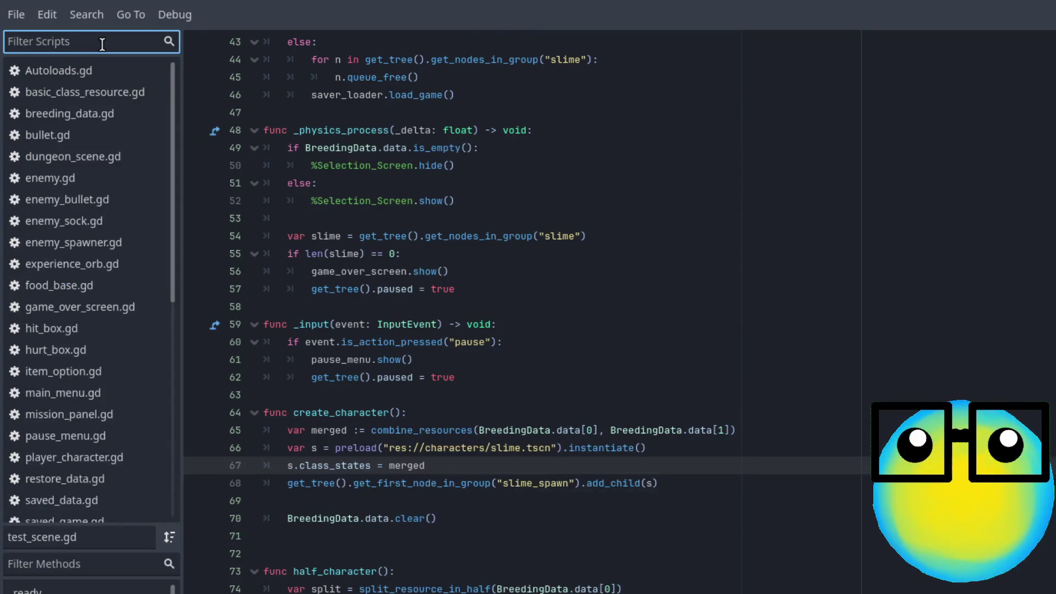
type("sel")
left_click(97, 112)
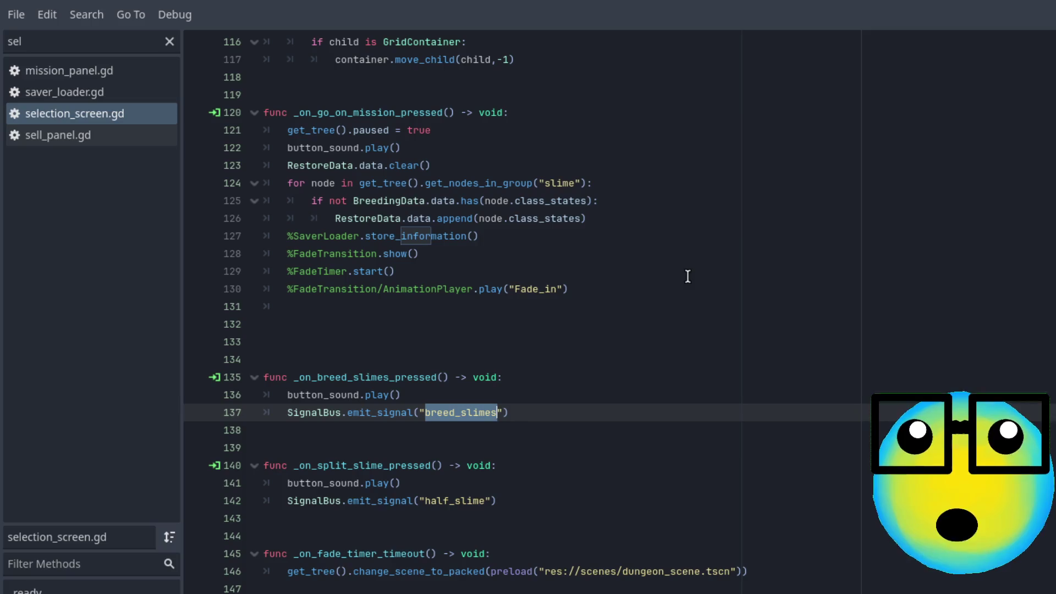
- Uncomment the hunger check on lines 44–47 with Ctrl+K and indent the split_slime line under else
scroll(687, 276, "up", 10)
scroll(687, 276, "up", 5)
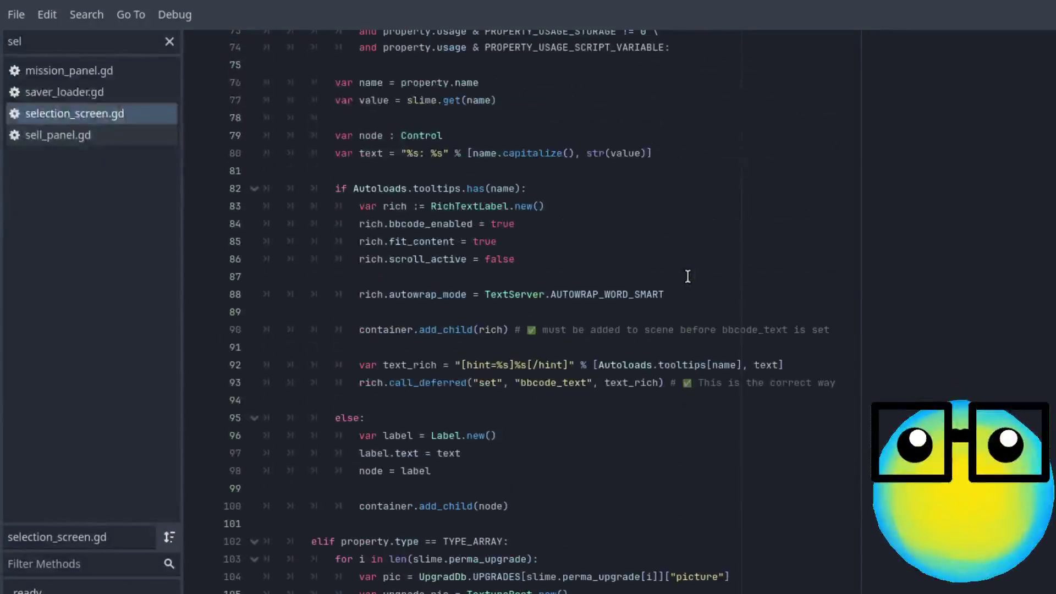
scroll(677, 336, "up", 18)
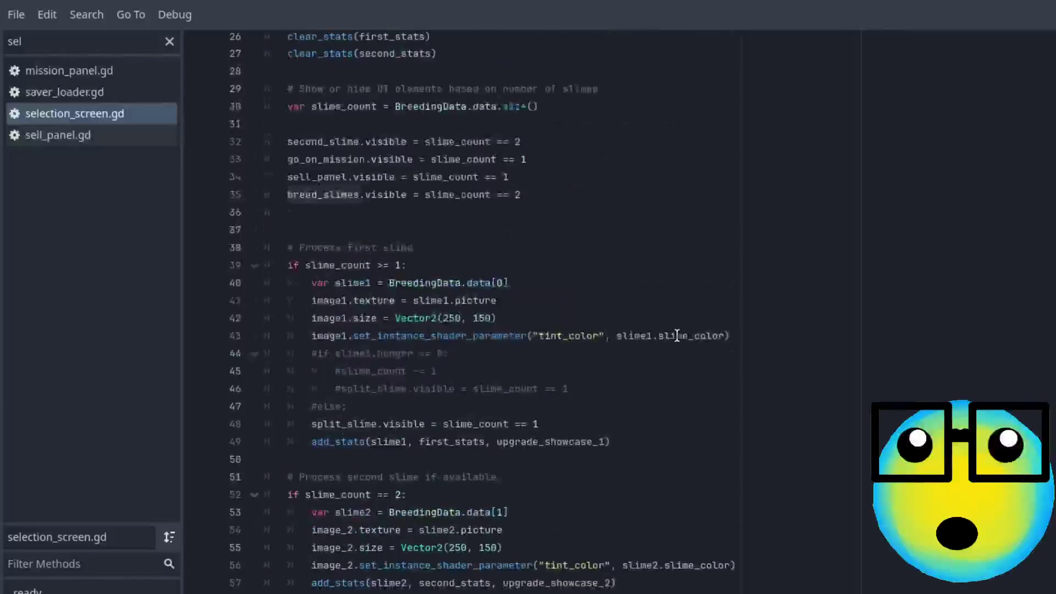
scroll(677, 336, "down", 2)
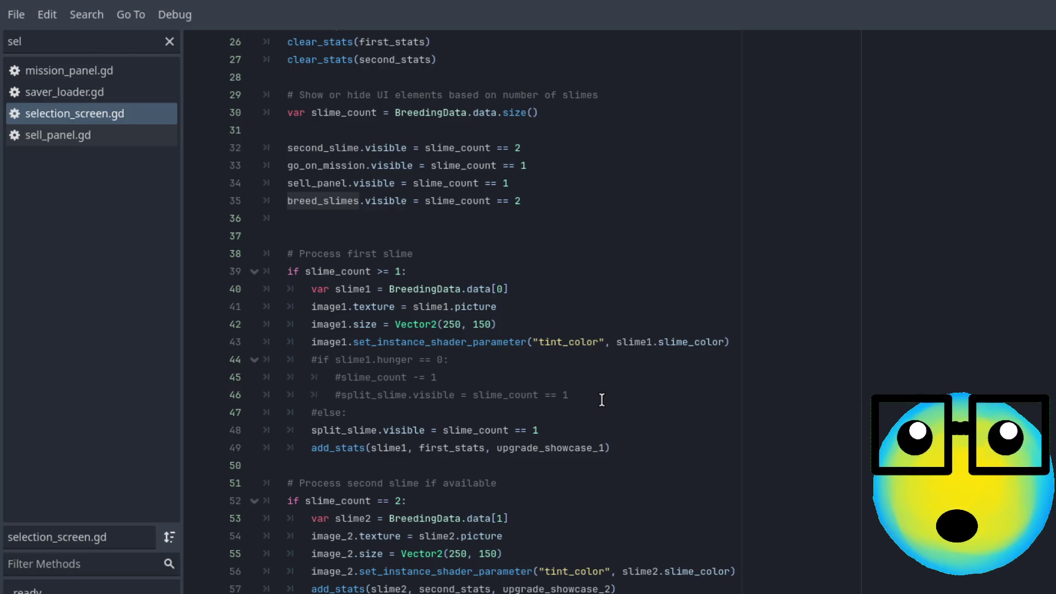
left_click(600, 395)
left_click(358, 411)
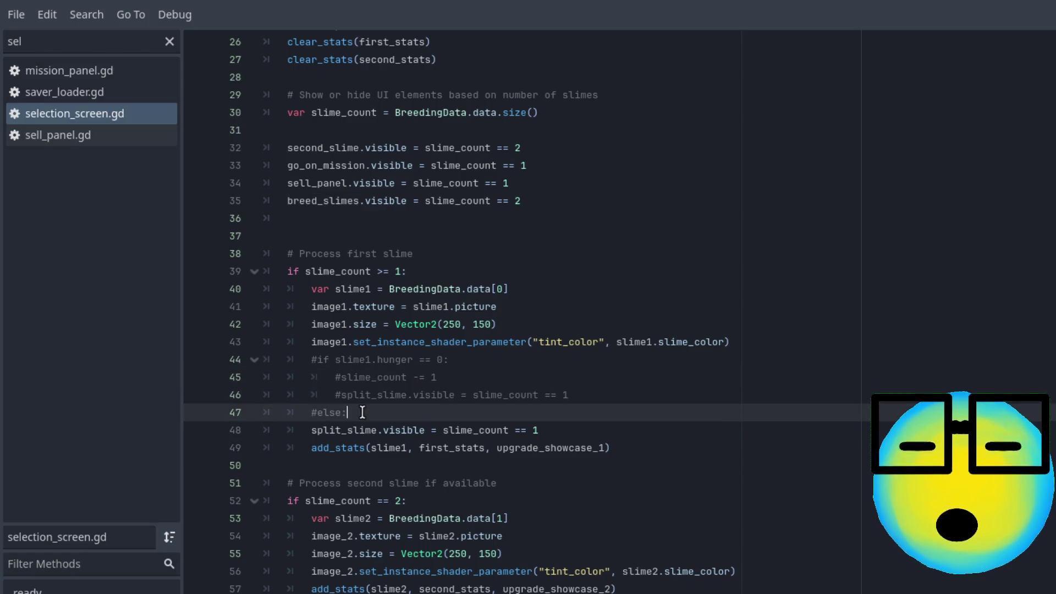
left_click_drag(264, 394, 512, 414)
mouse_move(381, 411)
left_mouse_down()
mouse_move(271, 406)
mouse_move(242, 362)
left_mouse_up()
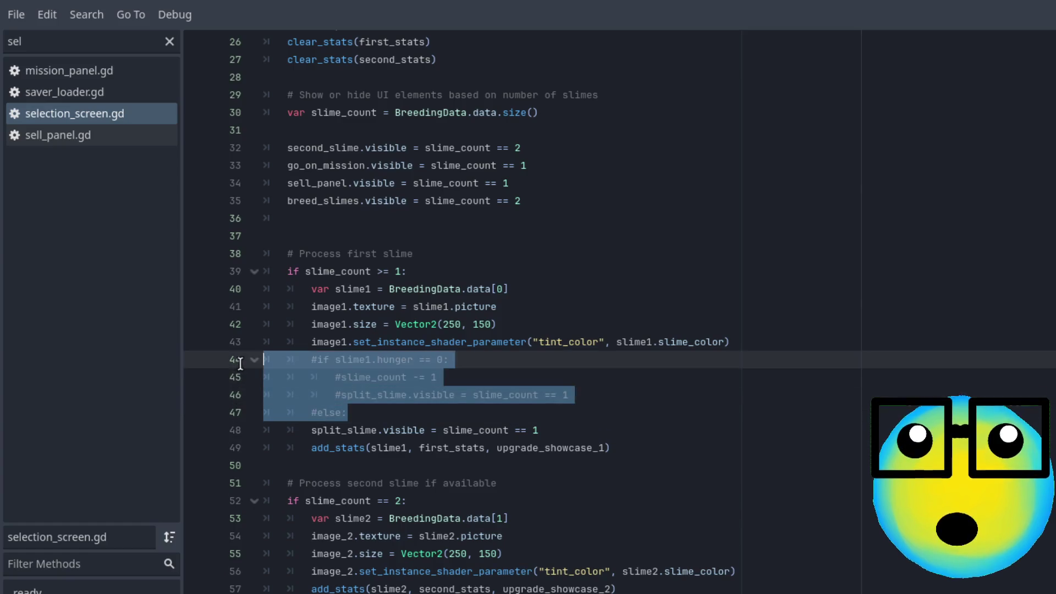
key("ctrl+k")
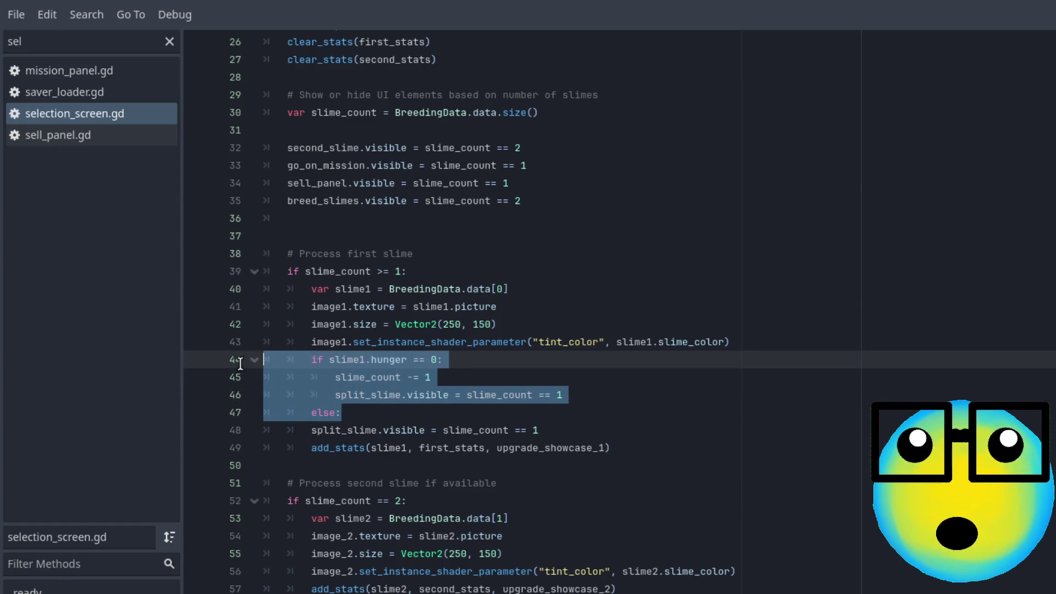
left_click(310, 430)
key("Tab")
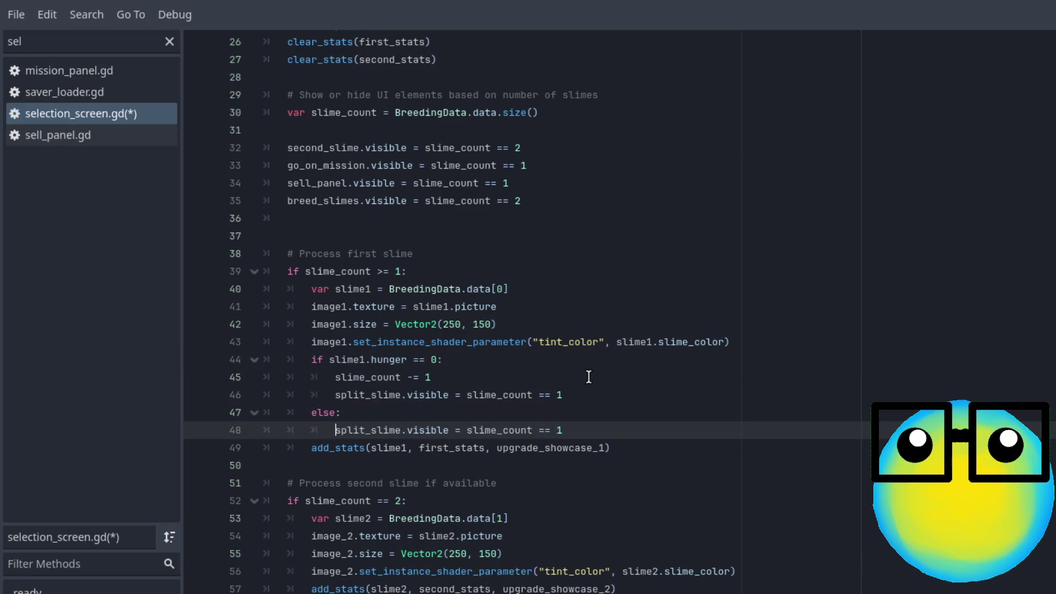
left_click(593, 384)
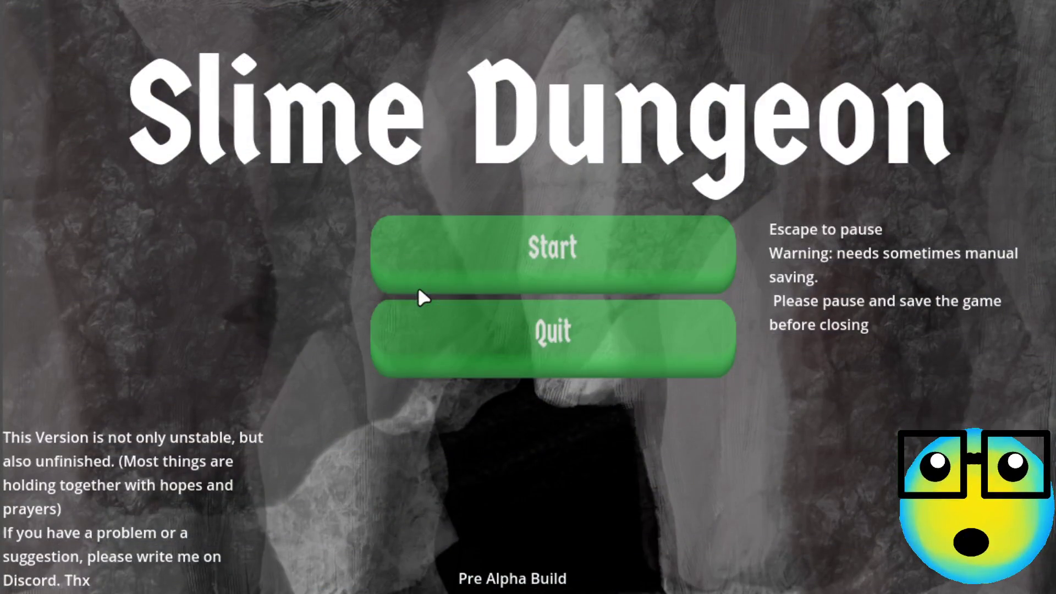
- Start the game and split the red slime in half
left_click(457, 258)
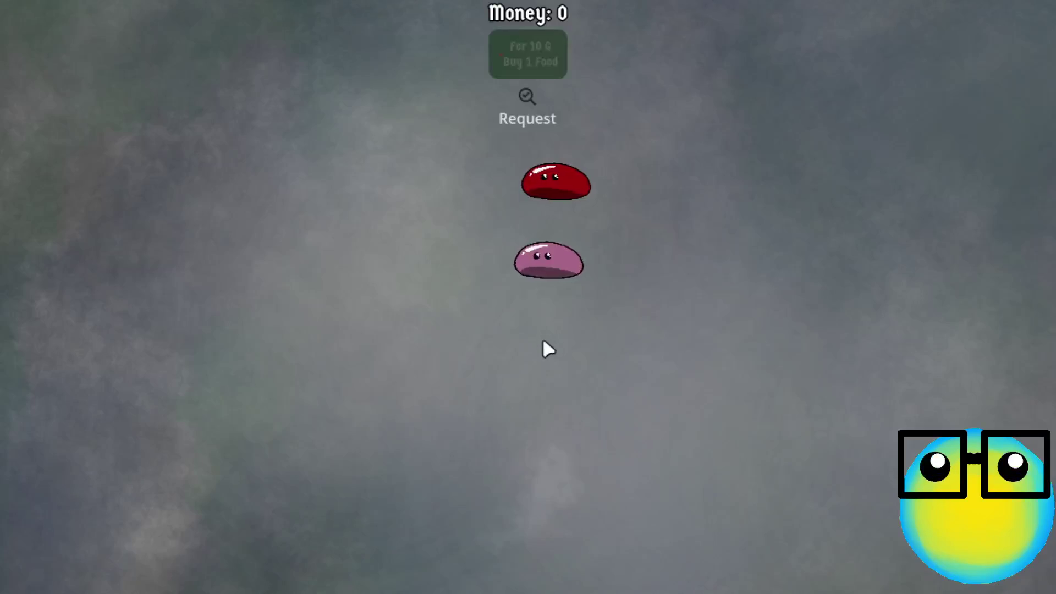
left_click(552, 262)
left_click(629, 216)
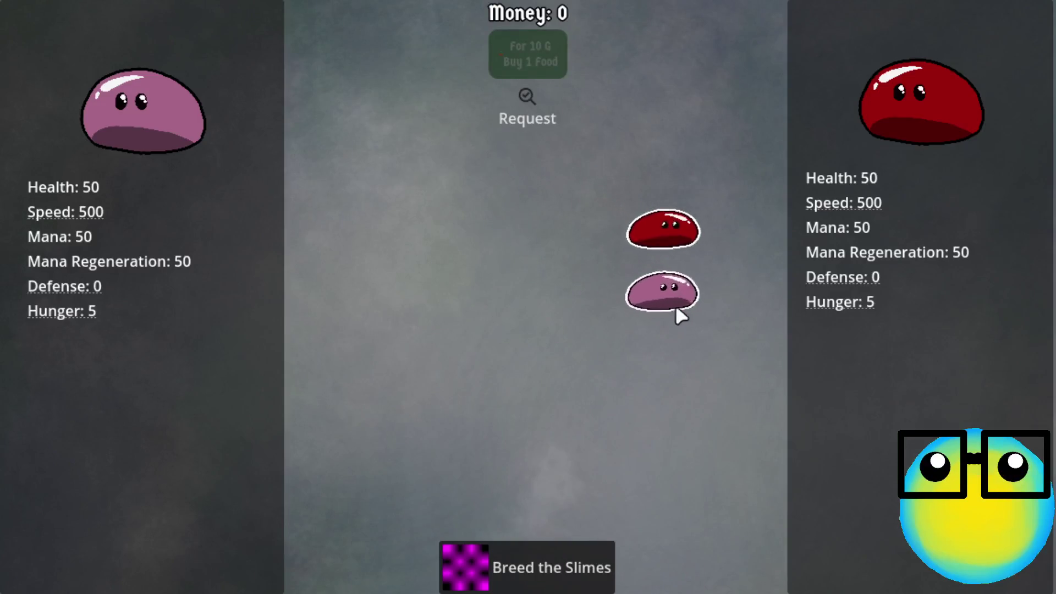
left_click(684, 332)
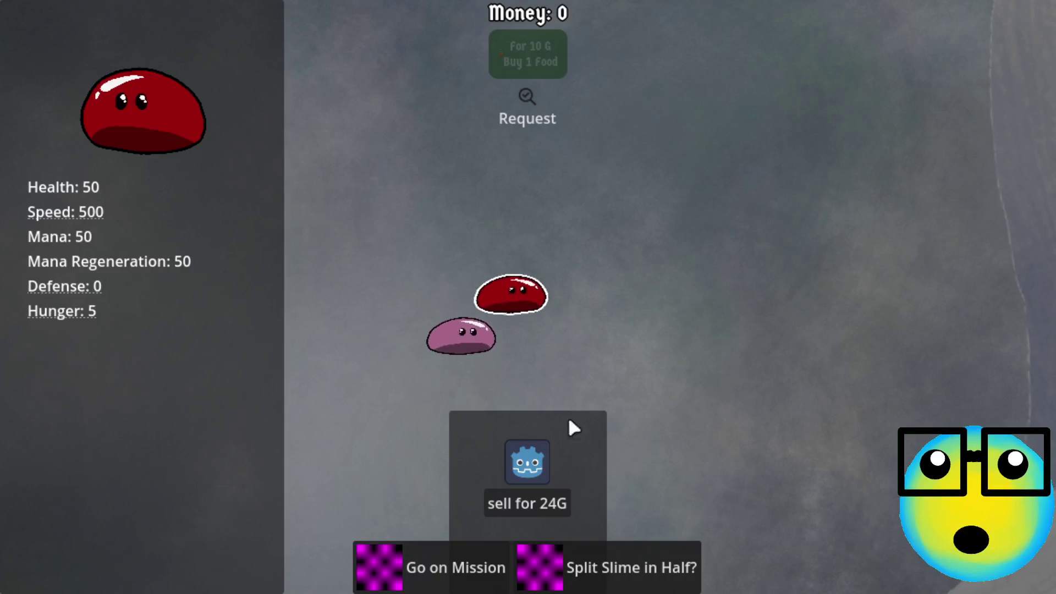
left_click(613, 556)
left_click(231, 228)
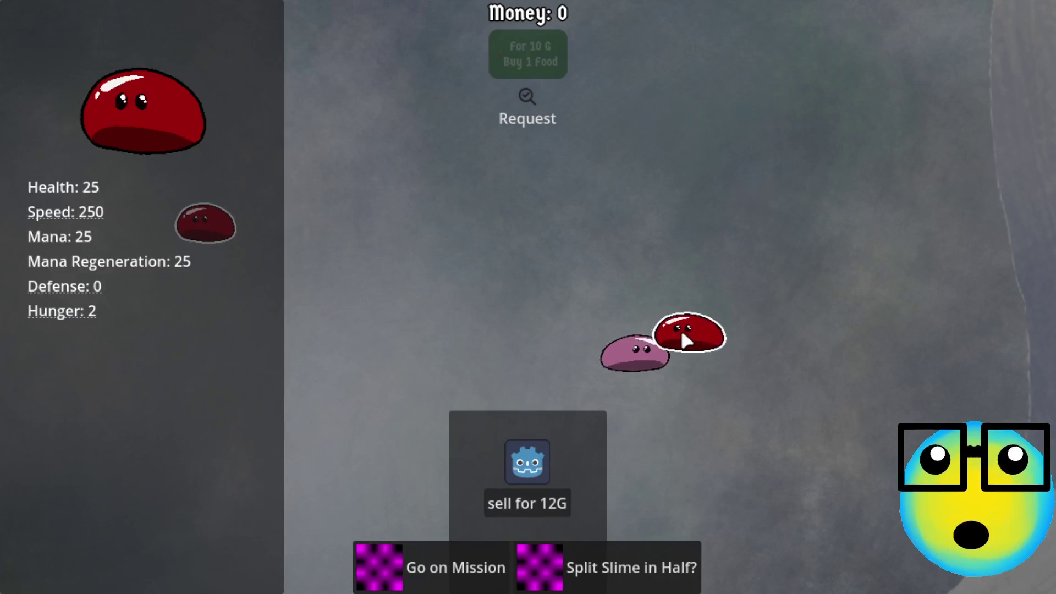
- Select a red slime and the pink slime and breed them
left_click(685, 341)
left_click(527, 571)
left_click(610, 393)
left_click(674, 356)
left_click(568, 566)
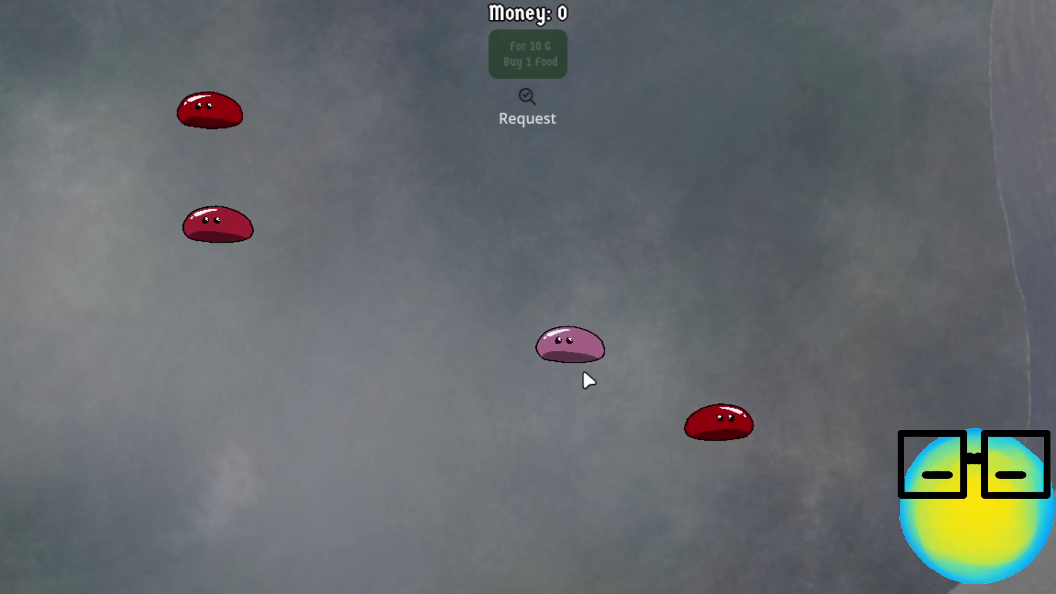
- Split the pink slime and breed its two halves together
left_click(512, 344)
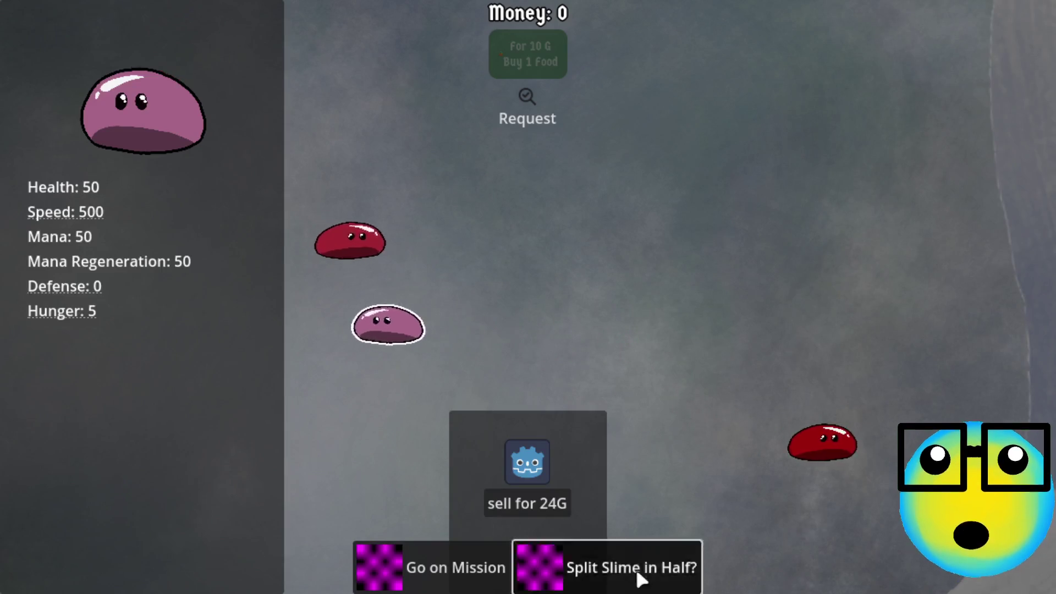
left_click(642, 582)
left_click(266, 283)
left_click(324, 314)
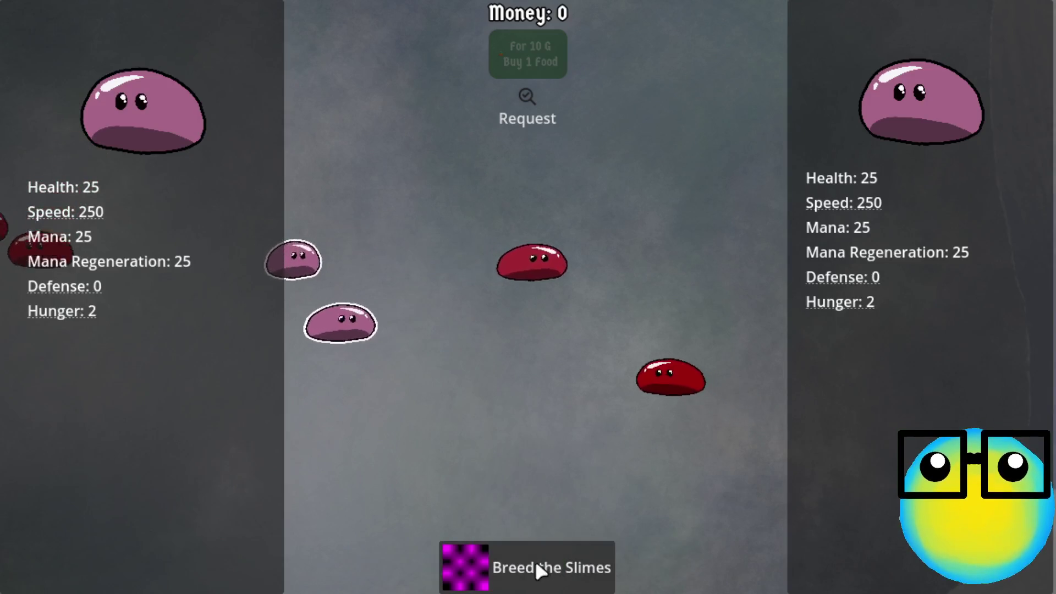
left_click(536, 566)
- Split another pink slime, then select a second slime to bring up breeding
left_click(365, 299)
left_click(427, 355)
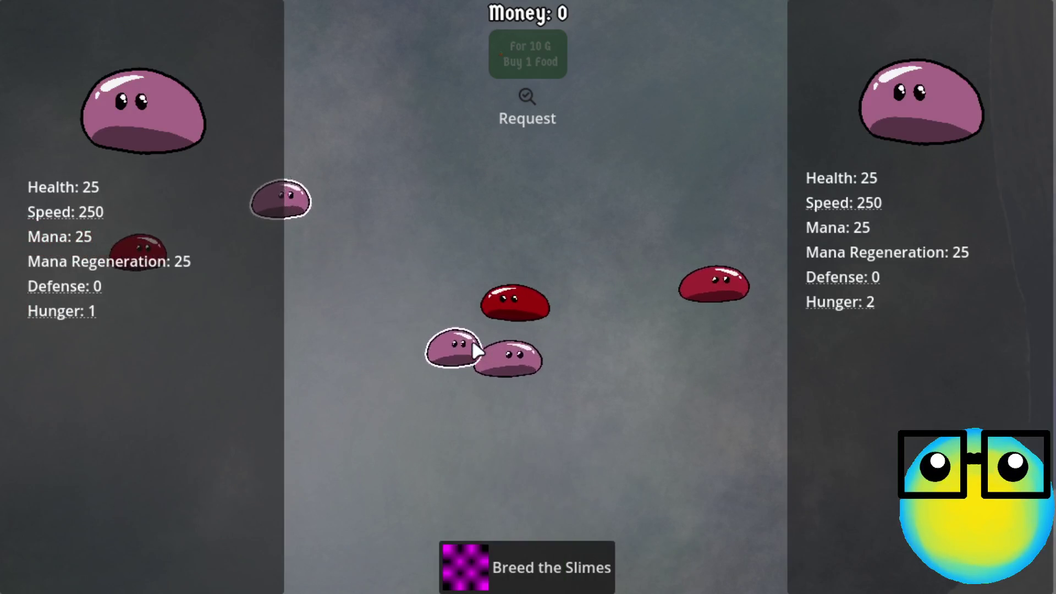
left_click(472, 339)
left_click(578, 567)
left_click(407, 144)
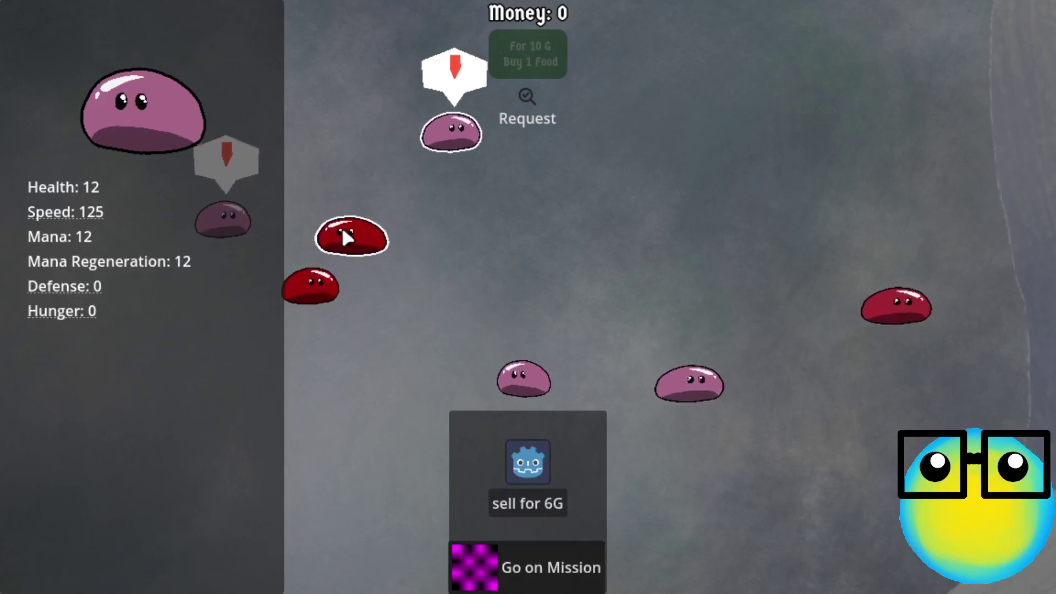
left_click(347, 235)
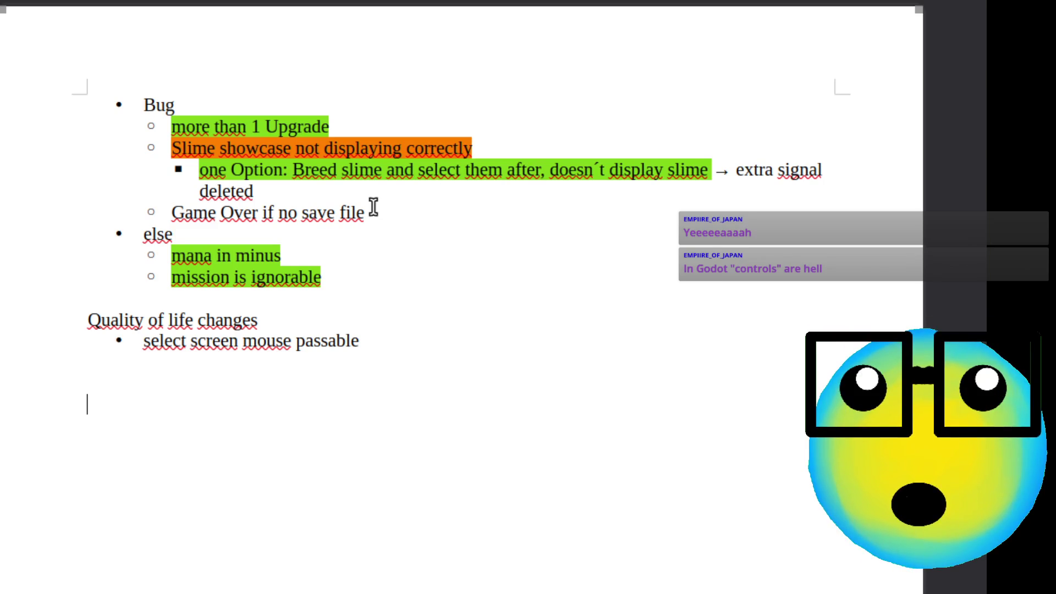
- Add an 'Option two: Wrong slime color, no stats' sub-bullet below the deleted-signal note
left_click(361, 191)
key("Return")
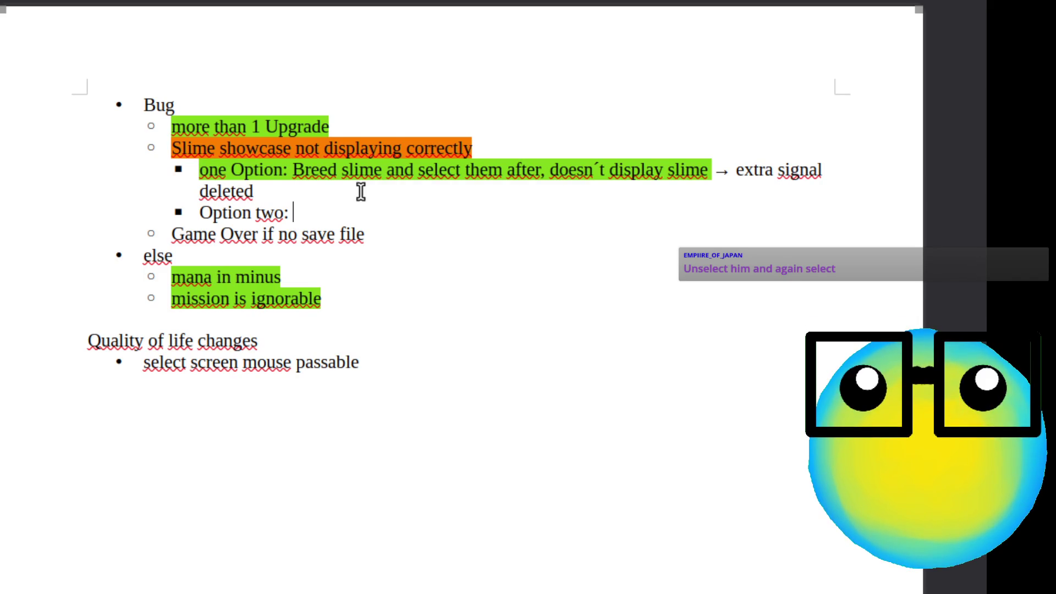
type("Wrong slime col")
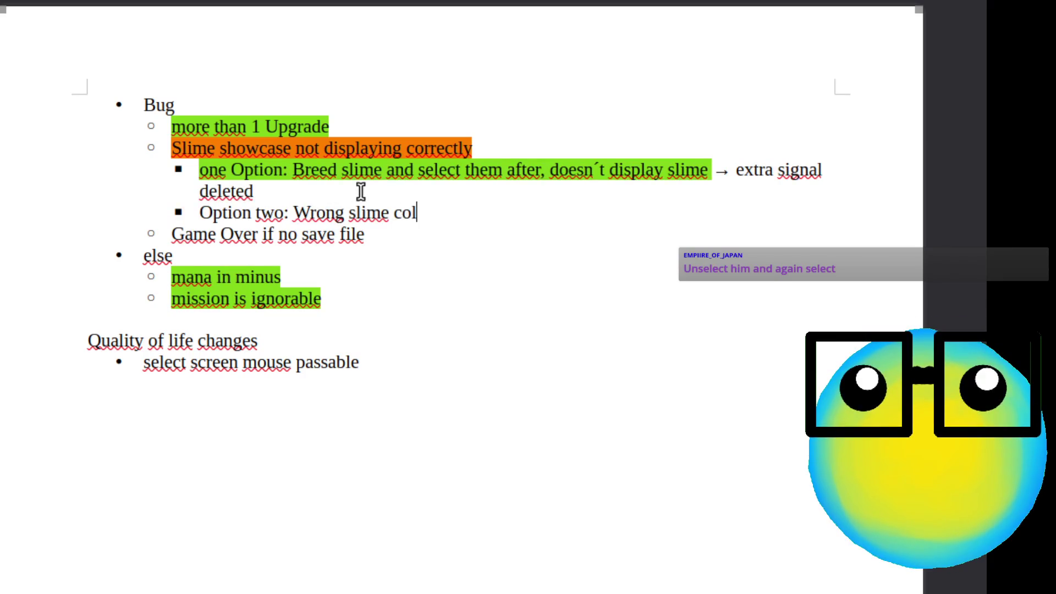
type(" r, ")
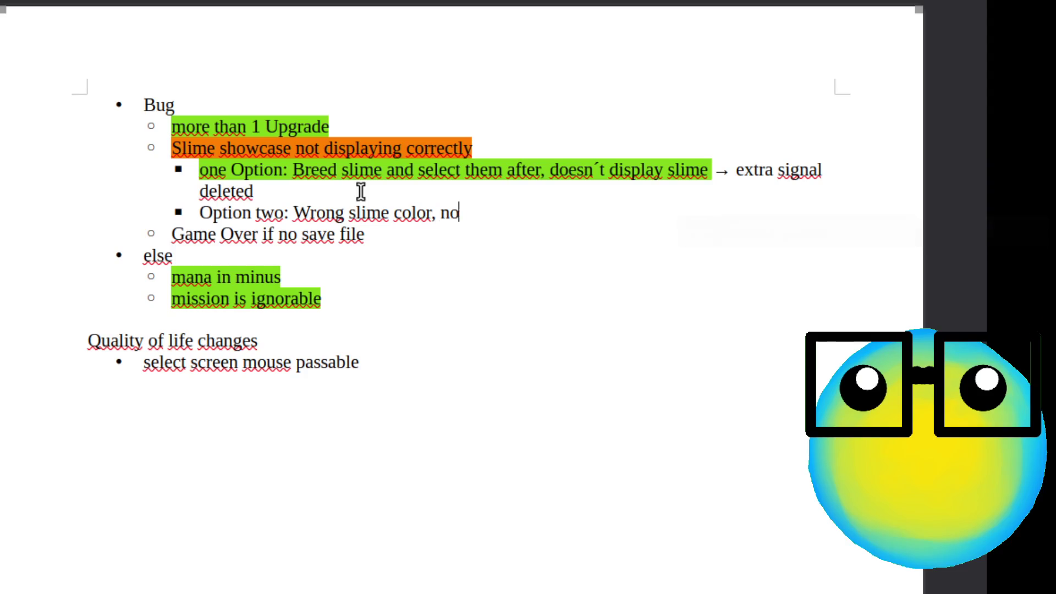
type("aa")
key("BackSpace")
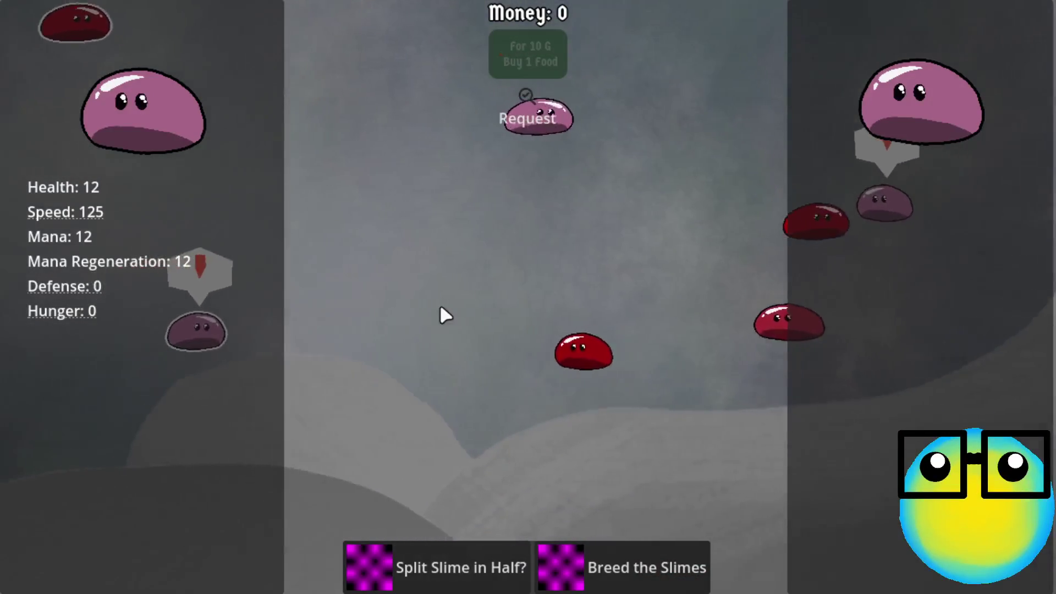
- Drag the red slime aside, then select and deselect slimes to reproduce the wrong-colour, no-stats bug
mouse_move(369, 255)
left_mouse_down()
mouse_move(456, 352)
mouse_move(497, 374)
left_mouse_up()
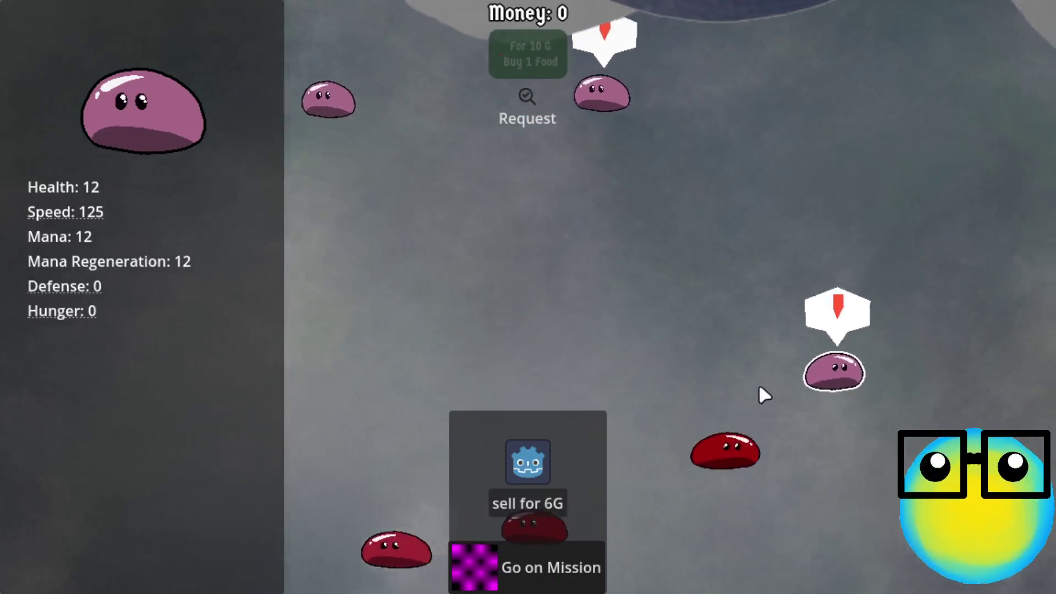
left_click(762, 392)
left_click(801, 361)
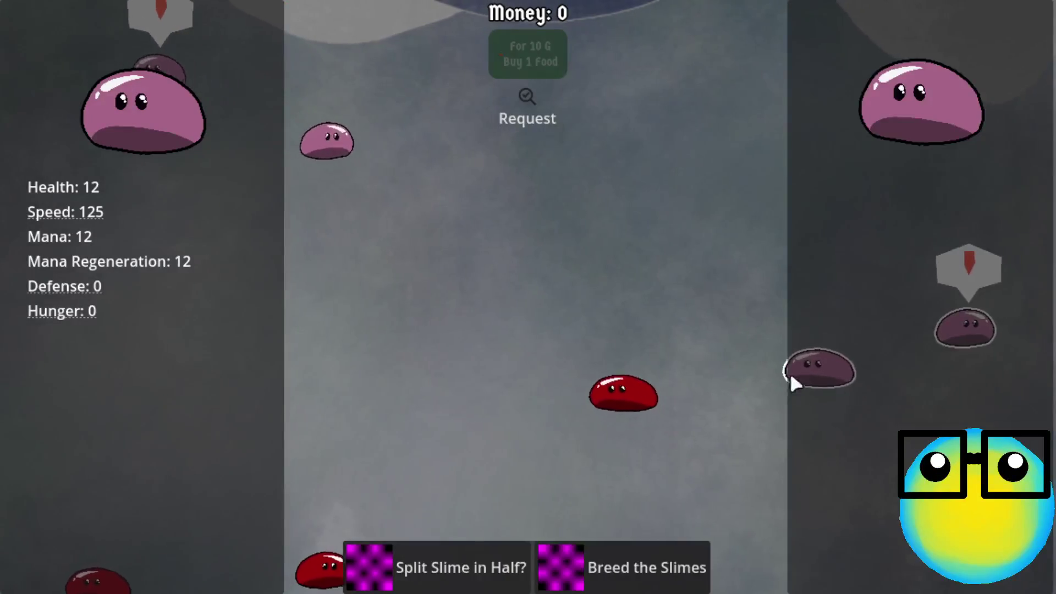
left_click(839, 268)
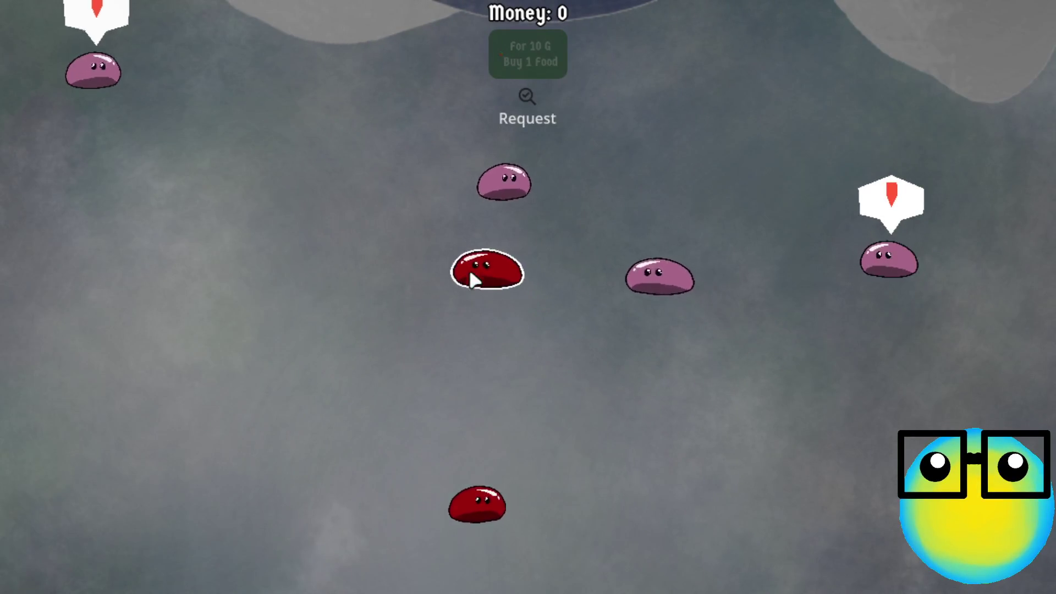
left_click(474, 279)
left_click(379, 181)
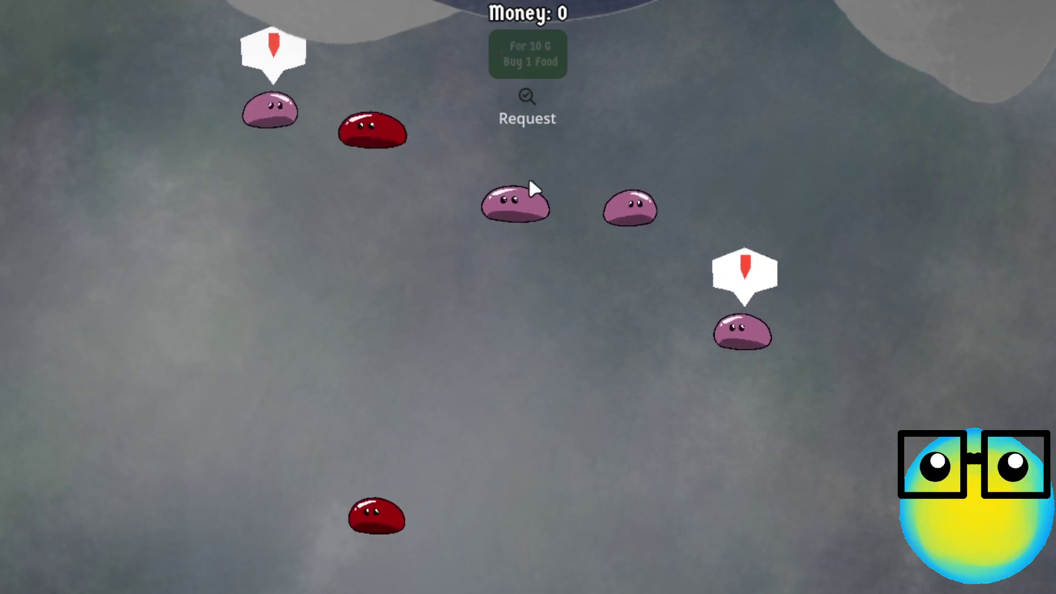
left_click(300, 113)
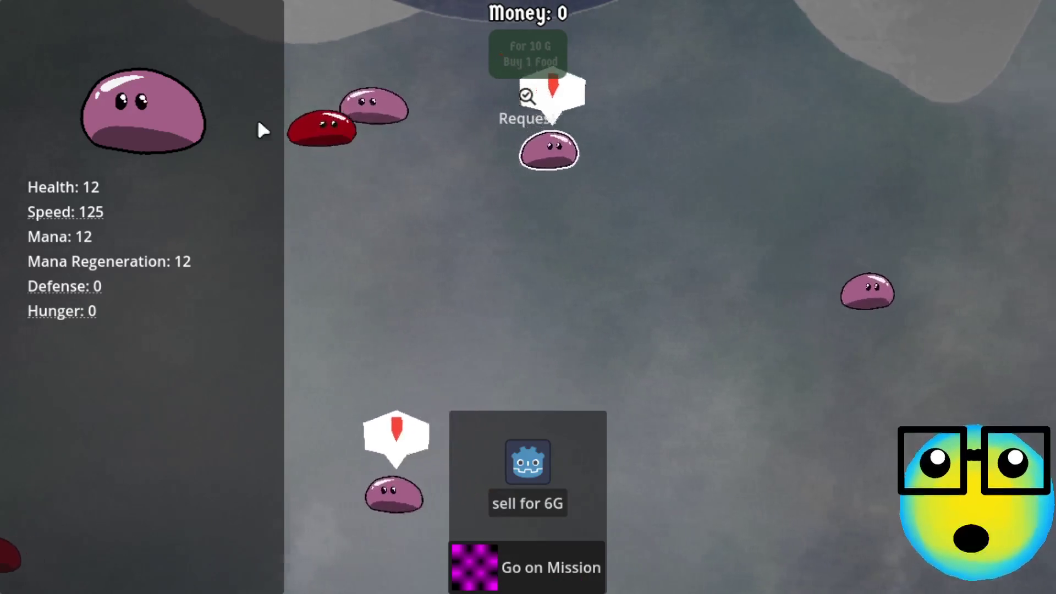
left_click(380, 146)
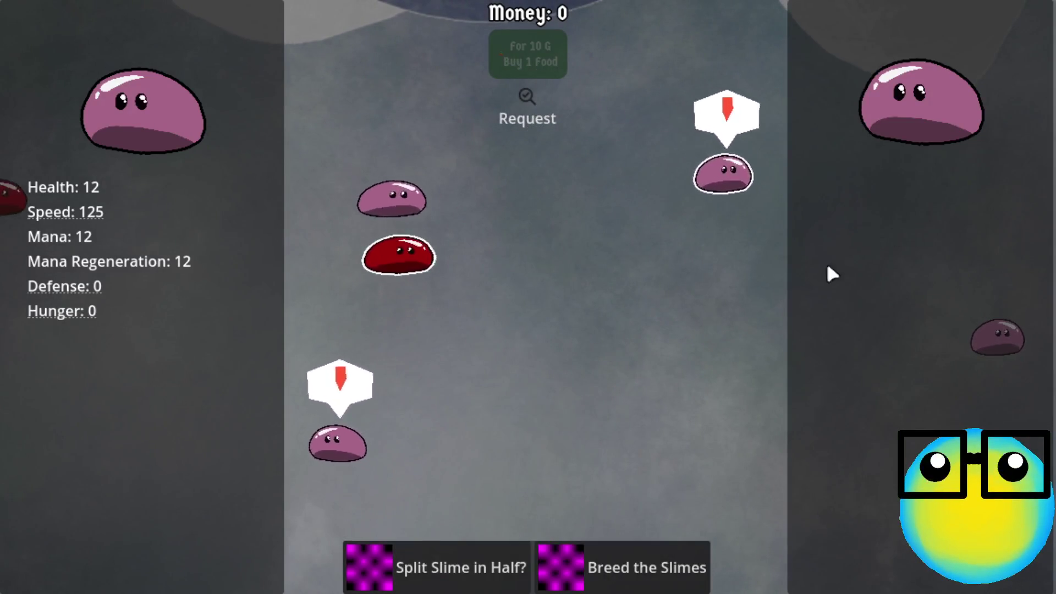
mouse_move(72, 312)
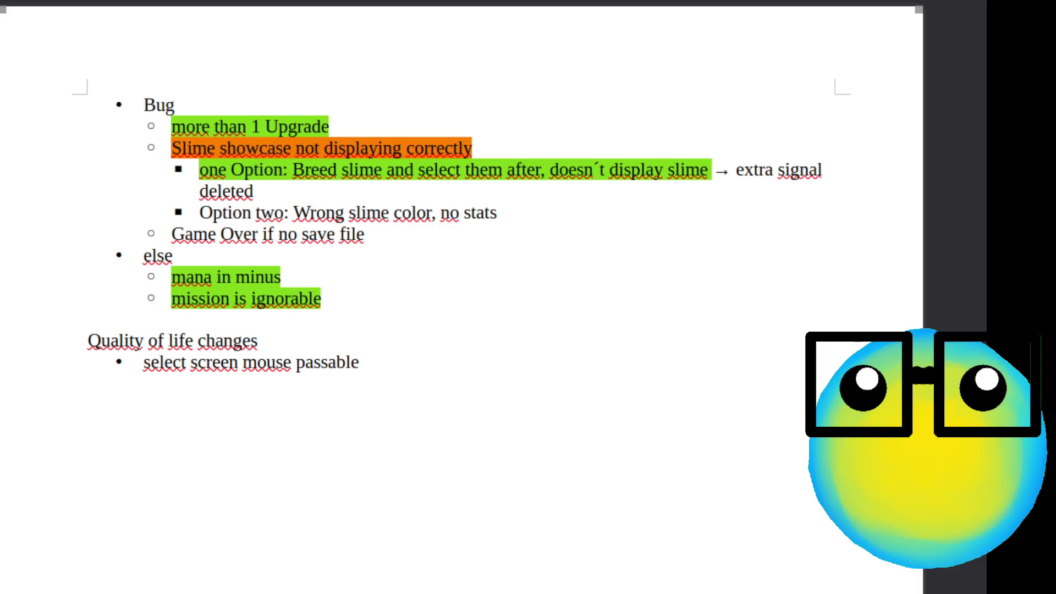
- Append ', because slime 1 has zero hunger' to the Option two bullet
type(", because sli")
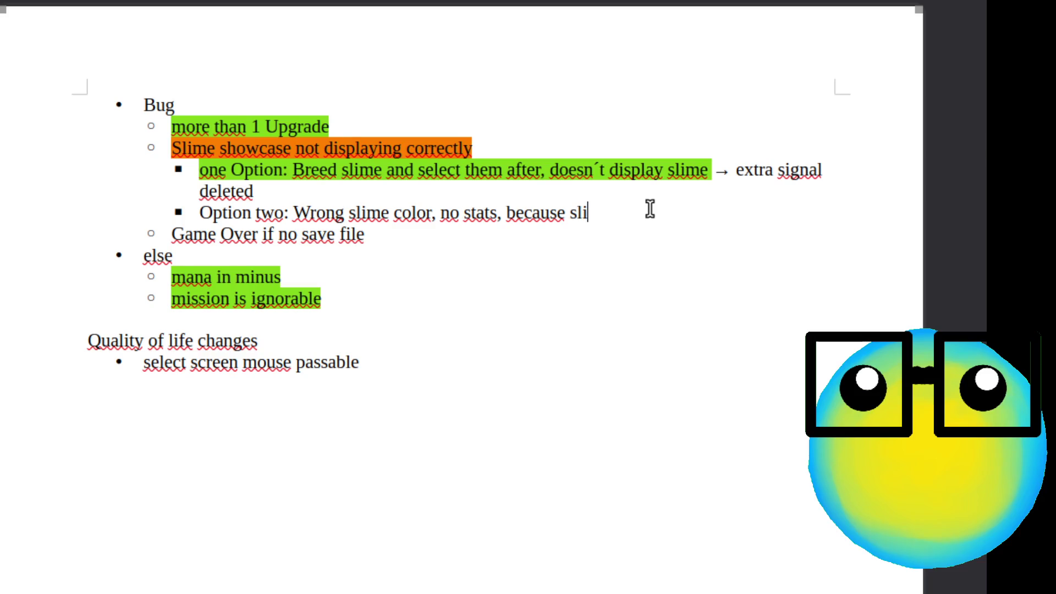
type("me 1 ")
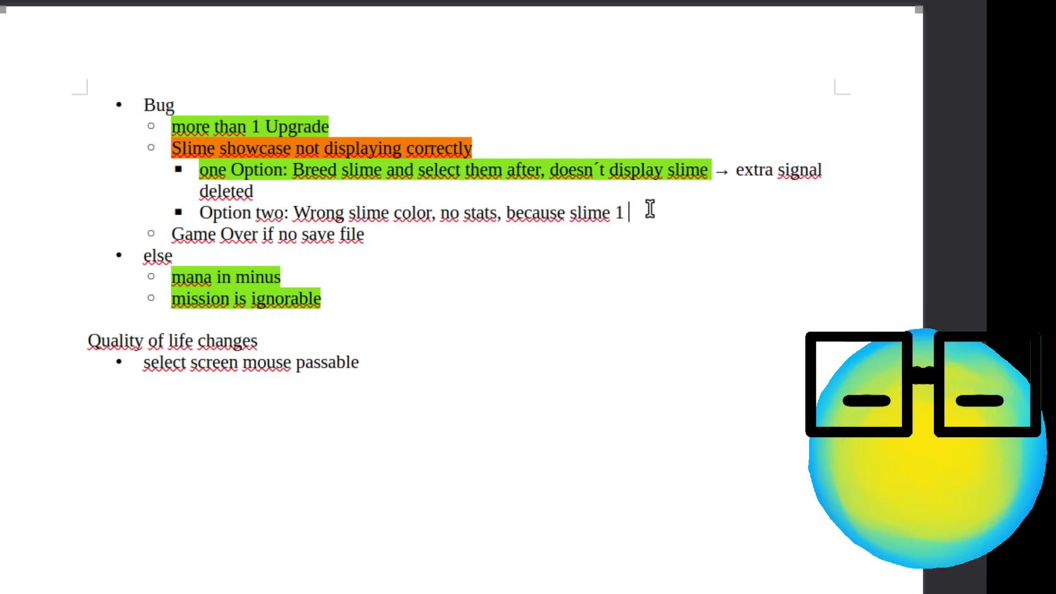
type("has zero")
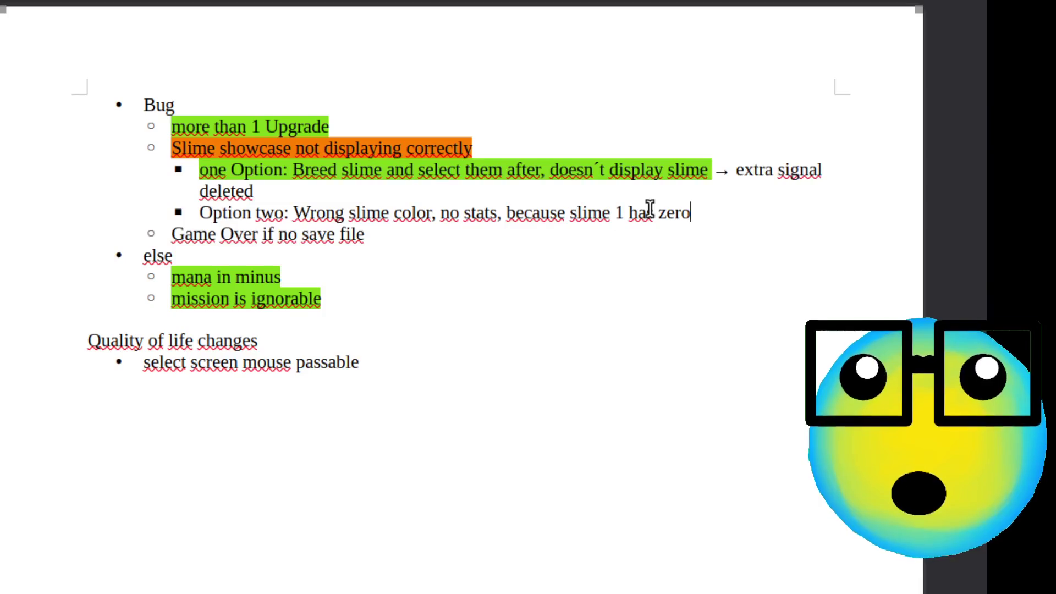
type(" hug")
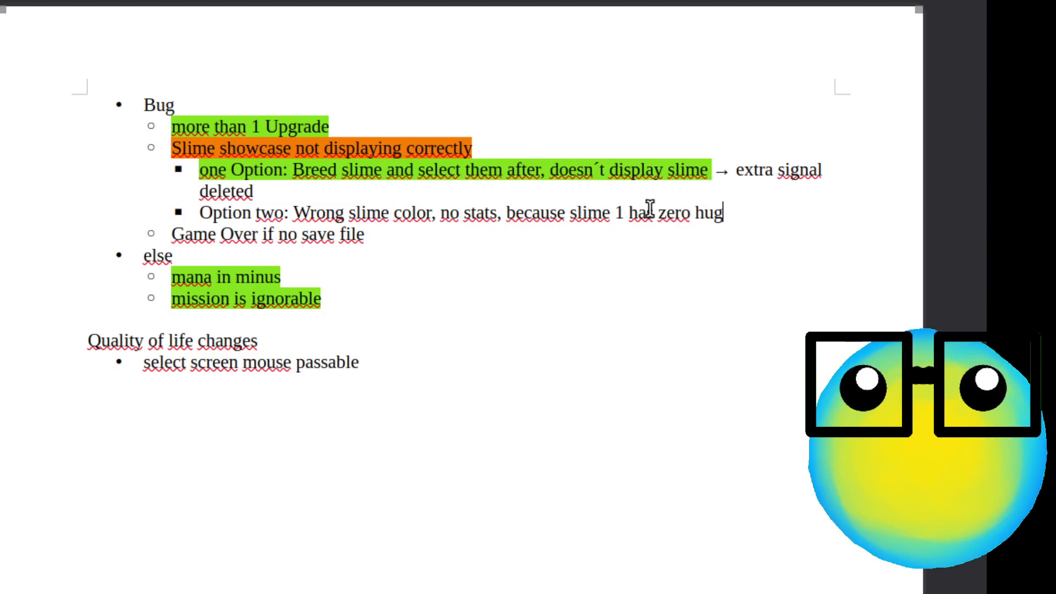
type("nernger")
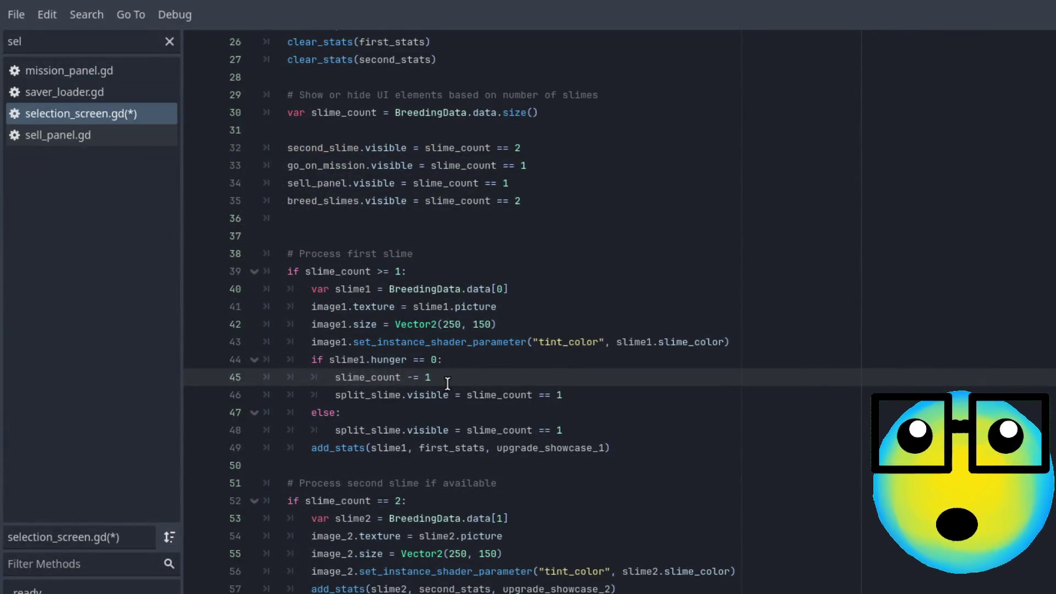
- Set line 46 to split_slime.visible = 1, save selection_screen.gd, and run the game with F5
left_click(465, 382)
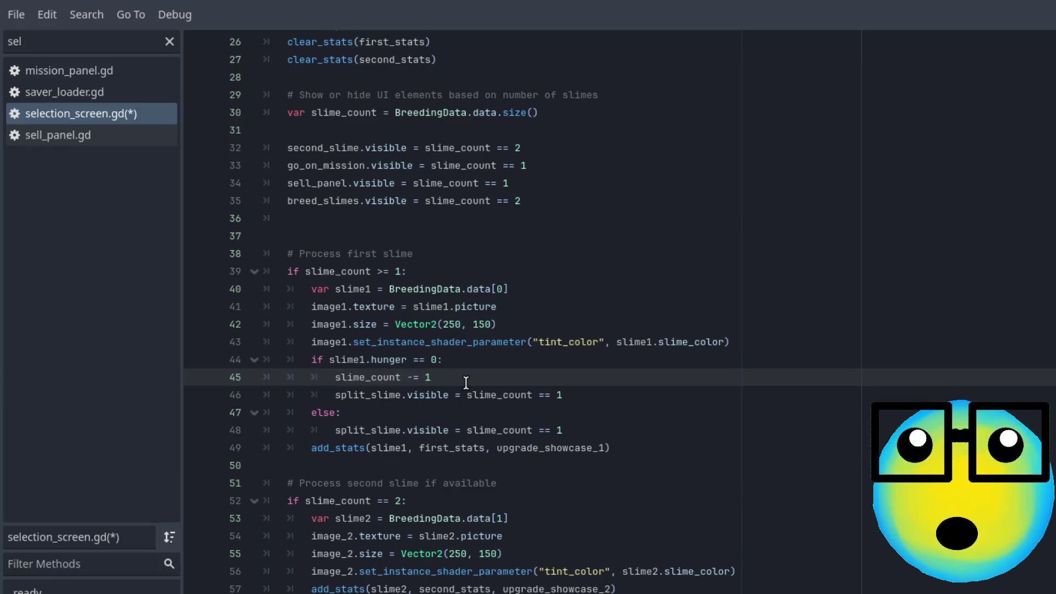
left_click(456, 395)
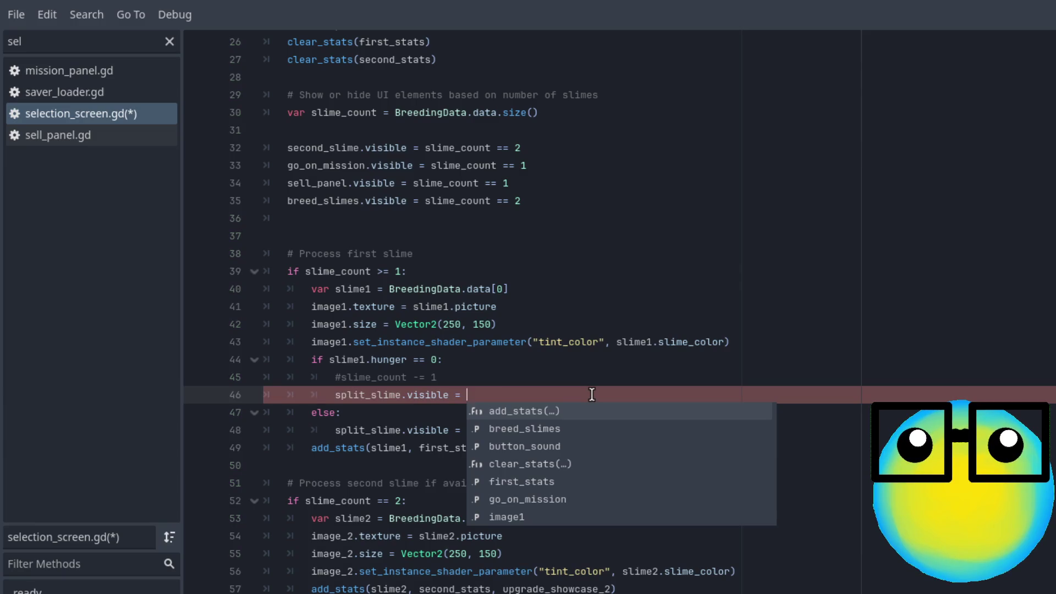
type("1")
key("ctrl+s")
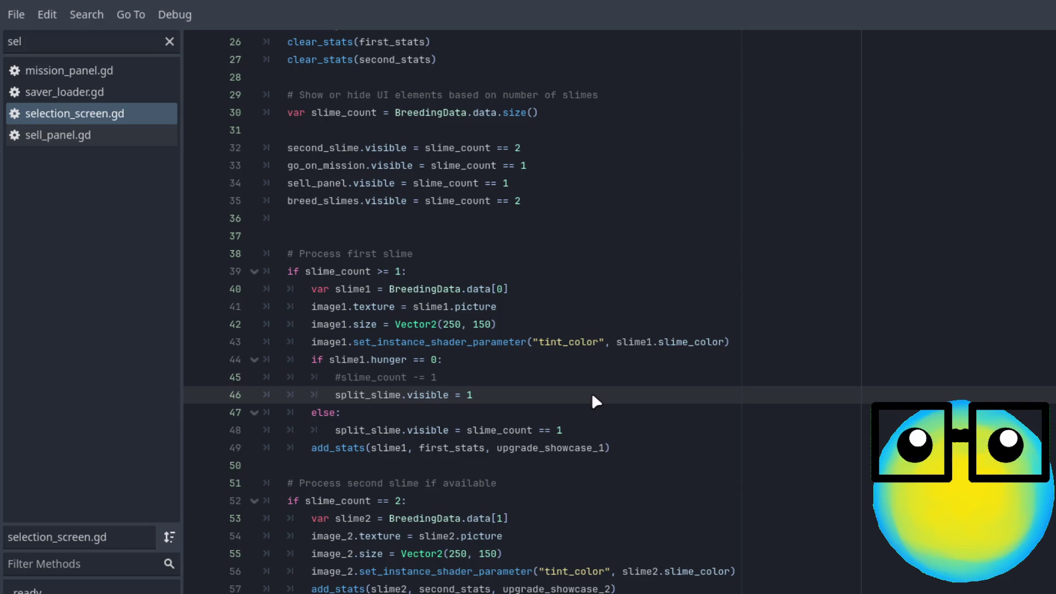
key("F5")
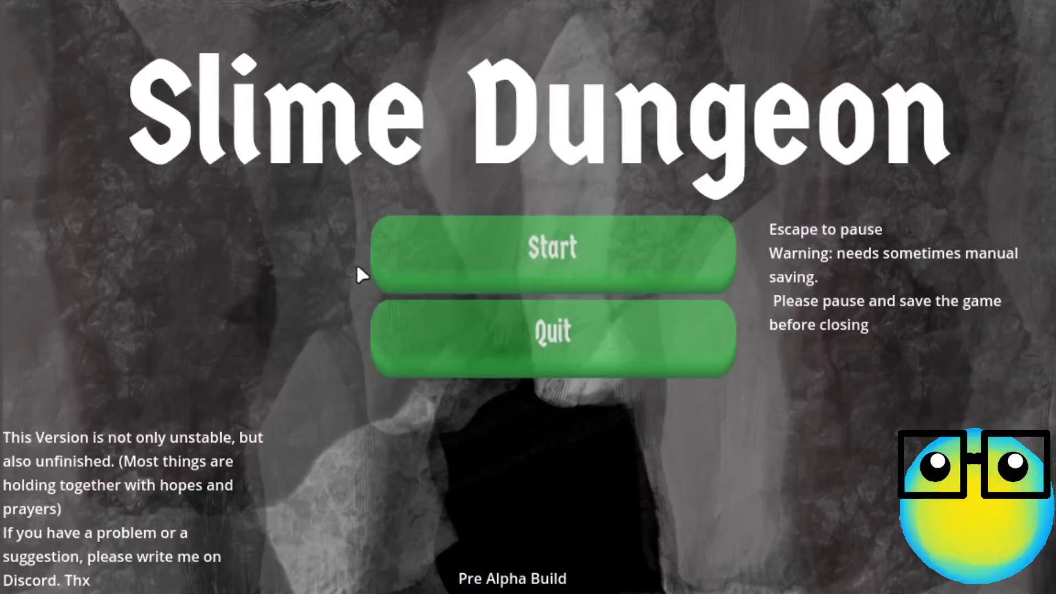
- Start the game and breed the pink and red slimes
left_click(568, 249)
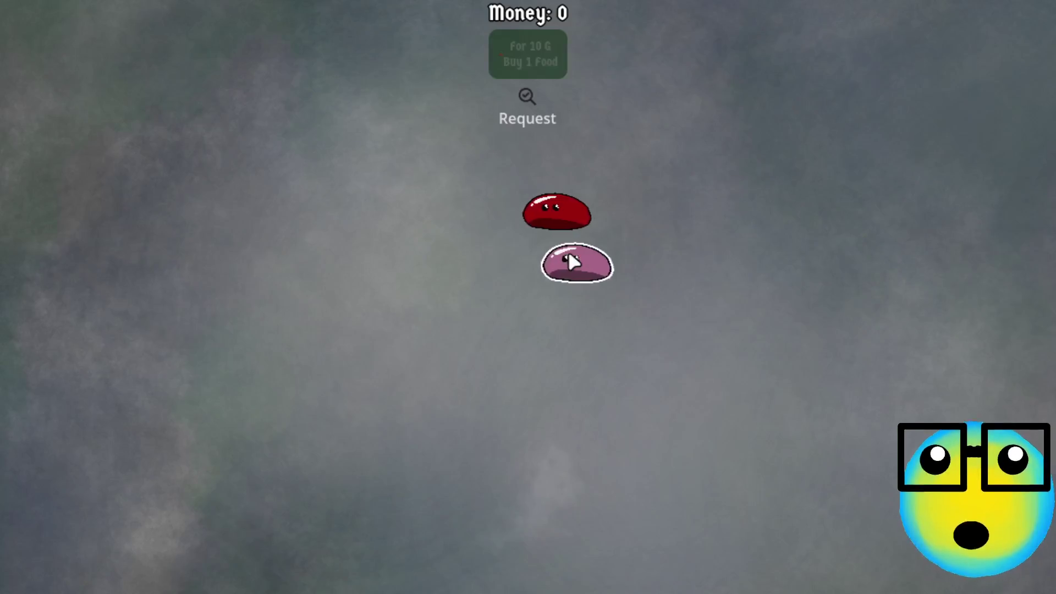
left_click(489, 264)
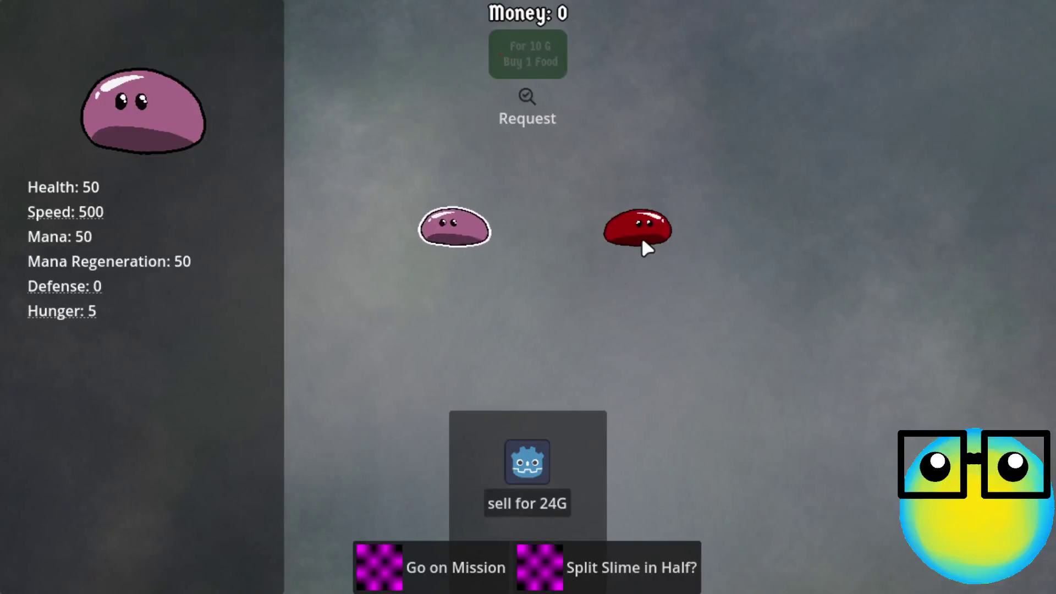
left_click(642, 242)
left_click(736, 246)
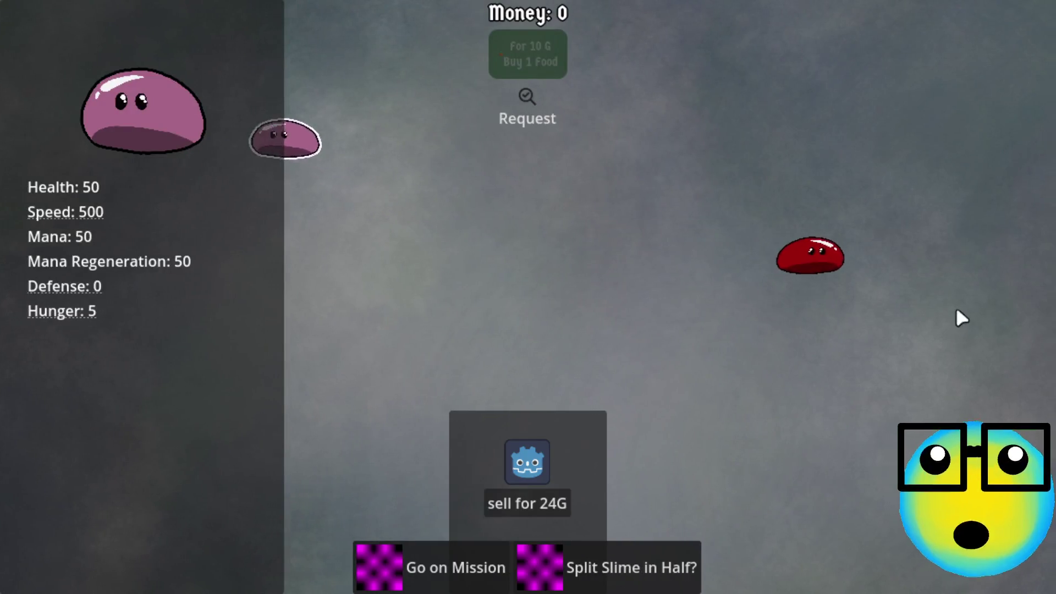
left_click(832, 269)
left_click(501, 567)
- Split a red slime twice, then select and deselect other slimes
left_click(483, 221)
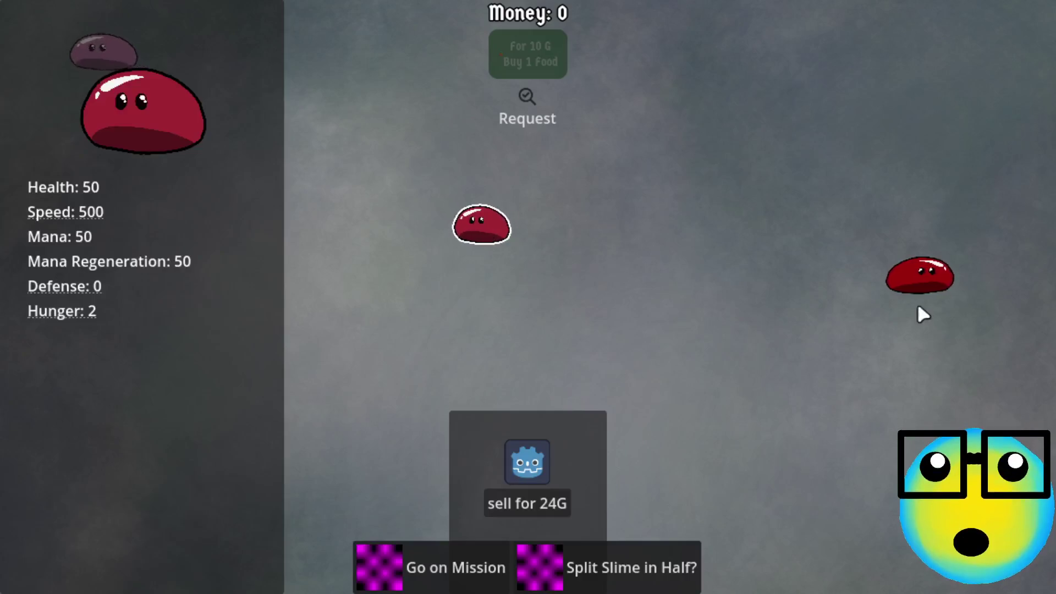
left_click(634, 566)
left_click(563, 230)
left_click(618, 572)
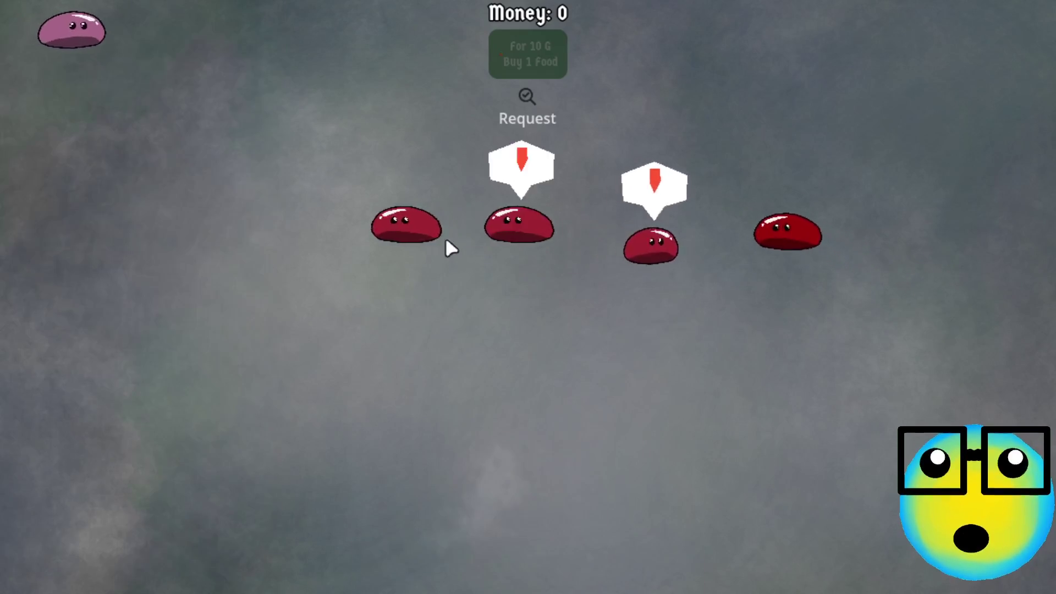
left_click(519, 226)
left_click(735, 242)
left_click(338, 215)
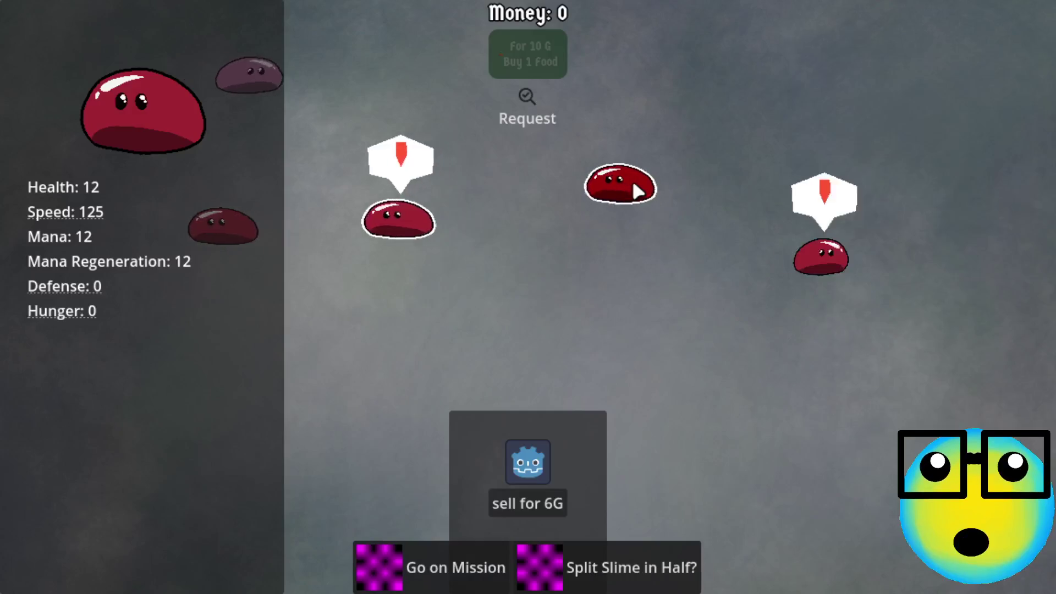
left_click(338, 214)
- Select the Health 12 and Health 50 slimes to check breeding options, moving one slime down
left_click(847, 256)
left_click(468, 158)
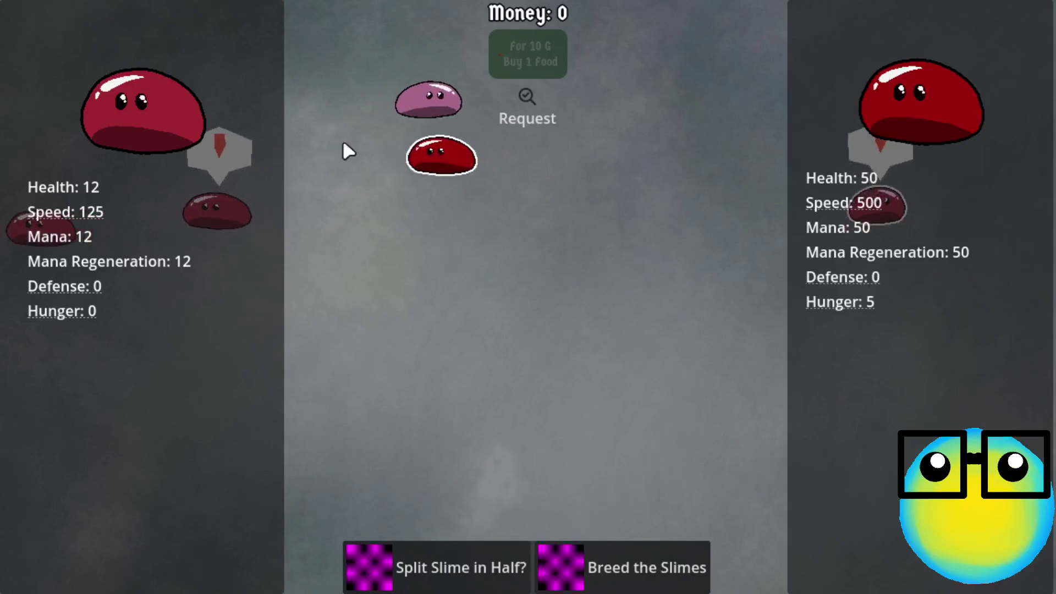
left_click(422, 161)
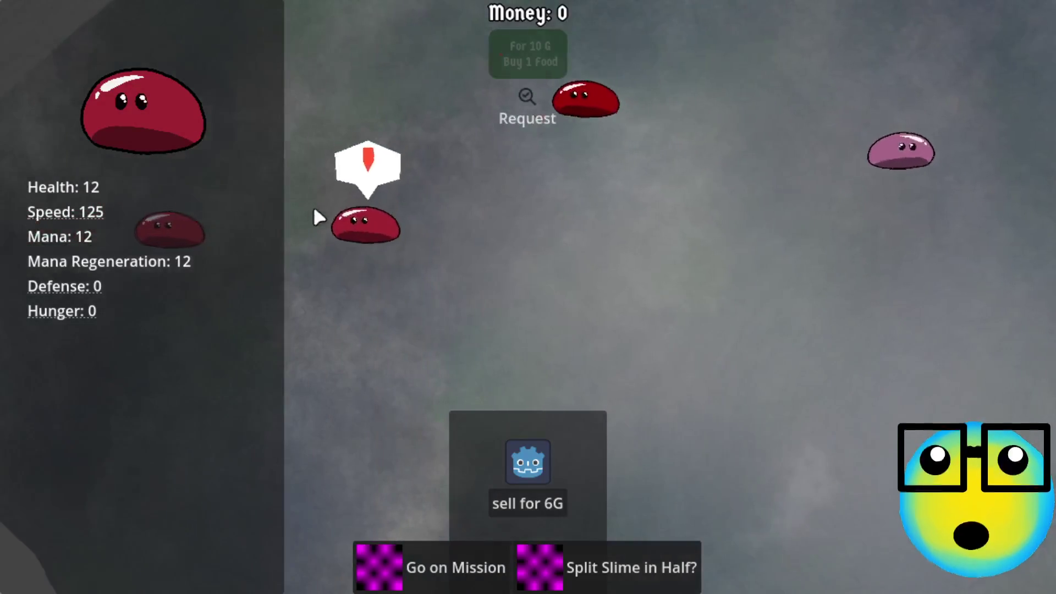
left_click(366, 274)
left_click_drag(366, 273, 360, 306)
- Move a red slime left, split slimes twice, and breed a selected pair
mouse_move(858, 275)
left_mouse_down()
mouse_move(521, 342)
mouse_move(406, 343)
left_mouse_up()
left_click(406, 344)
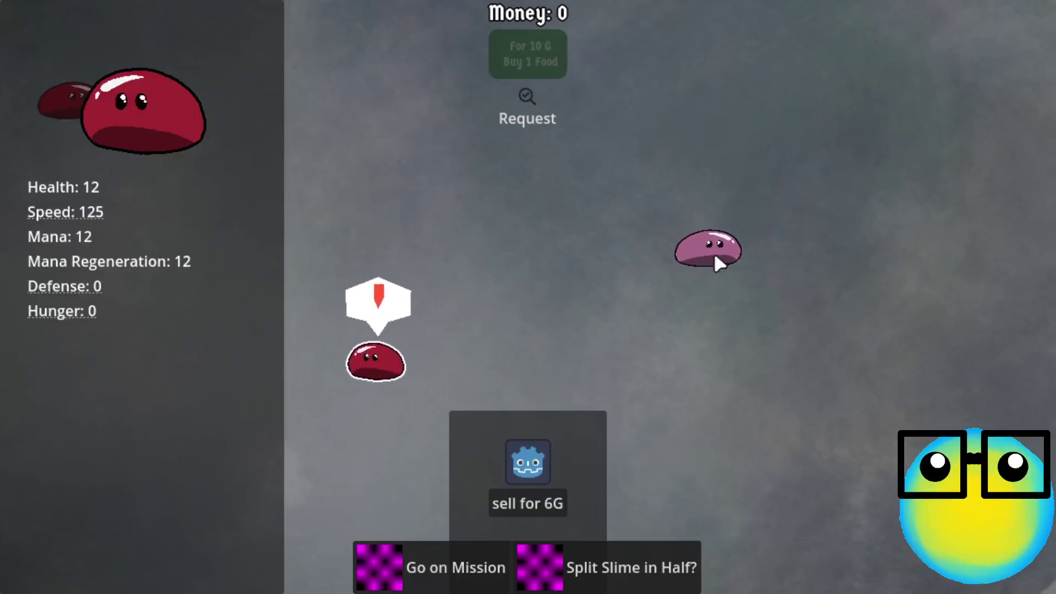
left_click(709, 259)
left_click(667, 269)
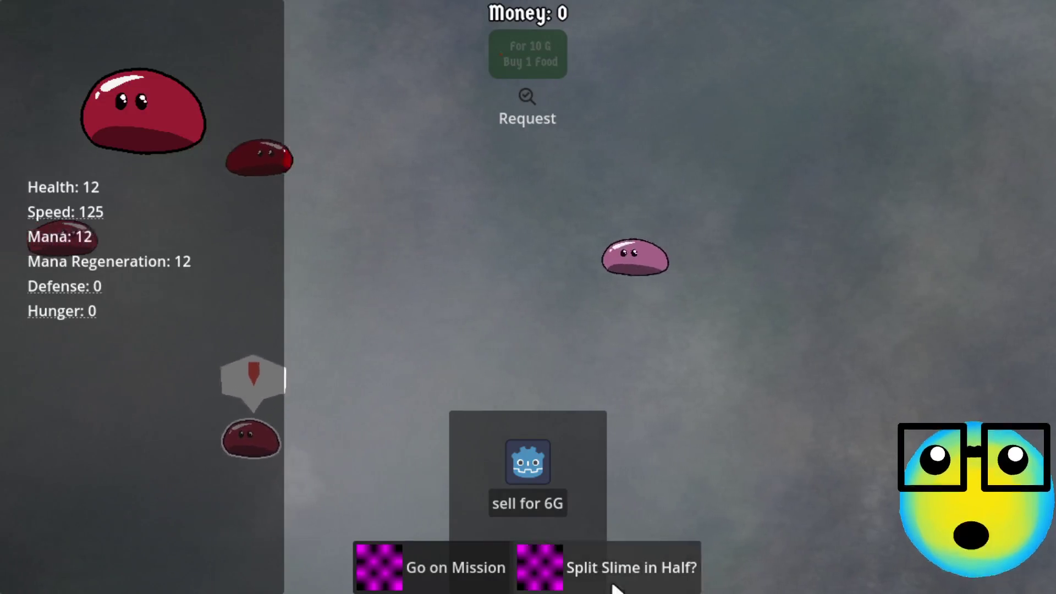
left_click(631, 583)
left_click(529, 198)
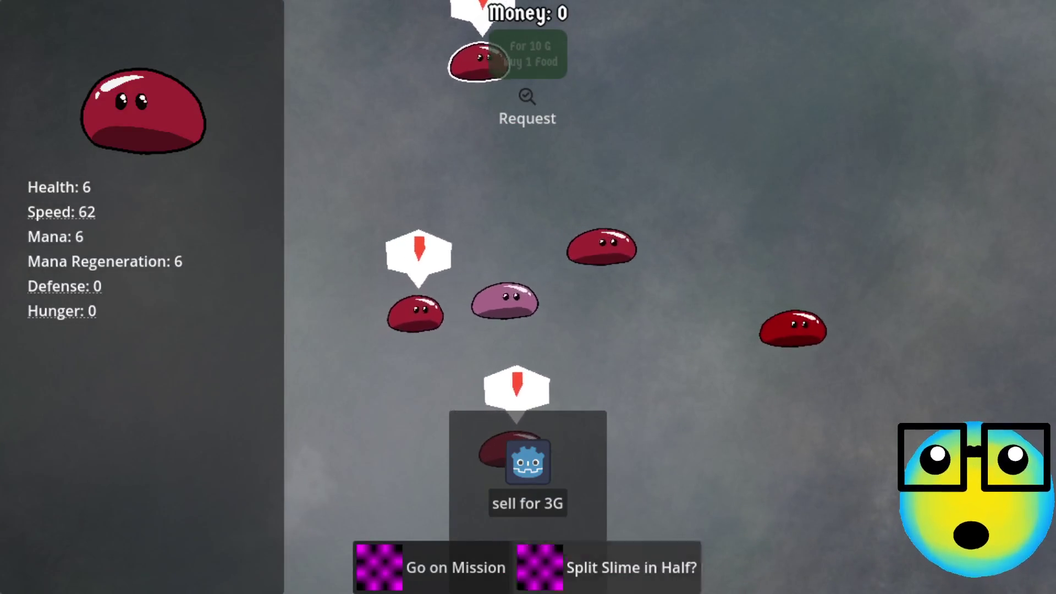
left_click(705, 253)
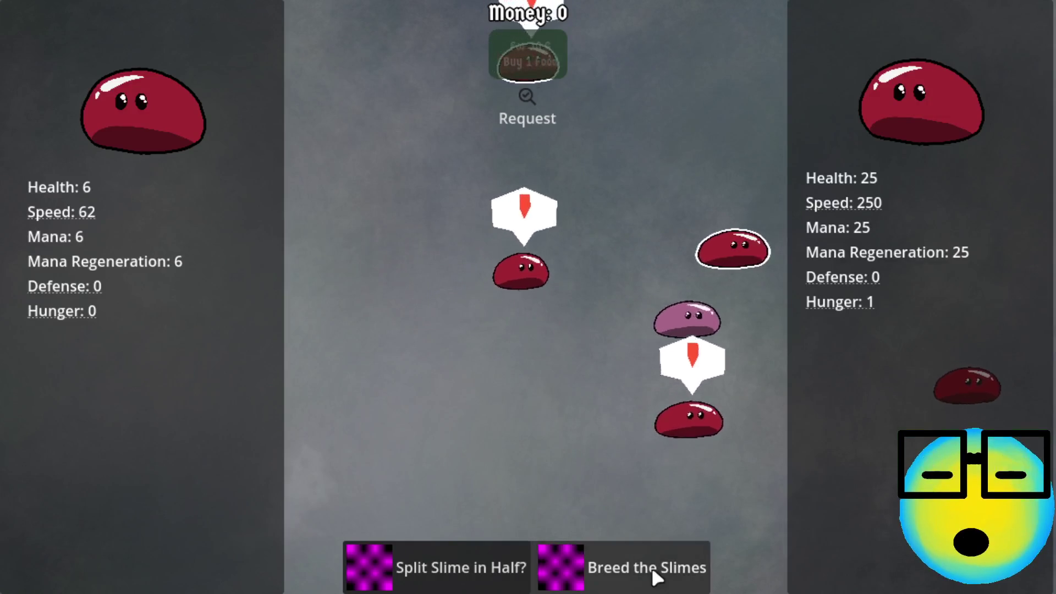
left_click(657, 568)
- Select the Health 15 and Health 6 slimes, then breed a red and pink slime
left_click(313, 233)
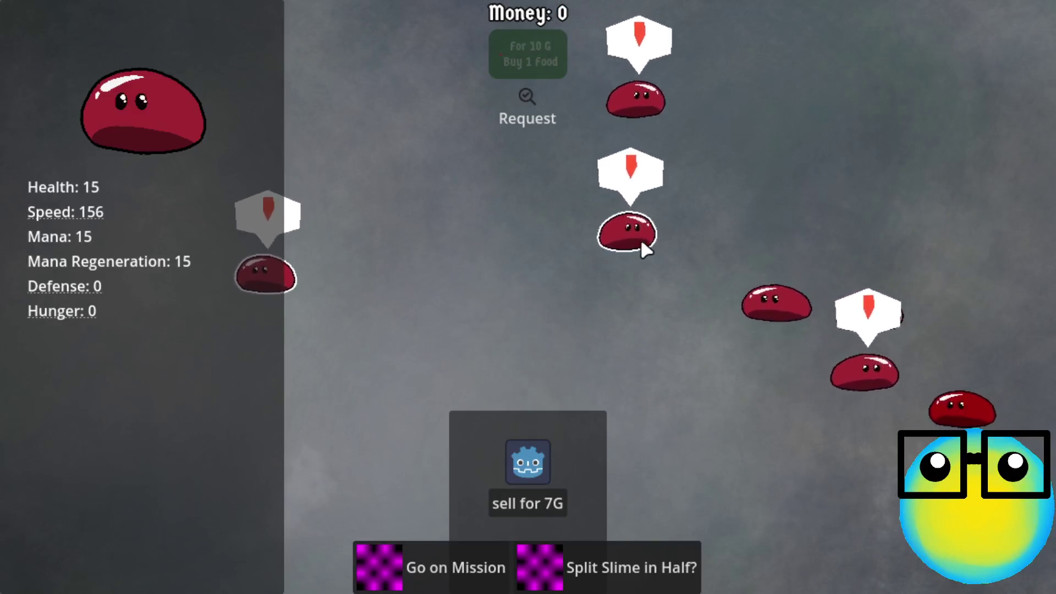
left_click(643, 239)
left_click(638, 567)
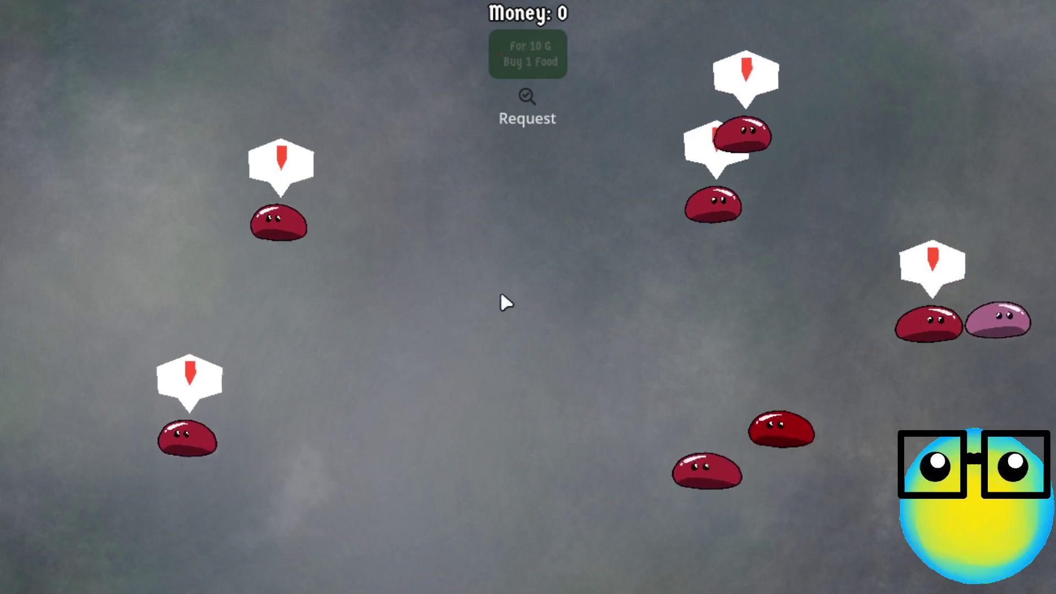
left_click(872, 326)
left_click(1007, 344)
left_click(594, 556)
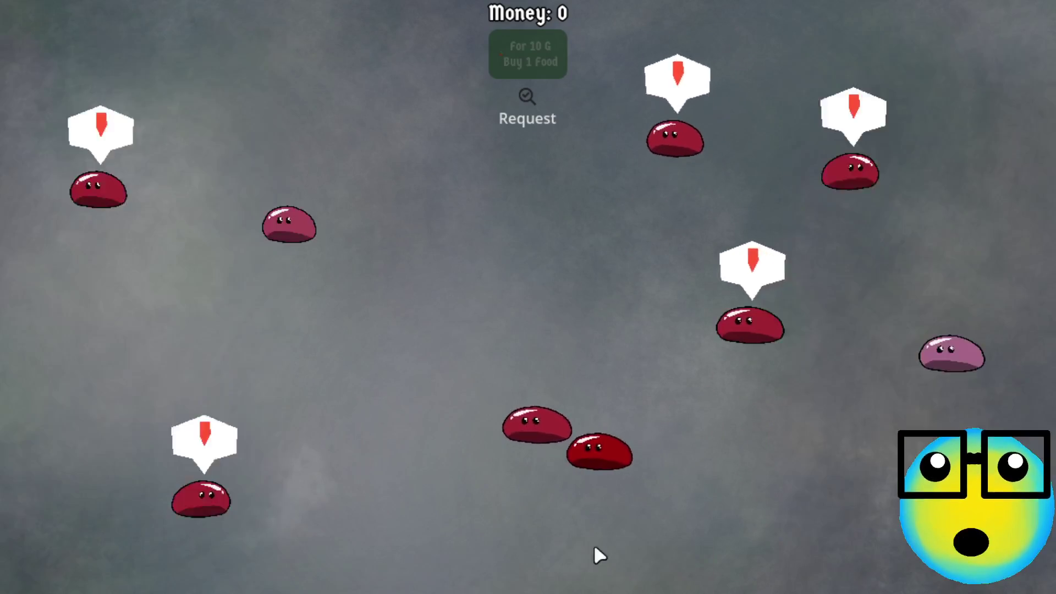
- Breed the pink slime with a red slime, then select the Health 15 slime and a partner
left_click(282, 276)
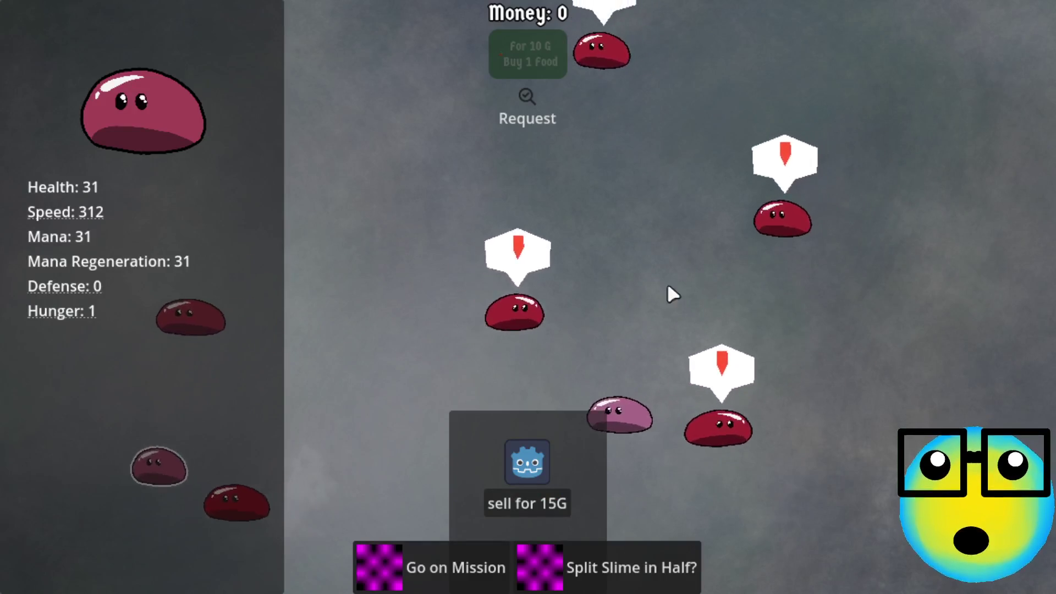
left_click(641, 352)
left_click(506, 555)
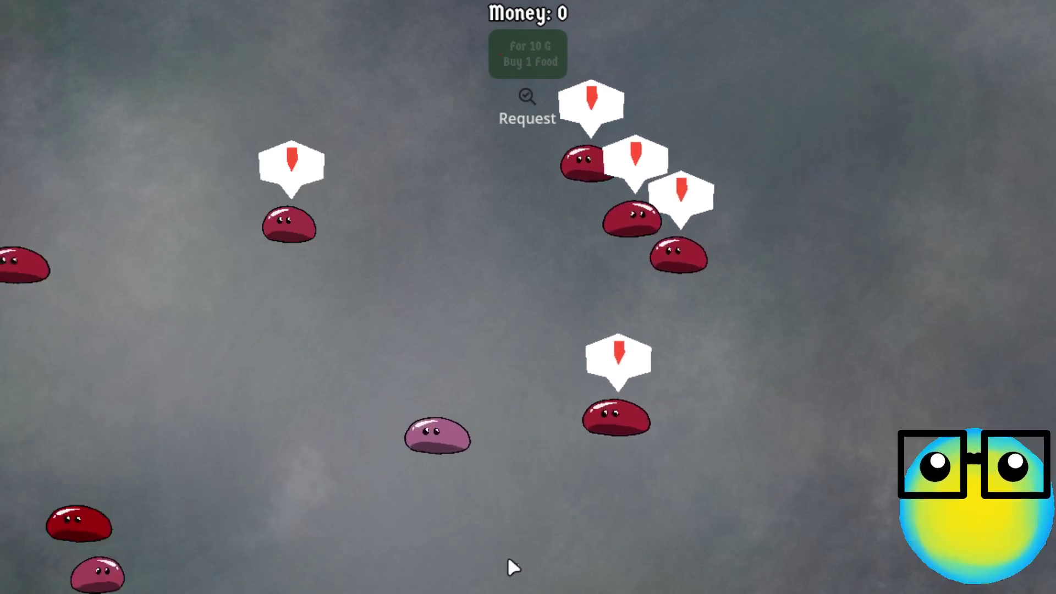
left_click(642, 261)
left_click(653, 300)
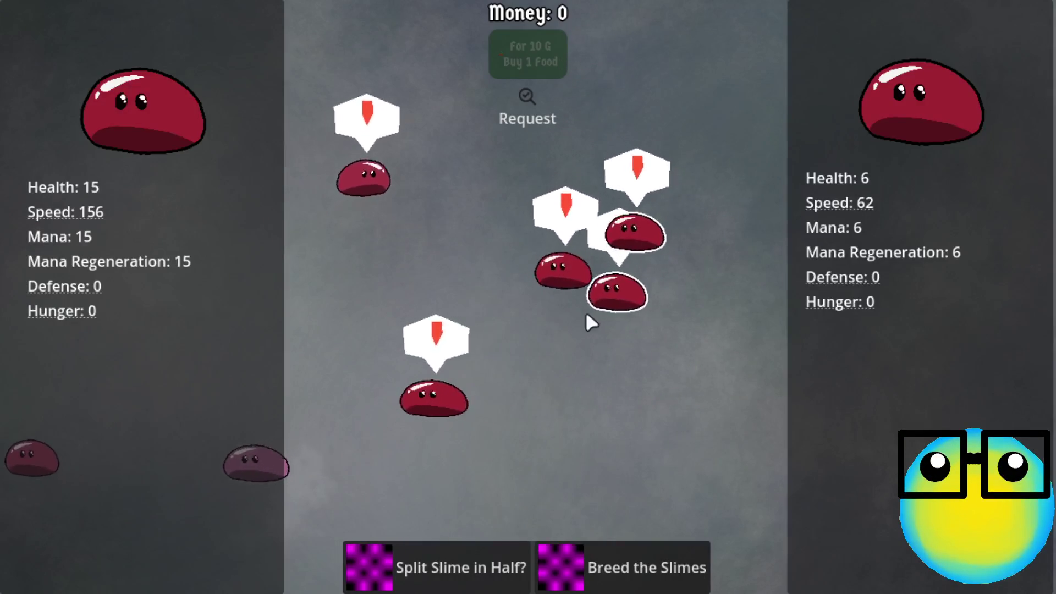
left_click(617, 294)
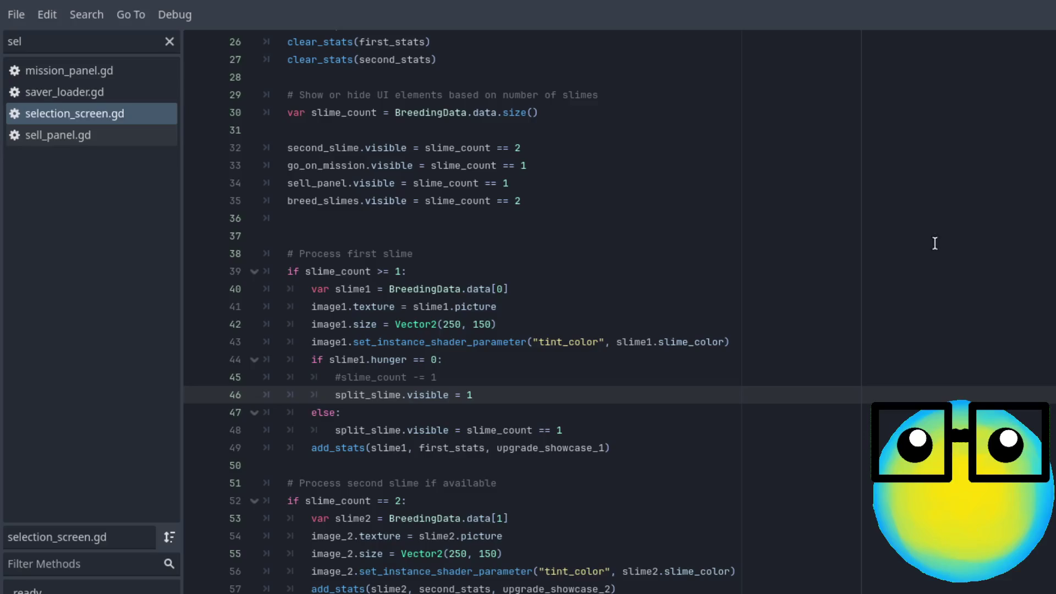
- Complete the split_slime visibility assignment on line 46 and add breed_slimes.visible = false on line 47
scroll(688, 391, "up", 1)
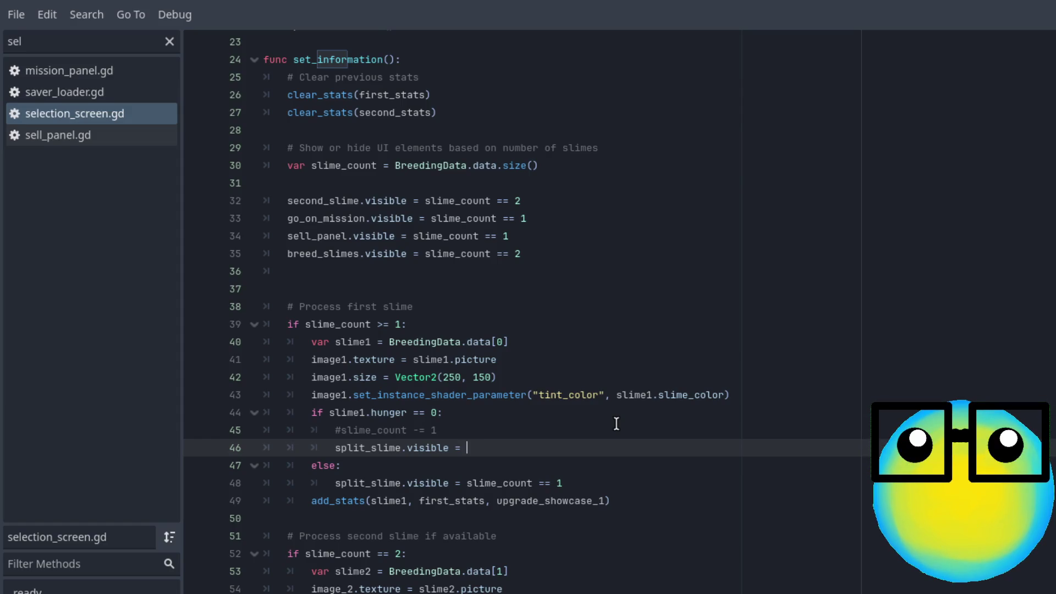
key("ctrl+space")
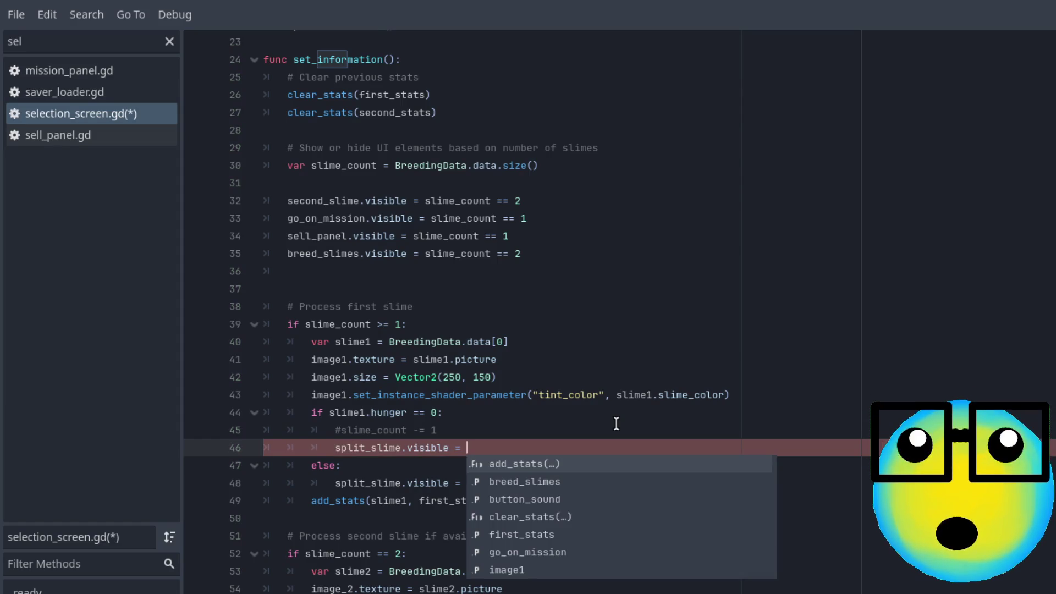
type("tur")
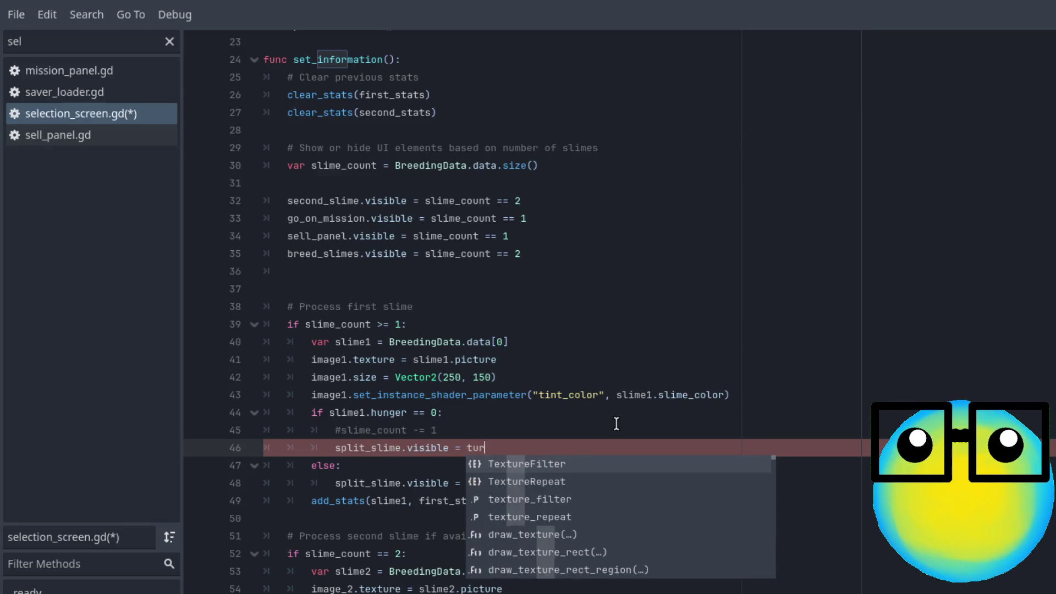
key("BackSpace")
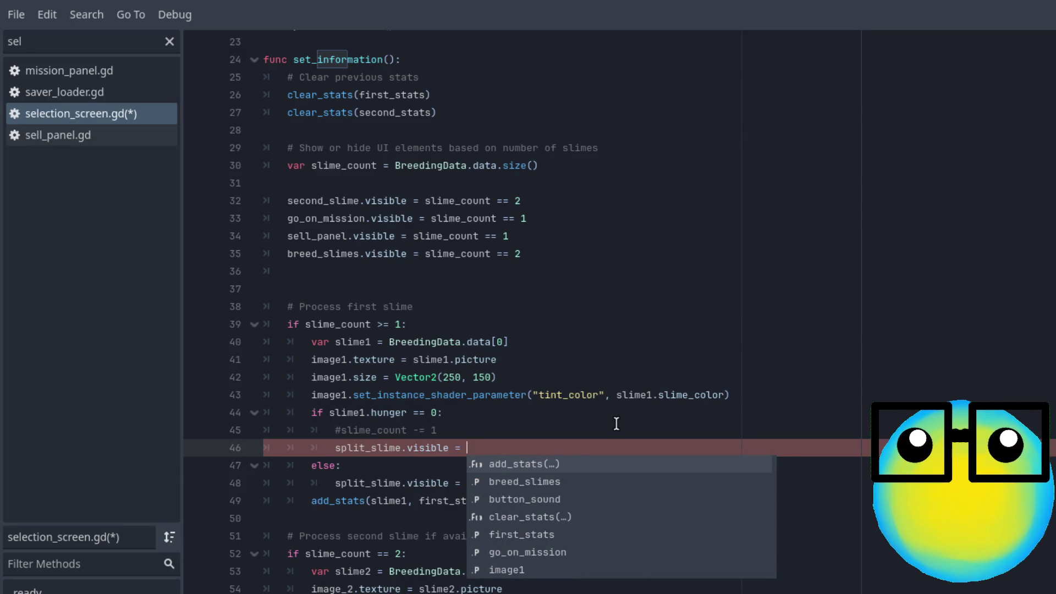
type("True")
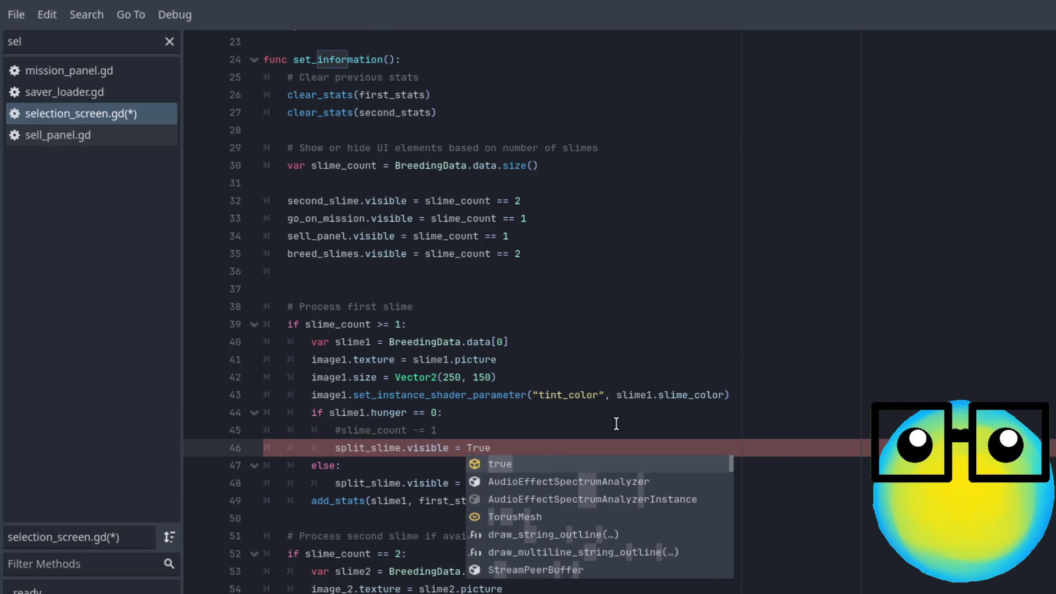
key("Return")
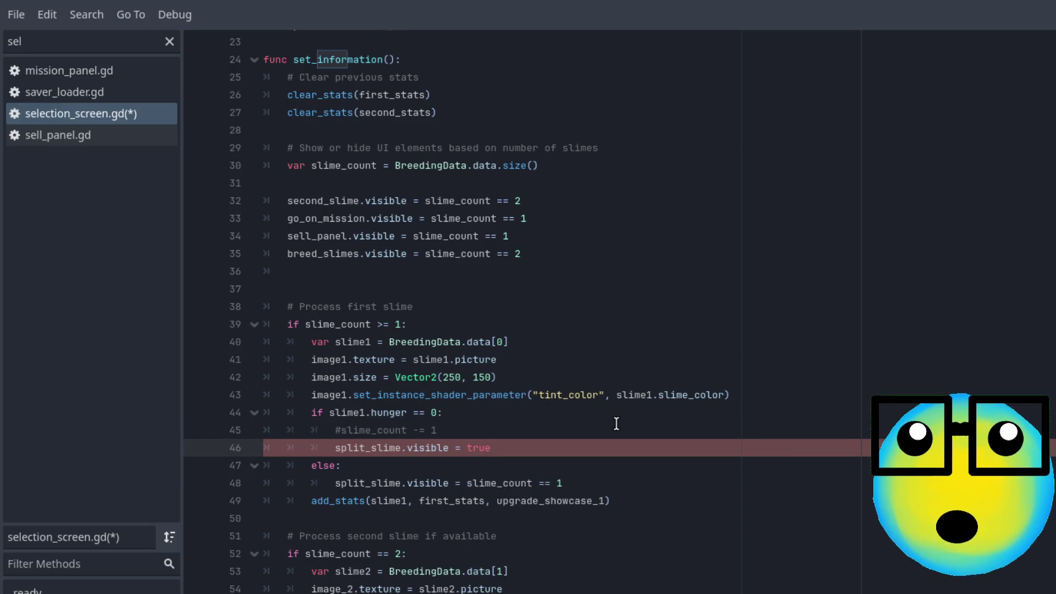
key("Return")
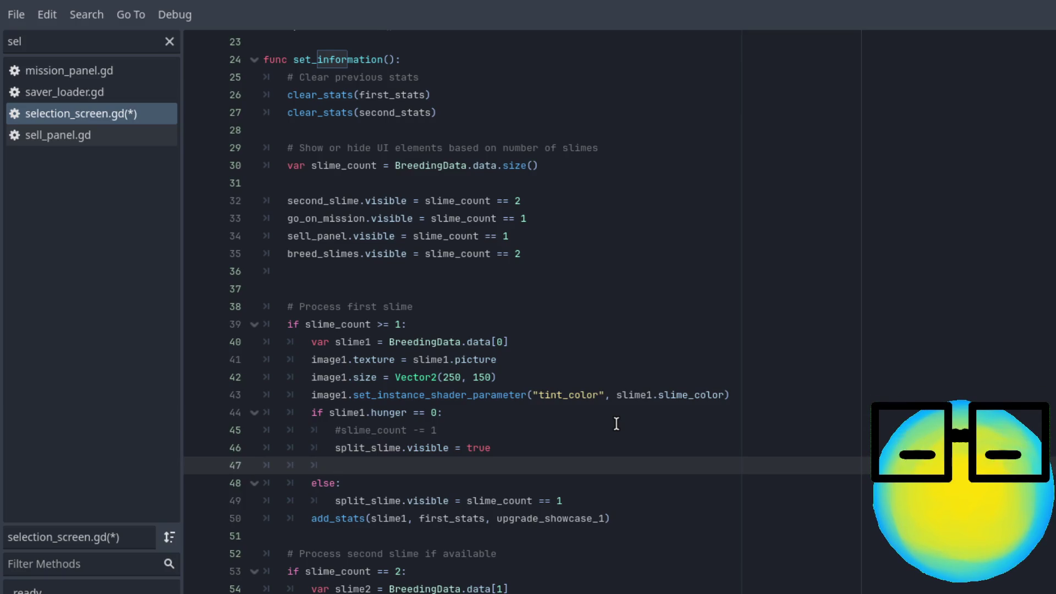
type("bre")
key("Return")
type("vis")
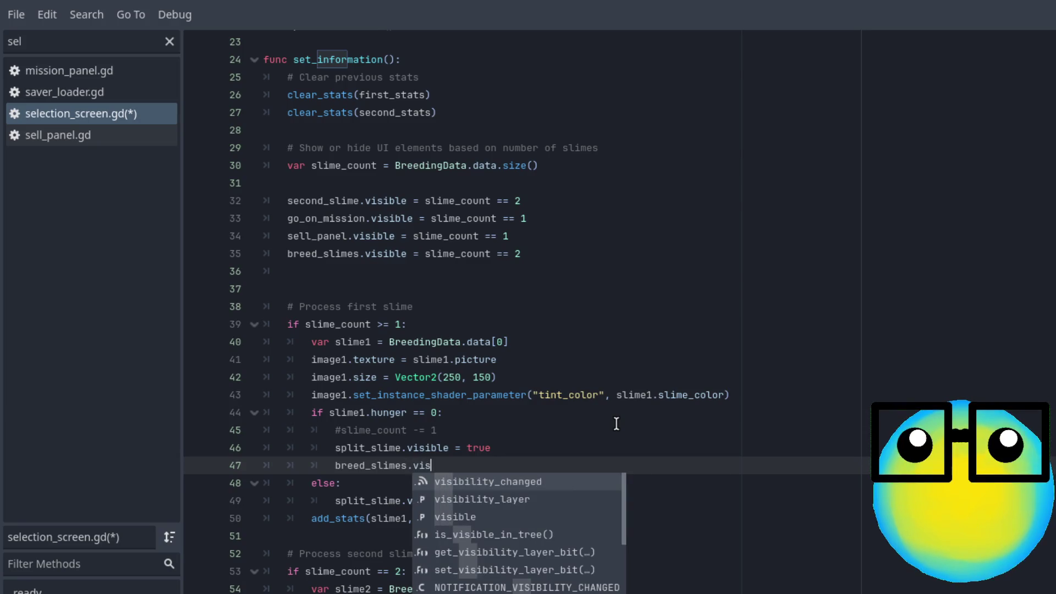
type("ible = false")
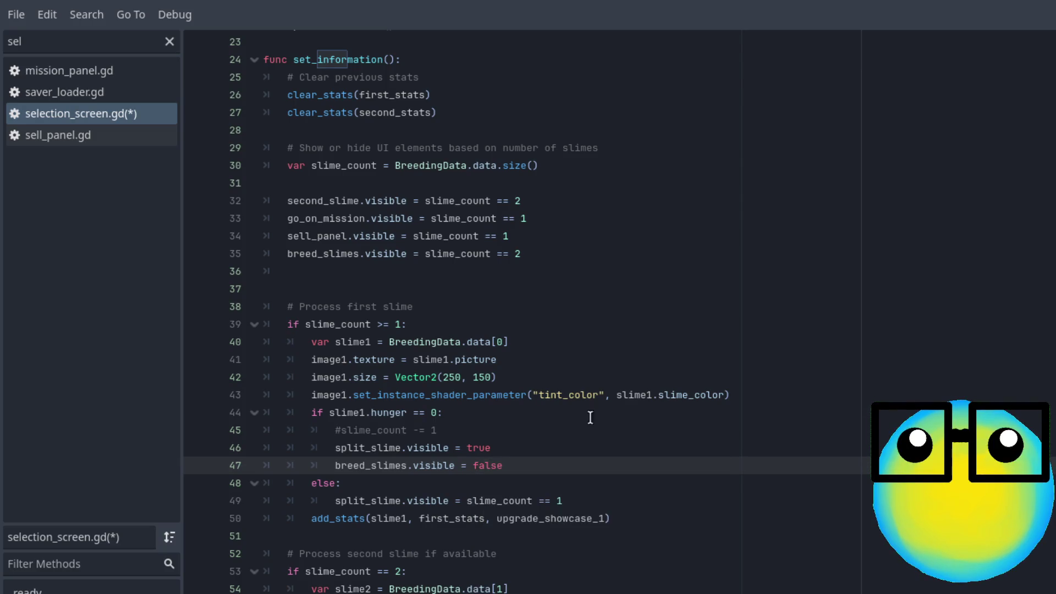
- Check the new line 46–47 visibility code against the sell_panel and breed_slimes lines 34–35
double_click(484, 447)
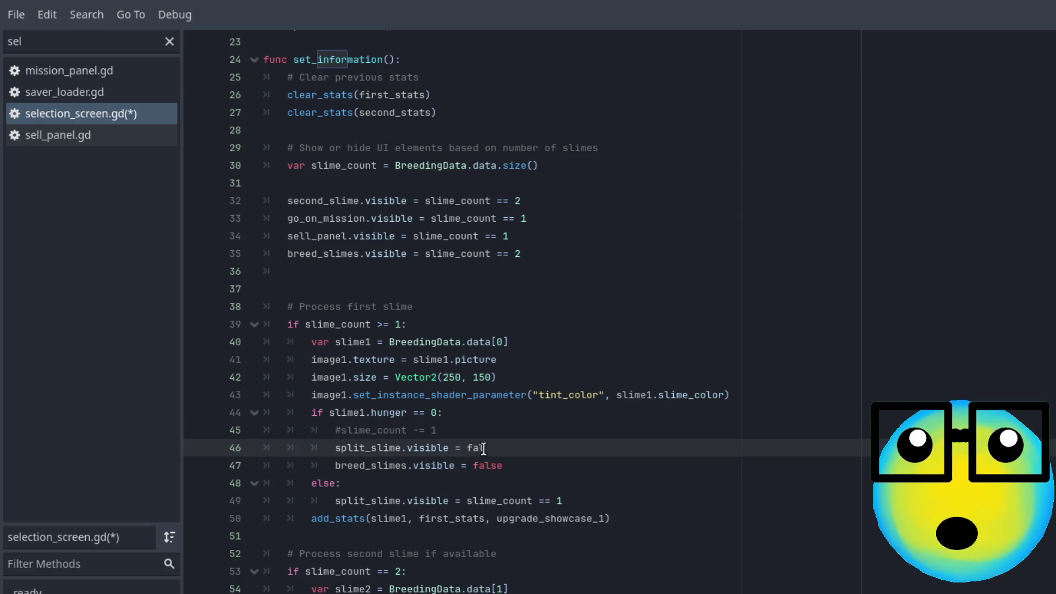
left_click(600, 465)
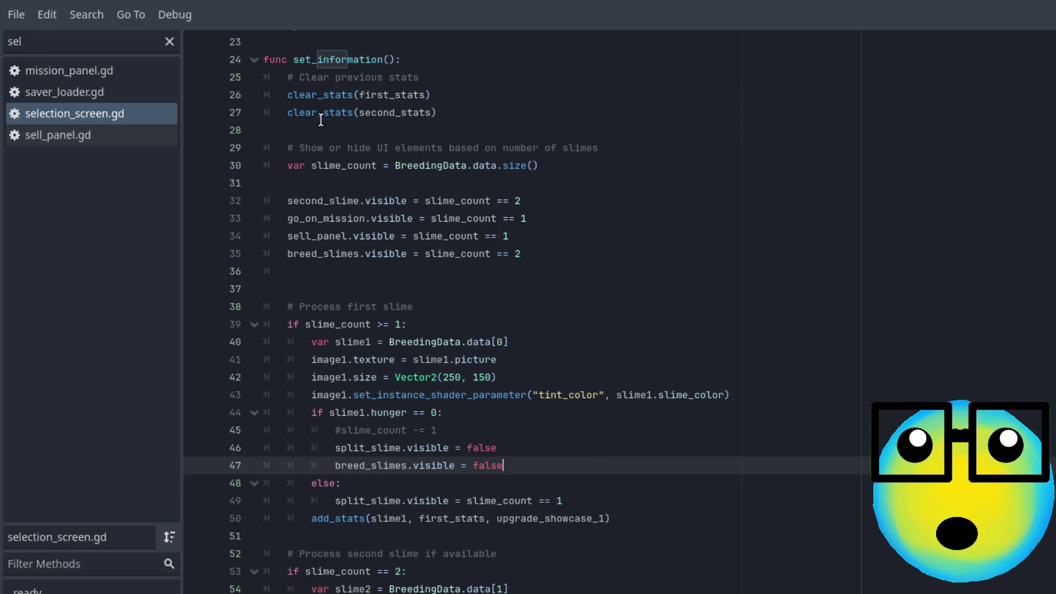
left_click_drag(559, 254, 235, 240)
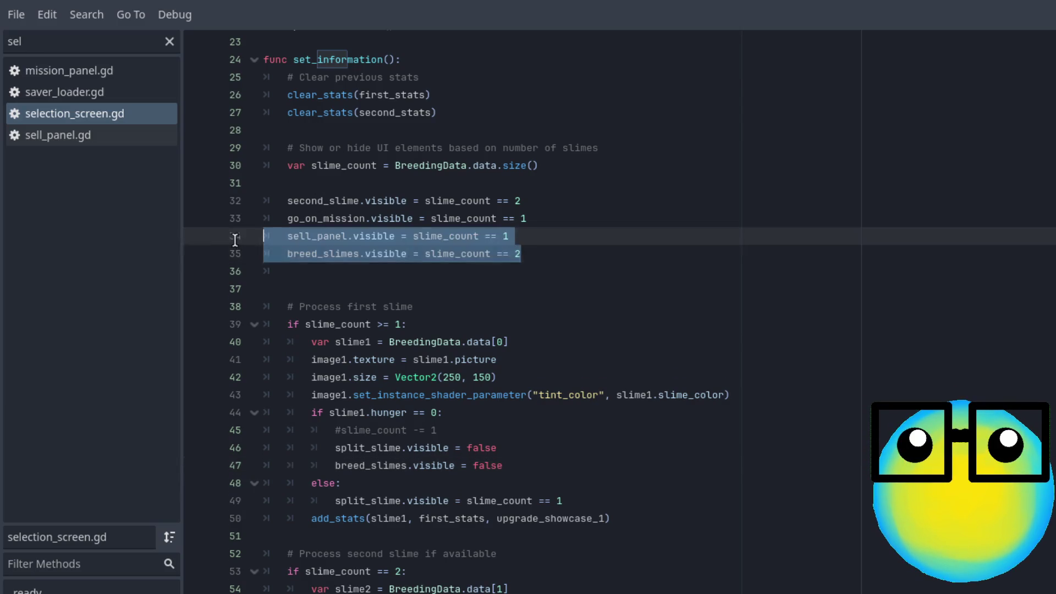
left_click(544, 254)
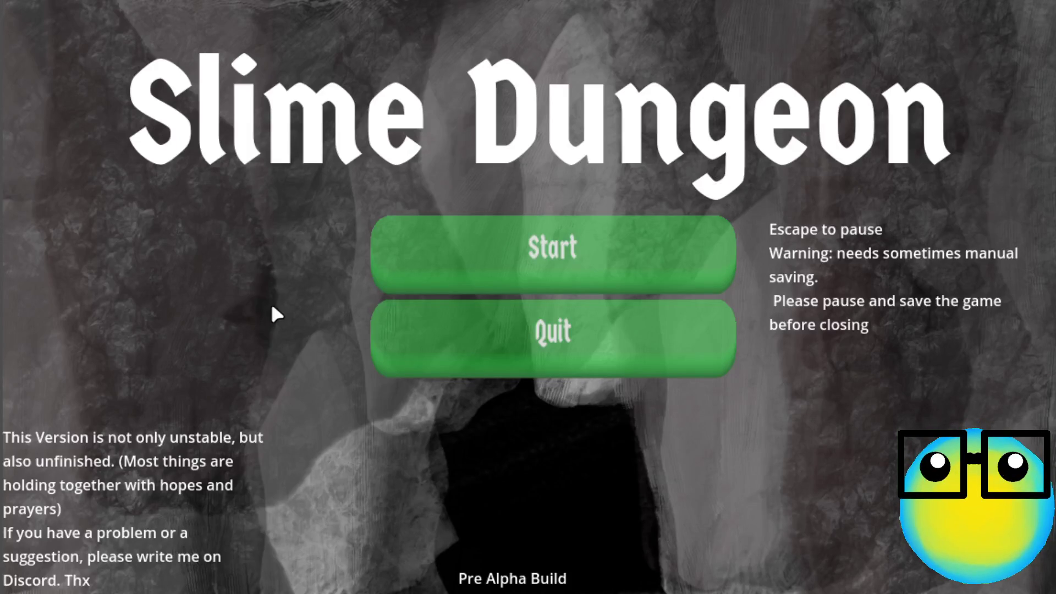
- Start the game, breed the pink and red slimes, and split the pink slime in half
left_click(502, 235)
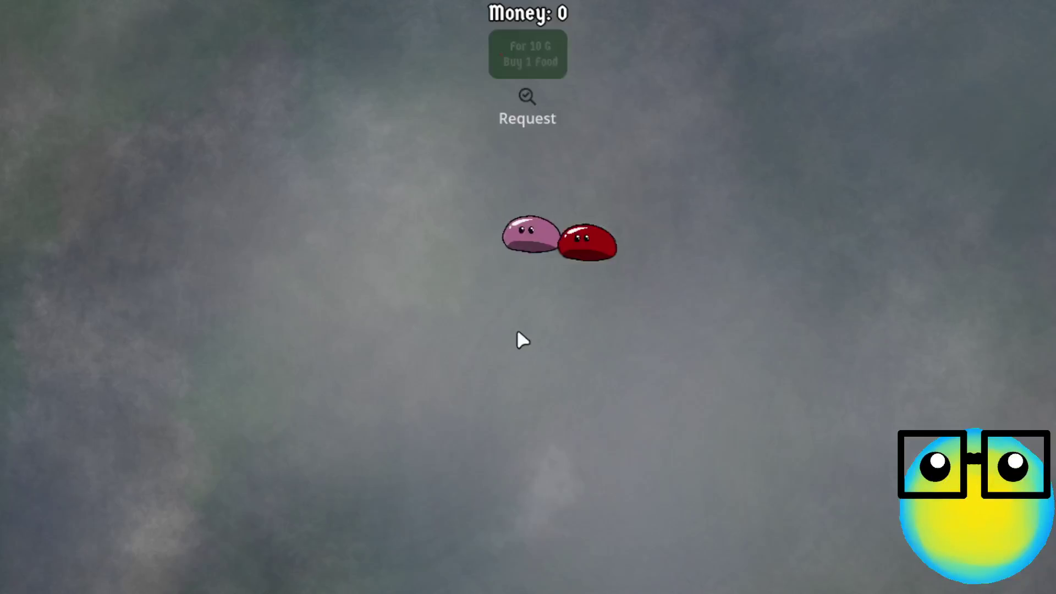
left_click(525, 247)
left_click(610, 267)
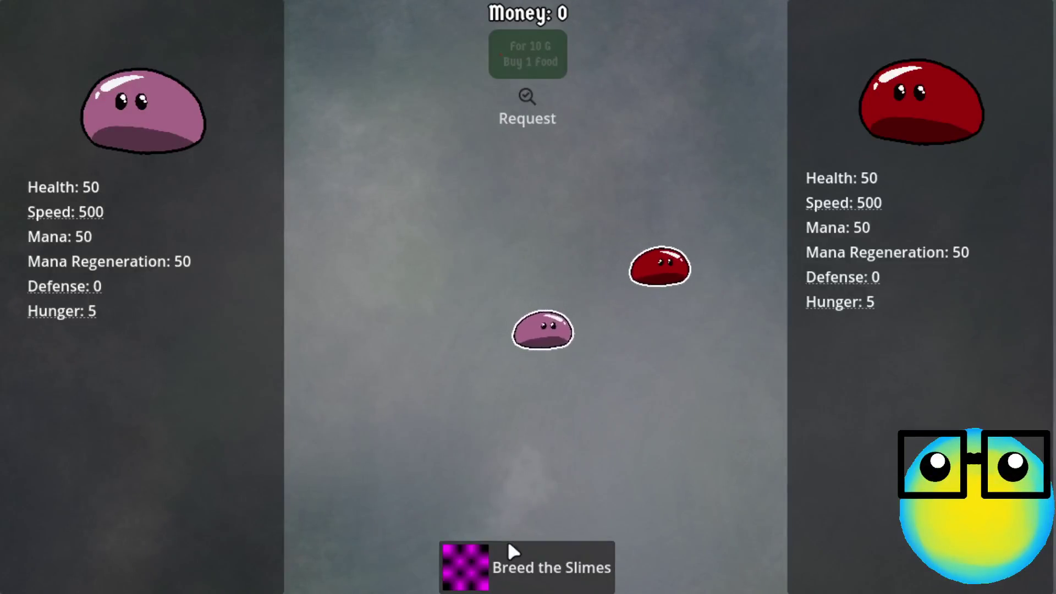
left_click(508, 546)
left_click(569, 410)
left_click(599, 566)
- Inspect several pink slimes' options, then breed a pink slime with the red one
left_click(631, 375)
left_click(612, 333)
left_click(610, 337)
left_click(584, 439)
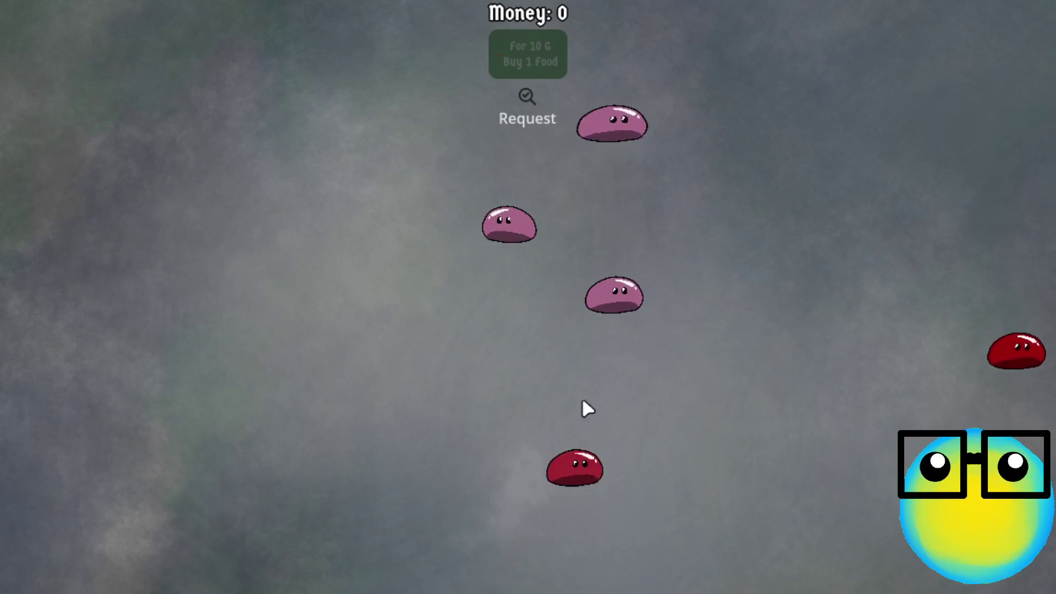
left_click(525, 226)
left_click(535, 409)
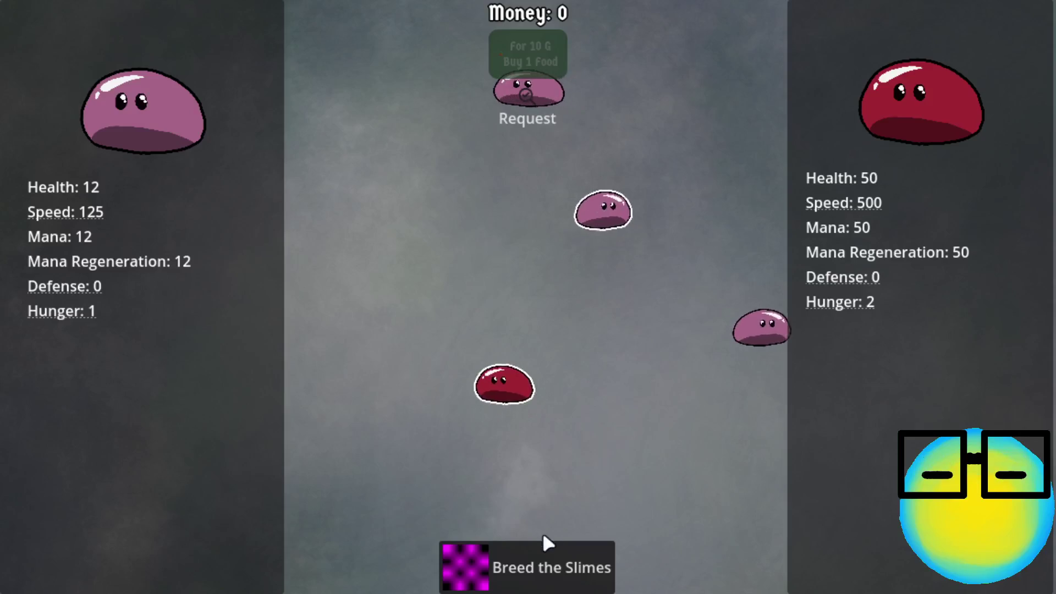
left_click(544, 541)
left_click(502, 226)
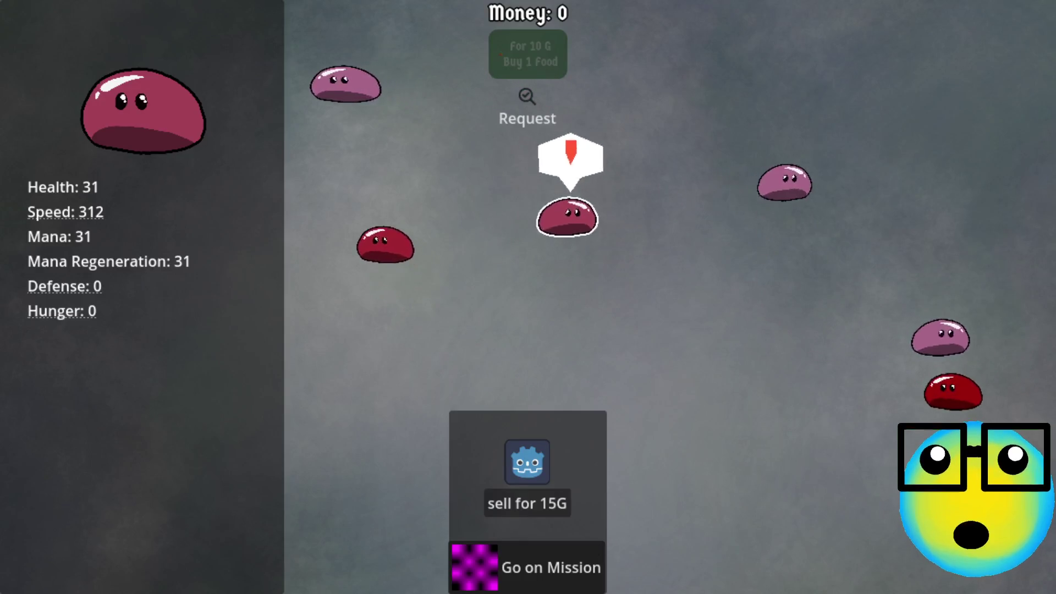
- Rearrange slimes toward the selling area and breed a slime with the dark slime
left_click(635, 171)
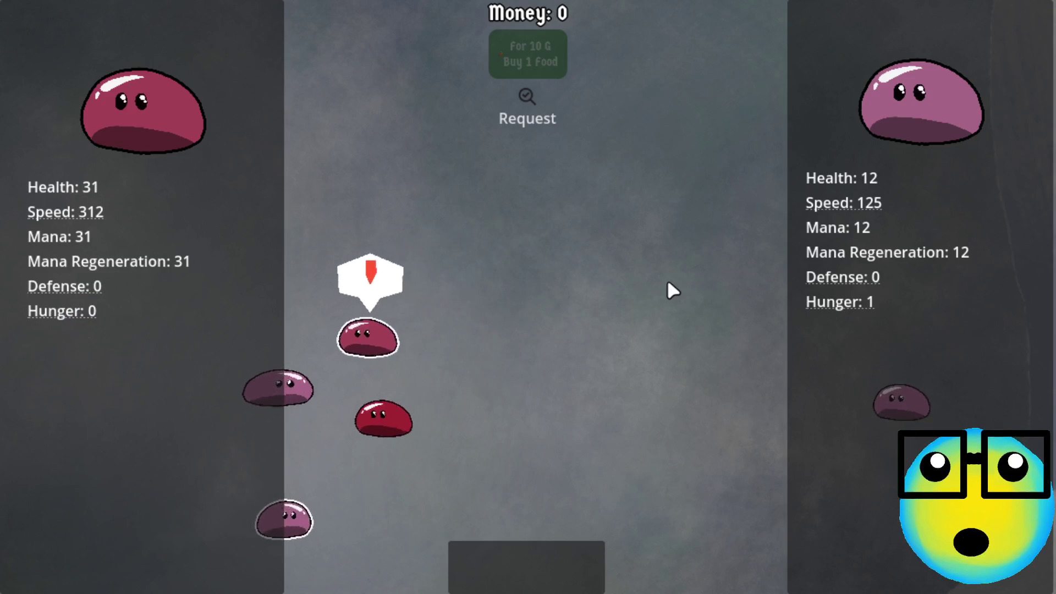
left_click(356, 526)
mouse_move(356, 520)
left_mouse_down()
mouse_move(394, 507)
mouse_move(511, 526)
mouse_move(594, 497)
left_mouse_up()
mouse_move(742, 277)
left_mouse_down()
mouse_move(629, 316)
mouse_move(467, 281)
mouse_move(330, 277)
left_mouse_up()
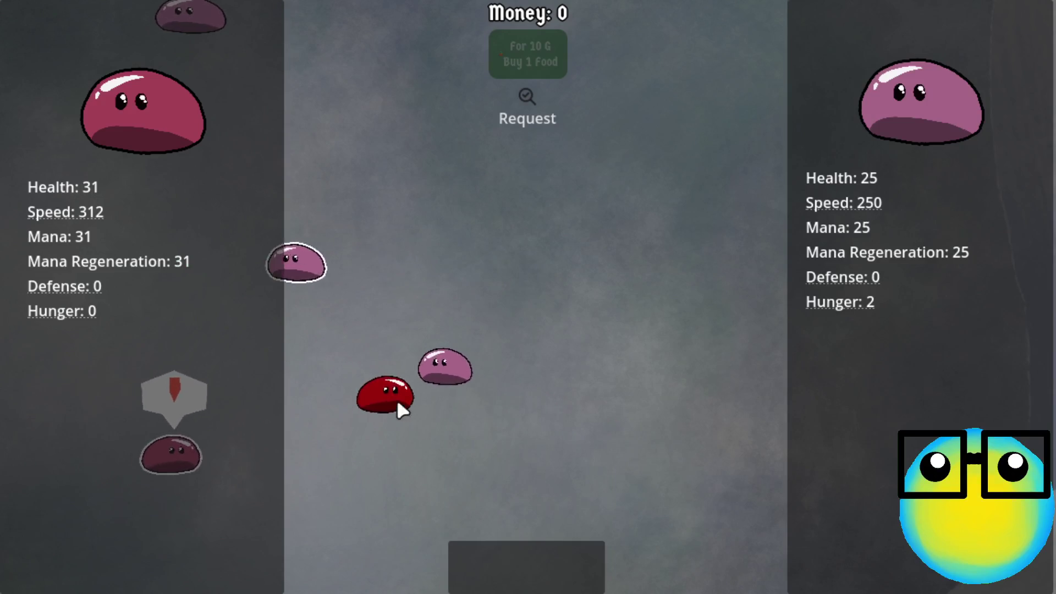
mouse_move(293, 459)
left_mouse_down()
mouse_move(504, 424)
mouse_move(547, 467)
mouse_move(468, 416)
mouse_move(469, 431)
mouse_move(395, 283)
left_mouse_up()
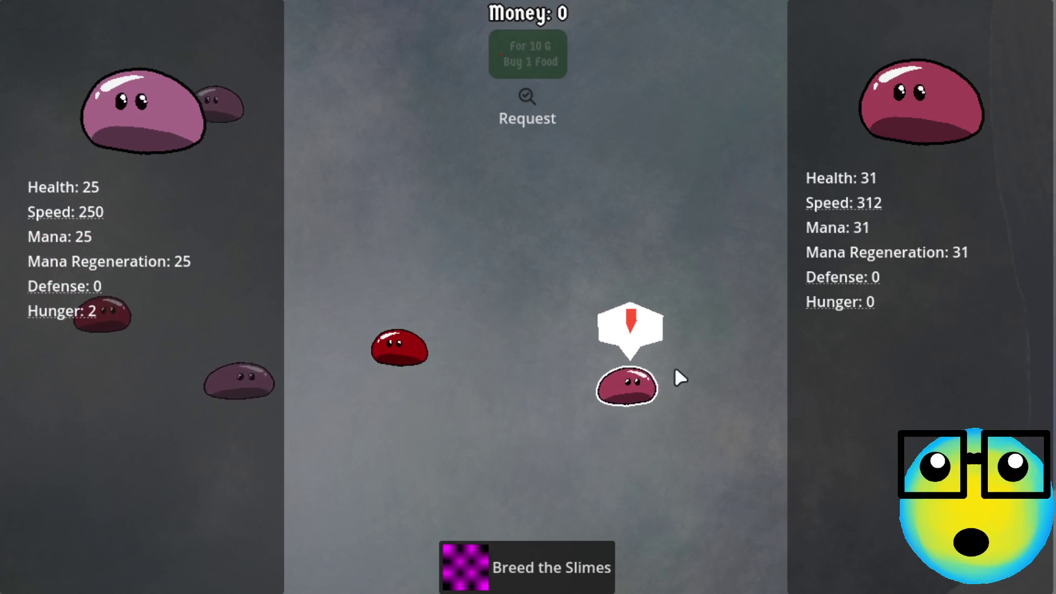
left_click(540, 548)
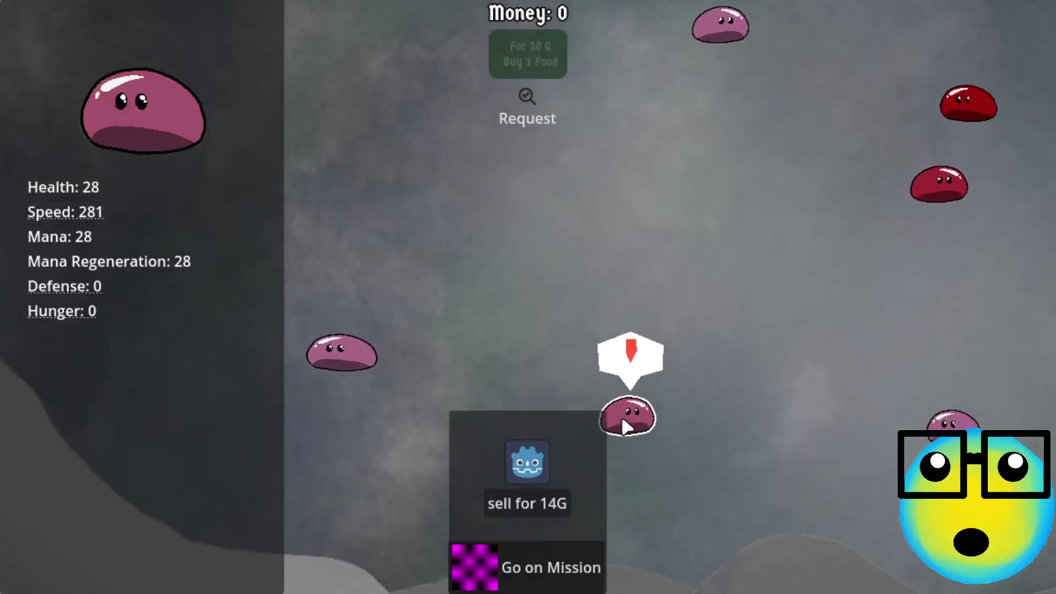
- Breed a red and a pink slime and inspect the child's options
left_click(688, 384)
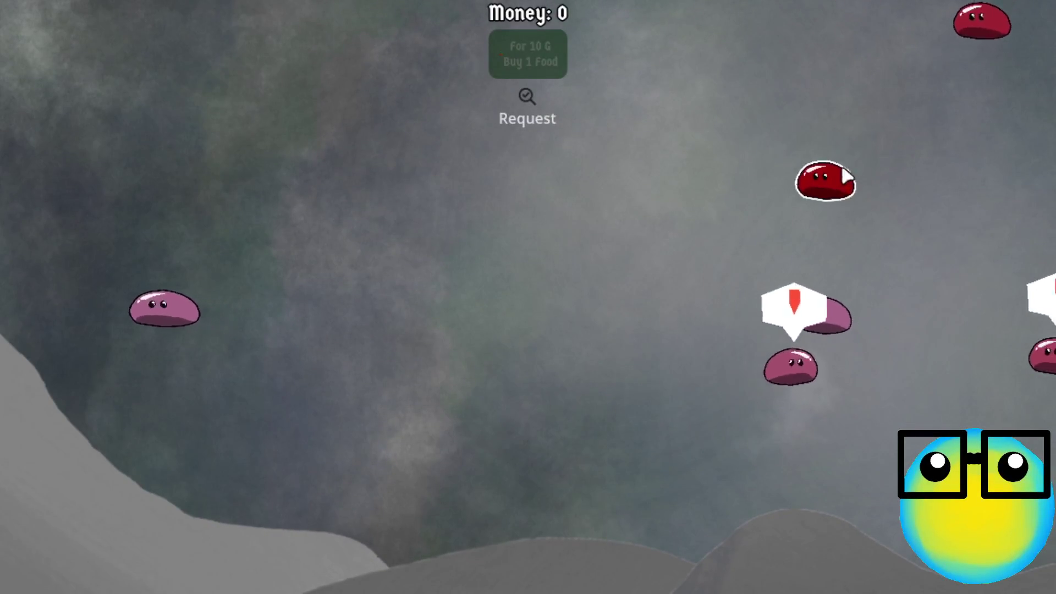
left_click(811, 192)
left_click(861, 349)
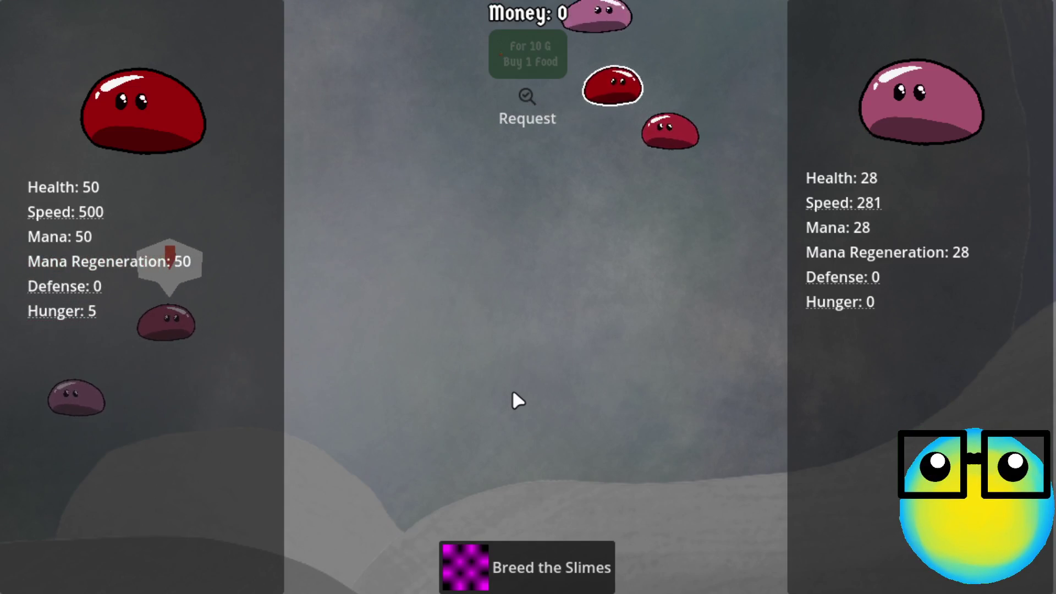
left_click(549, 556)
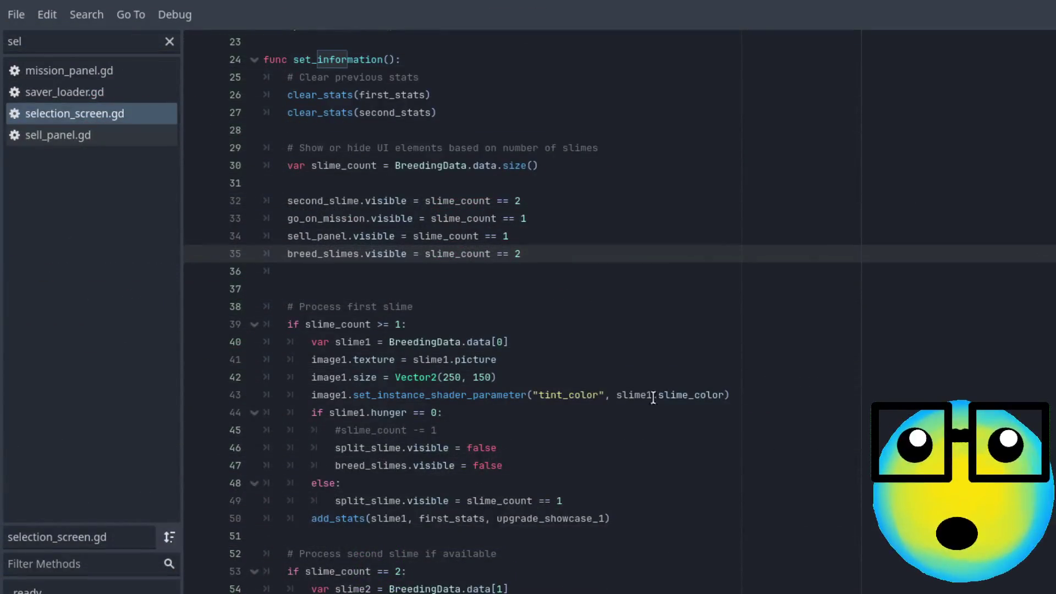
- Delete the commented-out #slime_count line
scroll(519, 462, "down", 1)
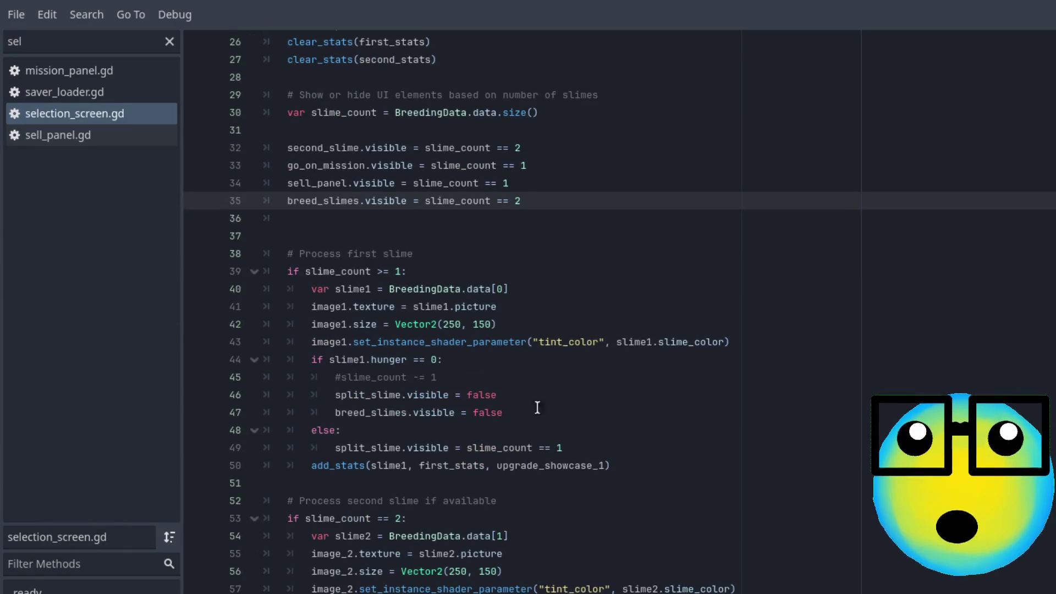
mouse_move(476, 377)
left_mouse_down()
mouse_move(236, 365)
mouse_move(231, 376)
left_mouse_up()
key("BackSpace")
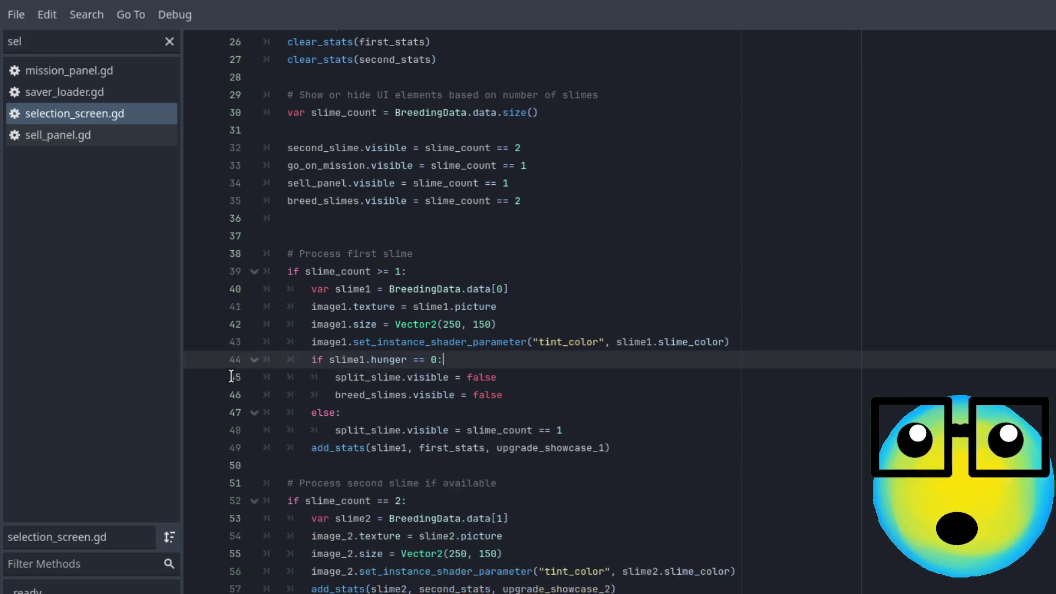
- Paste the slime1 hunger-0 block below slime2's tint line, change it to slime2, and run
mouse_move(525, 391)
left_mouse_down()
mouse_move(343, 379)
mouse_move(310, 365)
left_mouse_up()
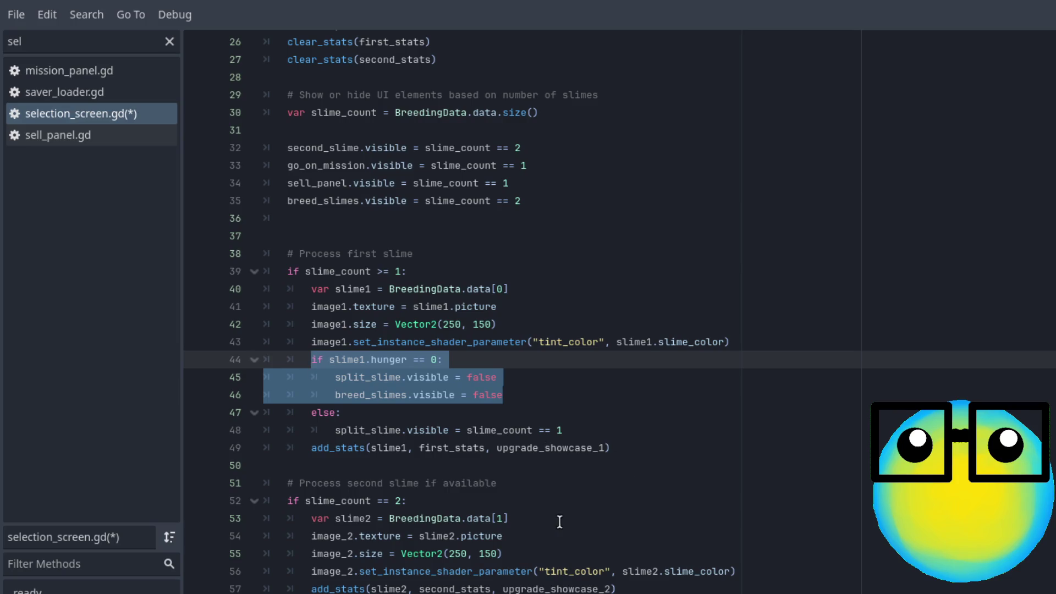
left_click(770, 572)
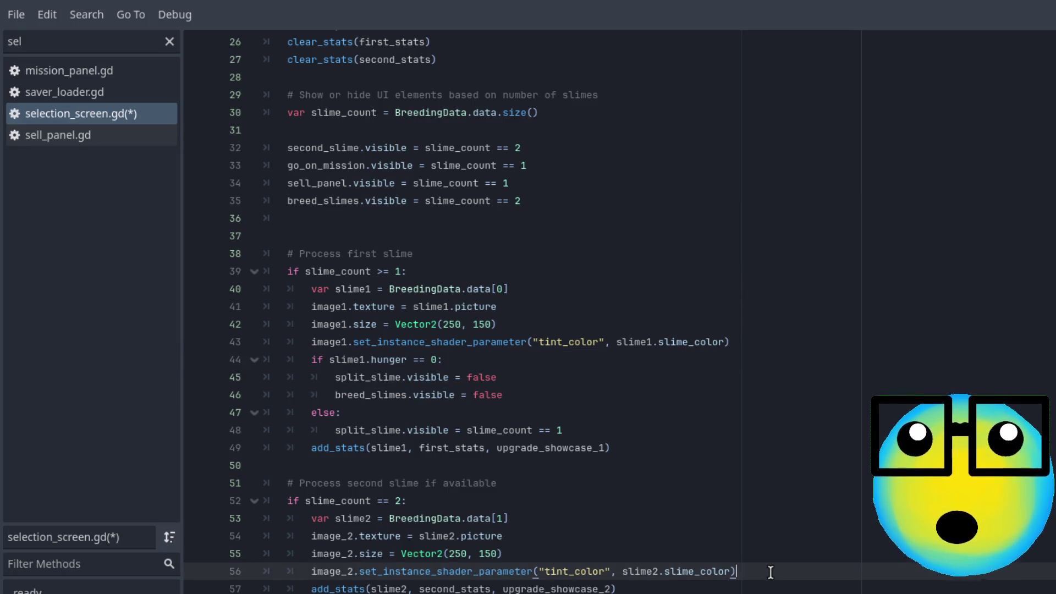
key("Return")
key("ctrl+v")
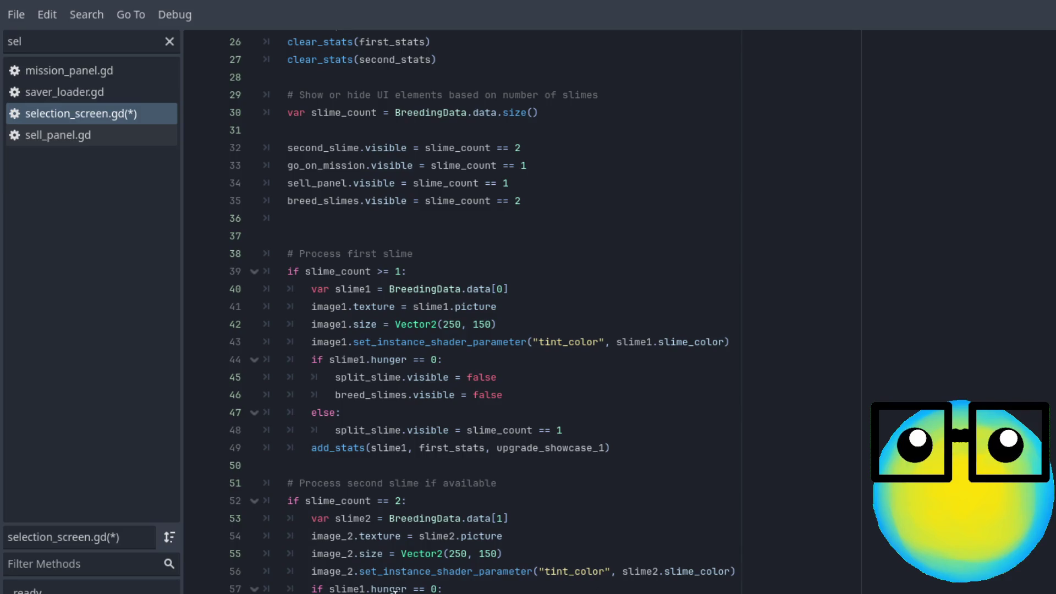
left_click(367, 589)
type("2")
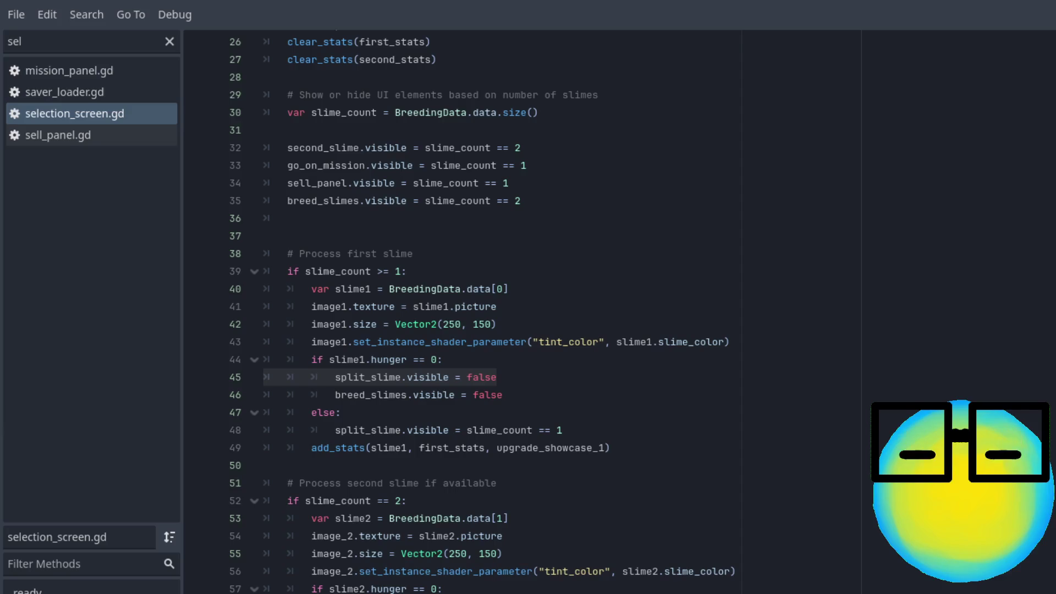
left_click(444, 589)
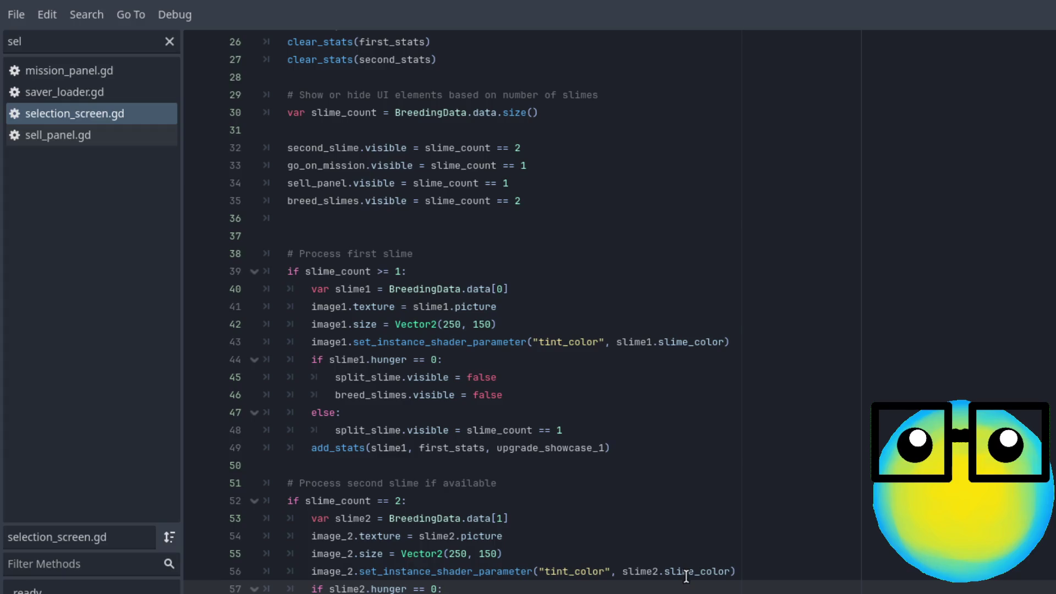
key("F5")
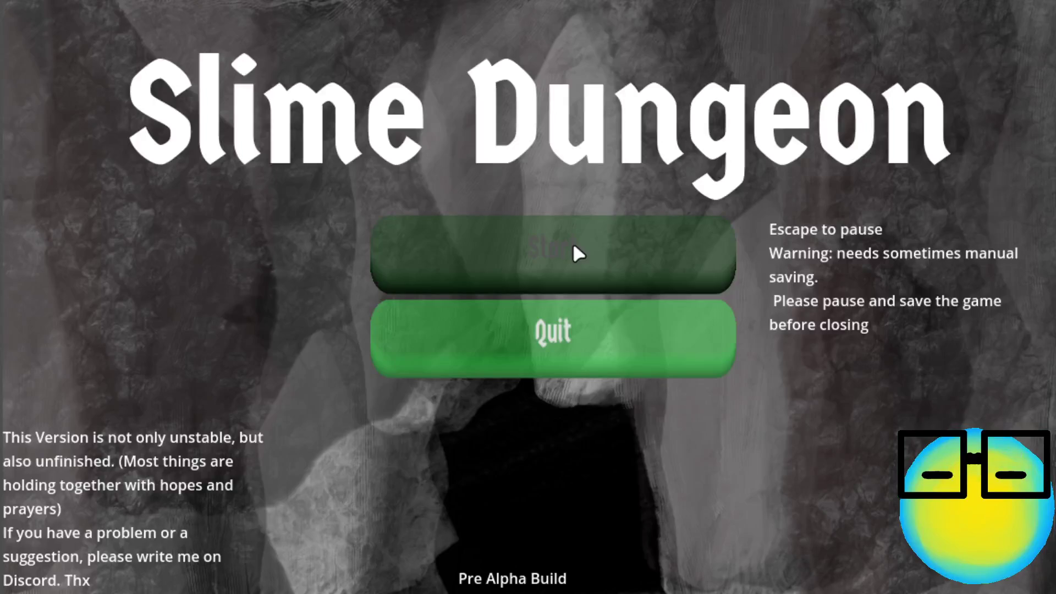
- Start the game, split the pink slime, and breed the two pink halves
left_click(573, 246)
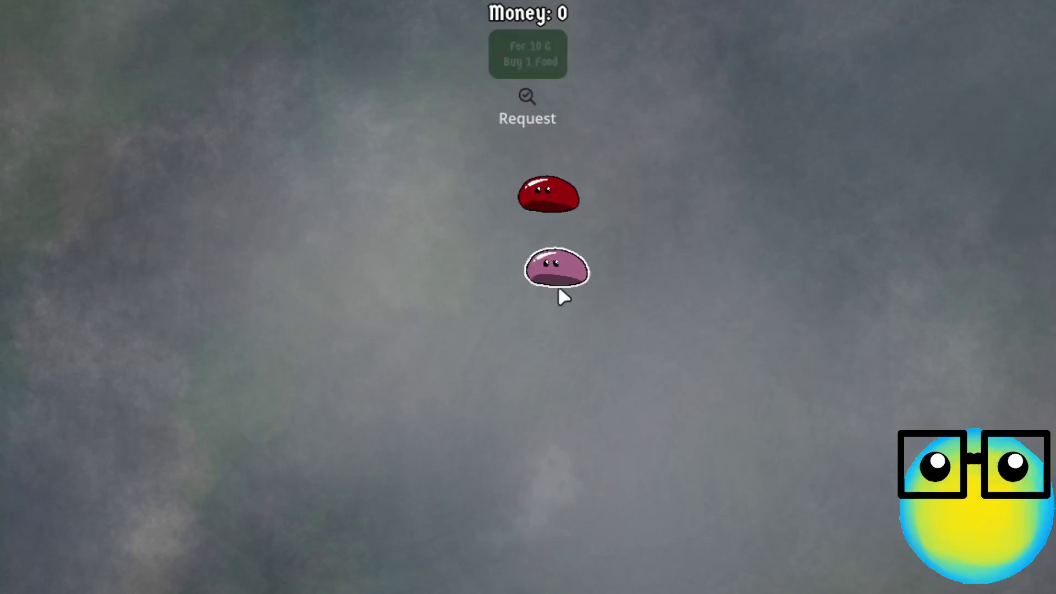
left_click(559, 287)
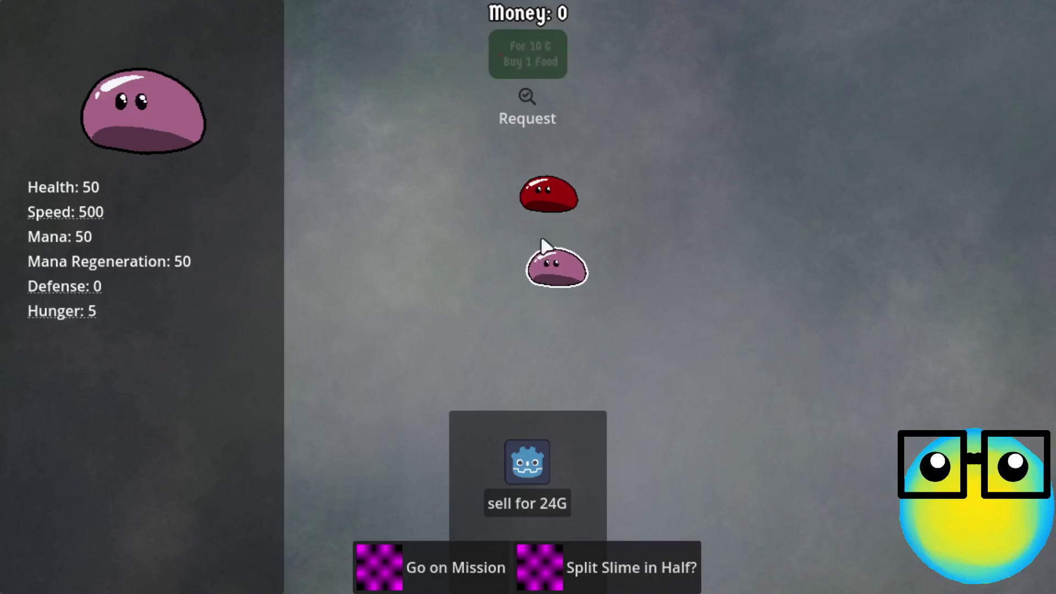
left_click(630, 567)
left_click(572, 231)
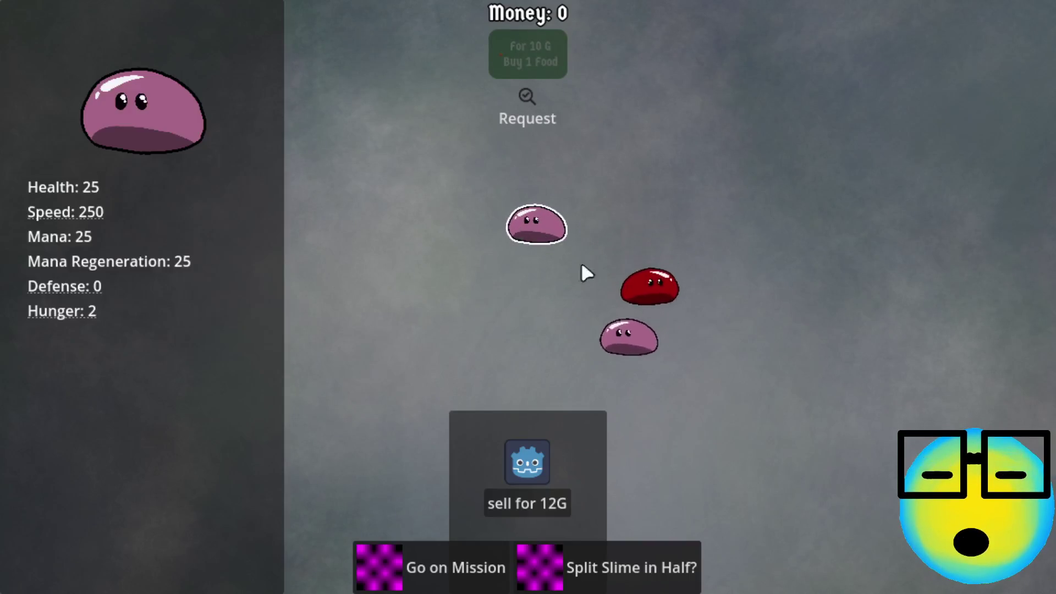
left_click(586, 352)
left_click(584, 547)
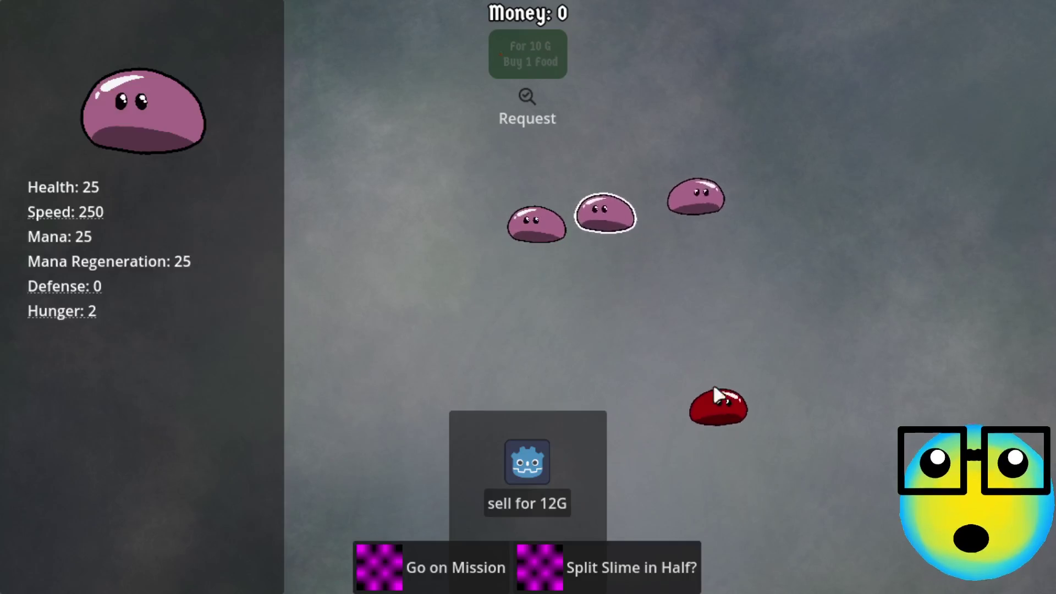
- Breed two red-and-pink slime pairs
left_click(739, 449)
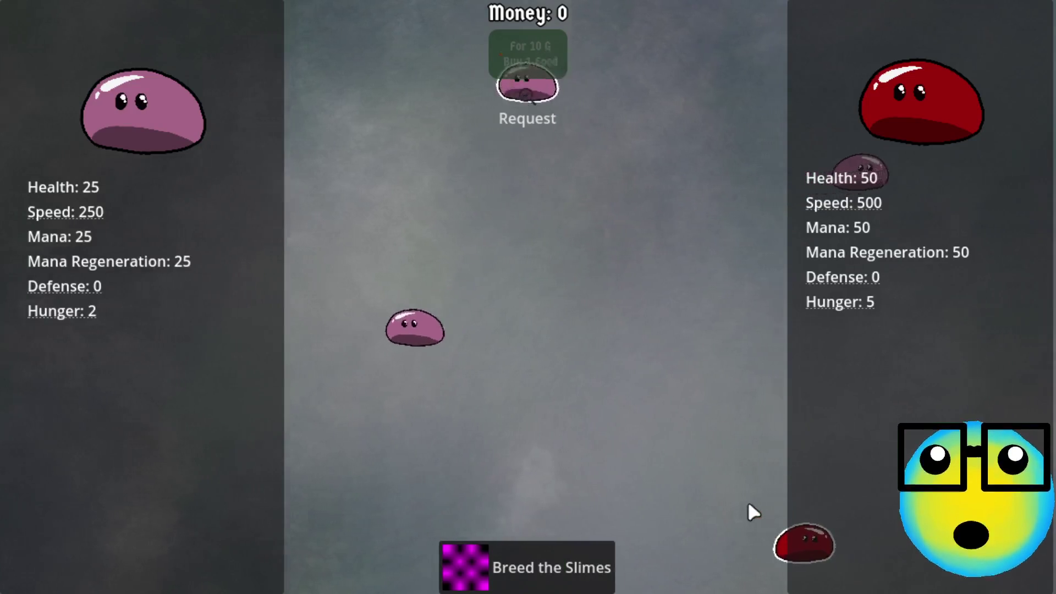
left_click(567, 561)
left_click(764, 408)
left_click(955, 60)
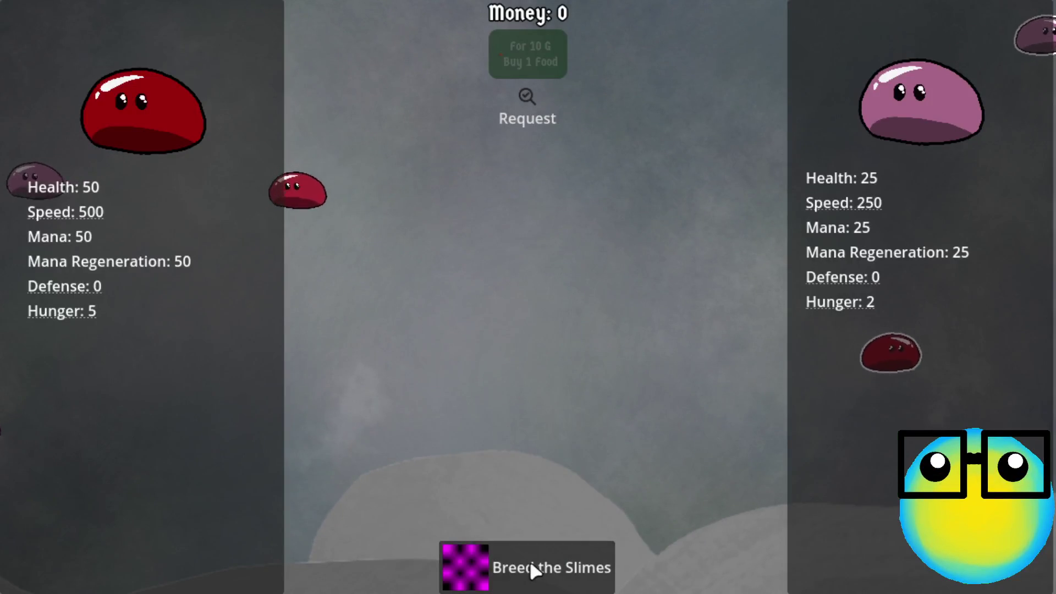
left_click(536, 564)
- Split a red slime and pair a starving half with the big red slime
left_click(357, 144)
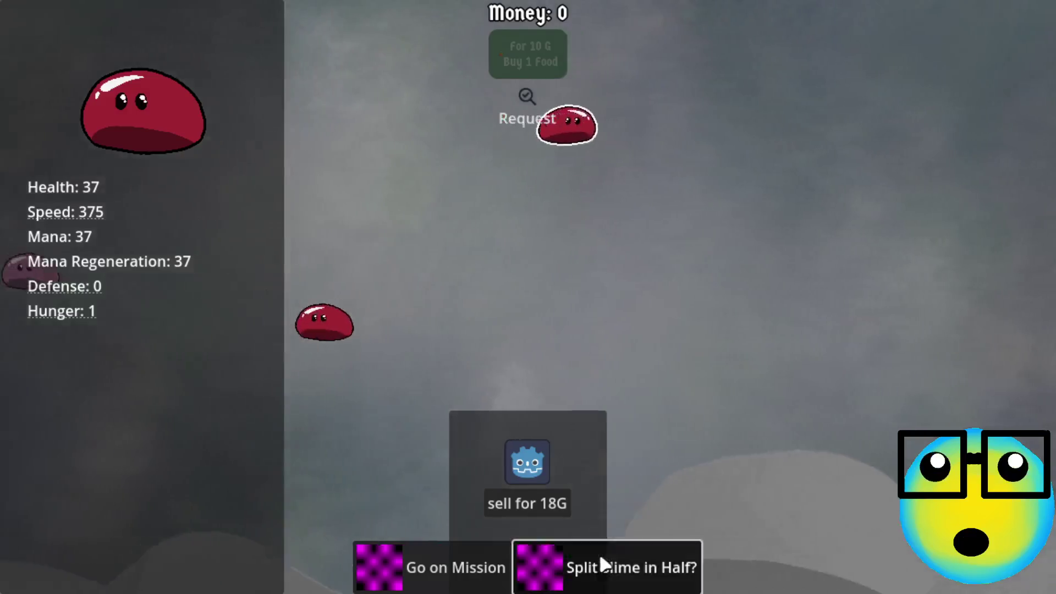
left_click(599, 564)
left_click(540, 144)
left_click(747, 99)
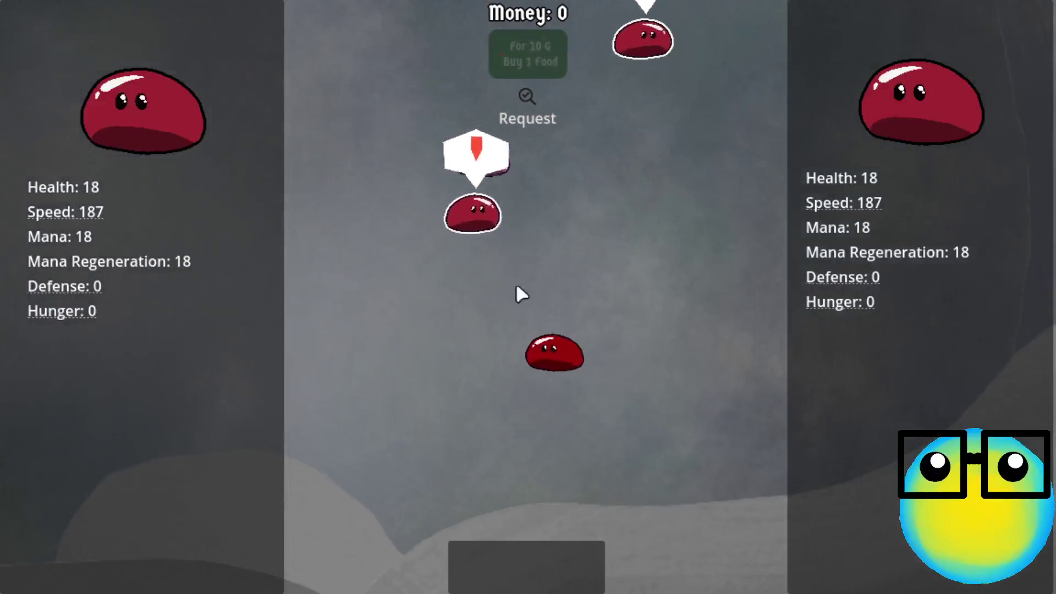
left_click(697, 29)
left_click(421, 384)
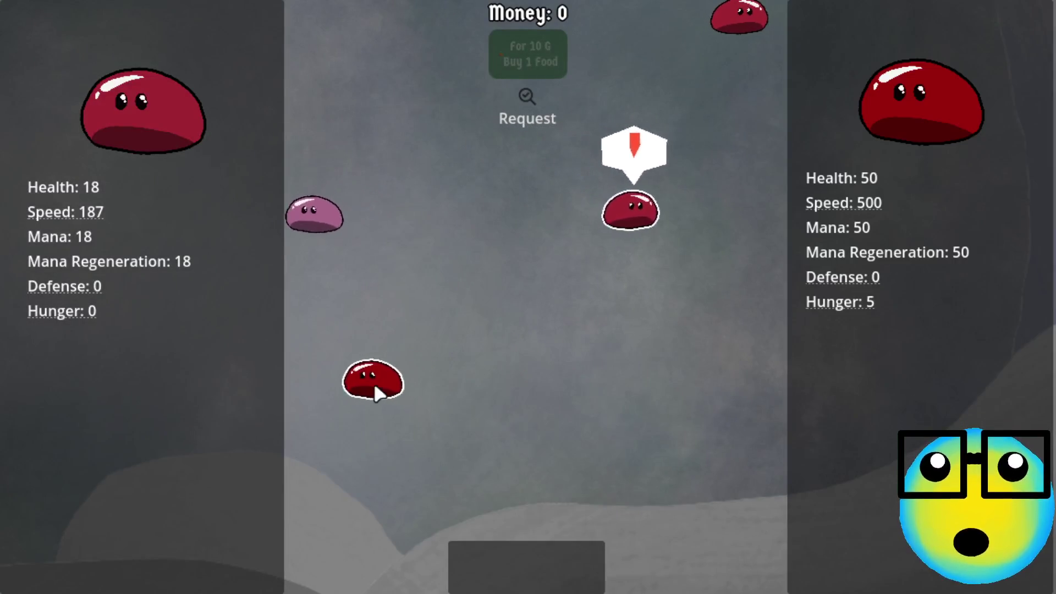
left_click(372, 385)
- Pair a pink slime with a starving red slime to confirm breeding is withheld
left_click(552, 217)
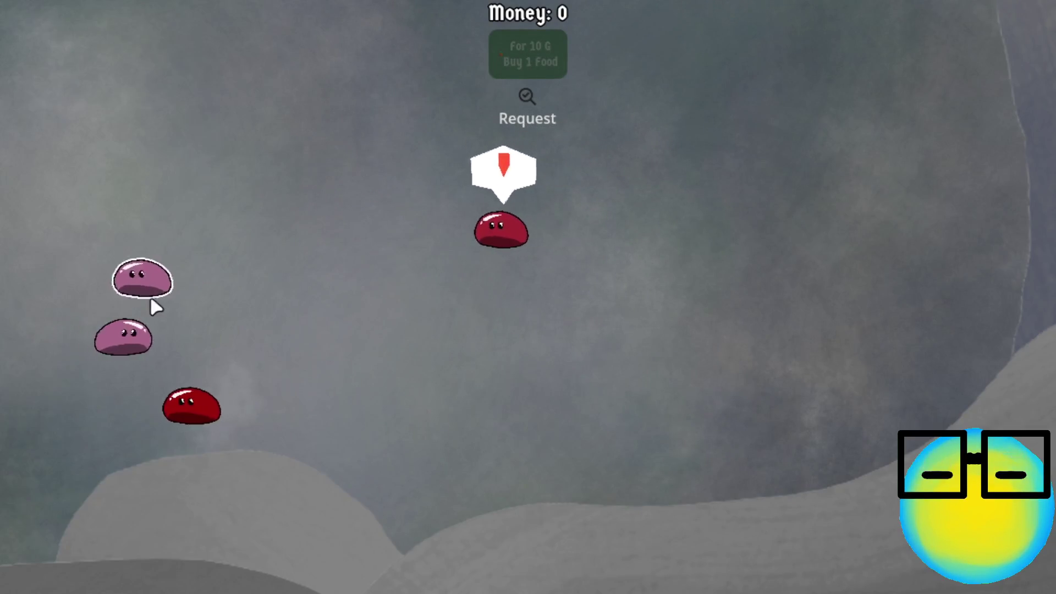
left_click(349, 292)
left_click(679, 250)
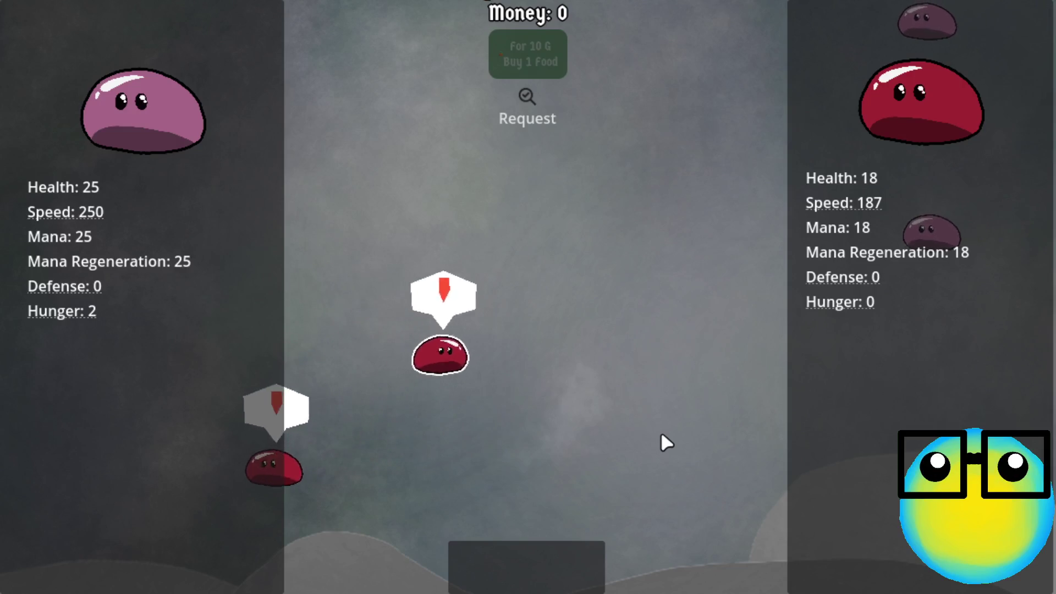
left_click(525, 363)
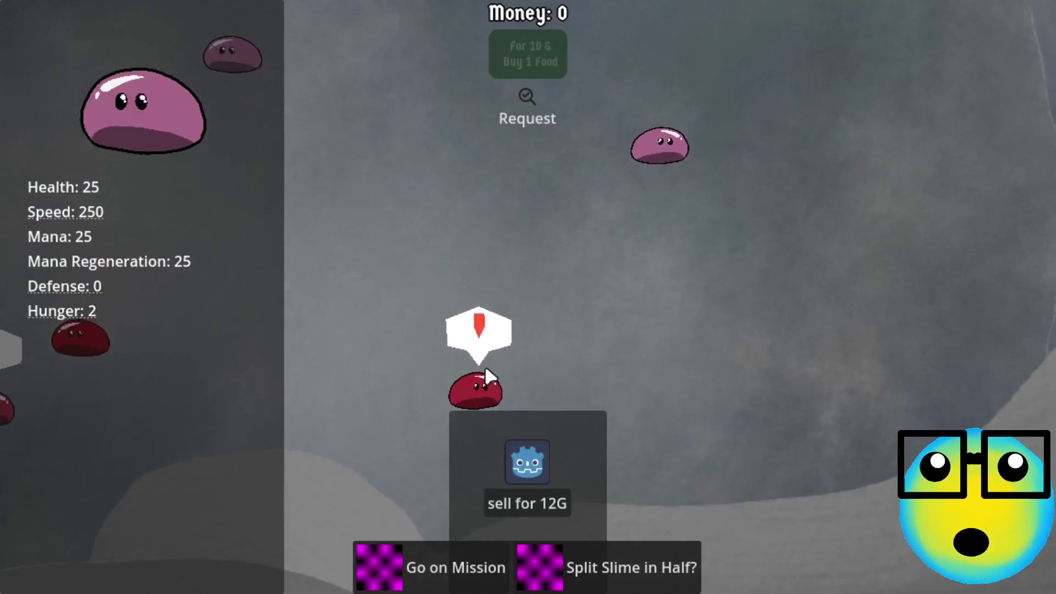
left_click(484, 364)
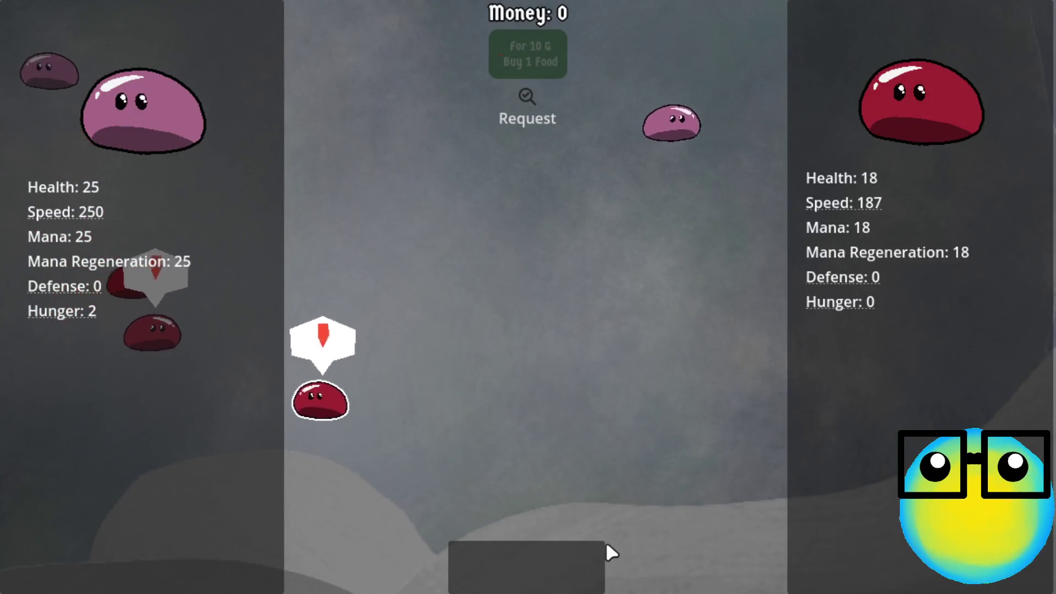
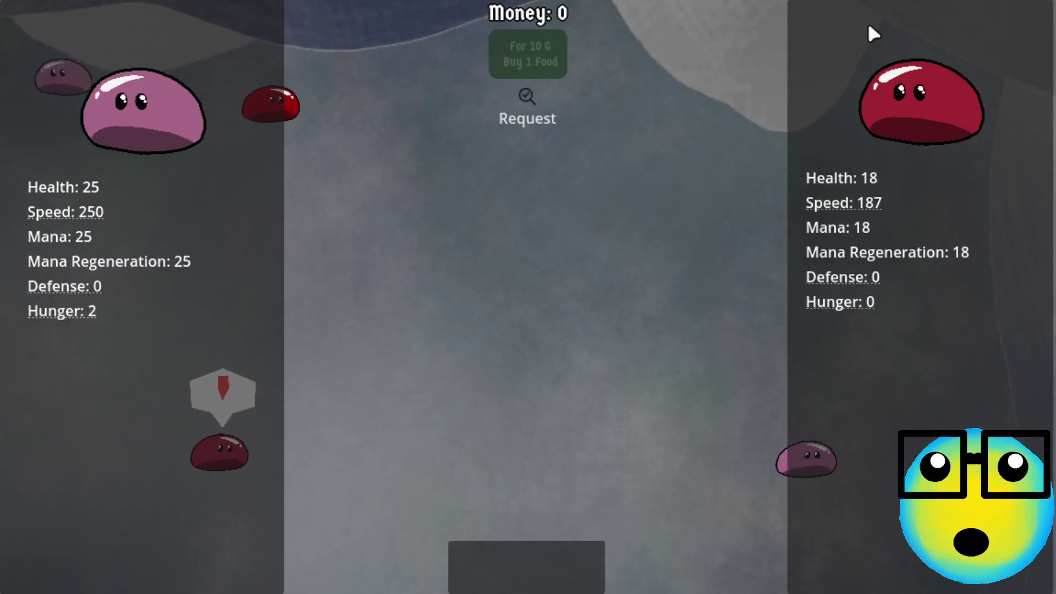
- Switch from the fullscreen running game back to the Godot editor with Alt+Tab
key("alt+Tab")
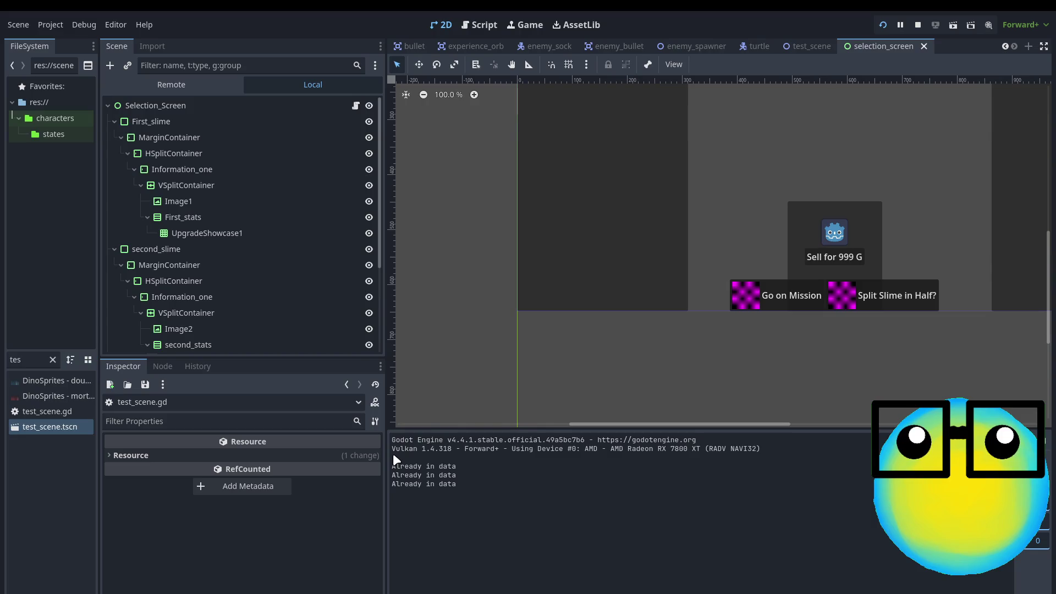
- Open test_scene, switch the Scene dock to Remote, and expand TestScene and CanvasLayer
scroll(777, 299, "up", 1)
scroll(779, 305, "down", 5)
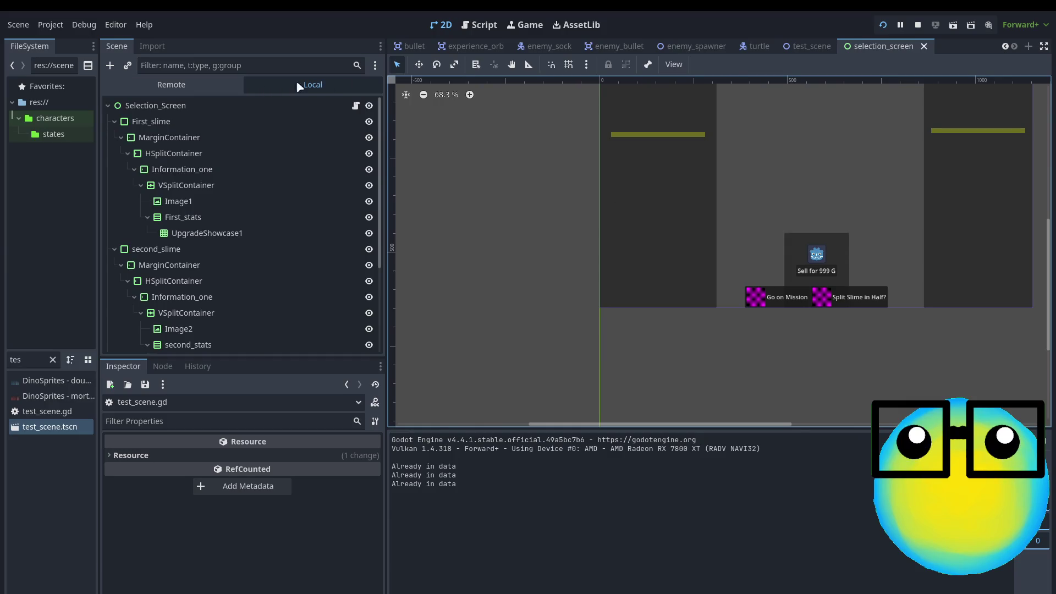
left_click(809, 46)
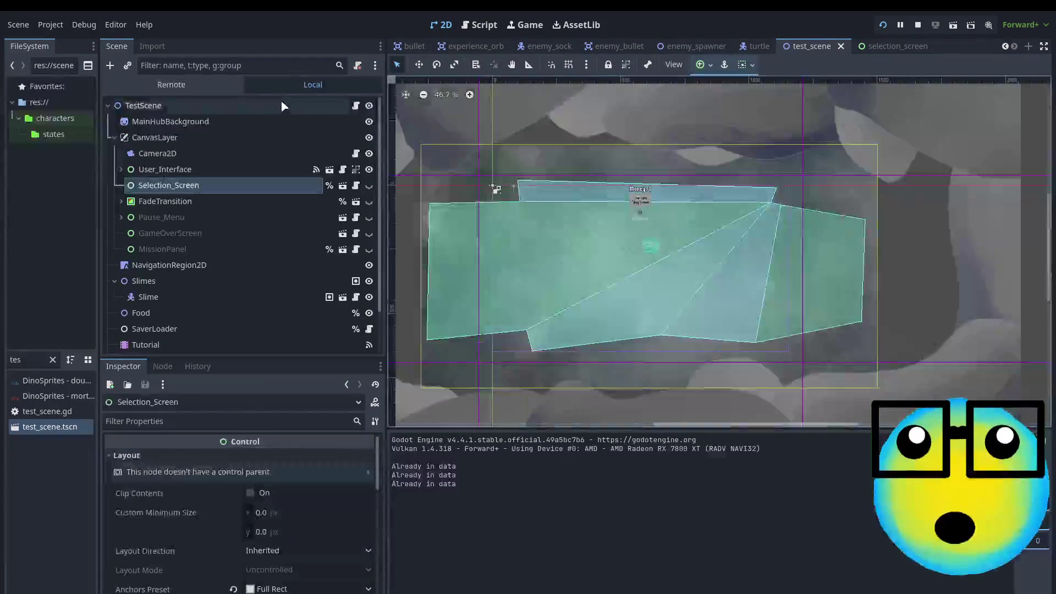
left_click(171, 85)
left_click(114, 202)
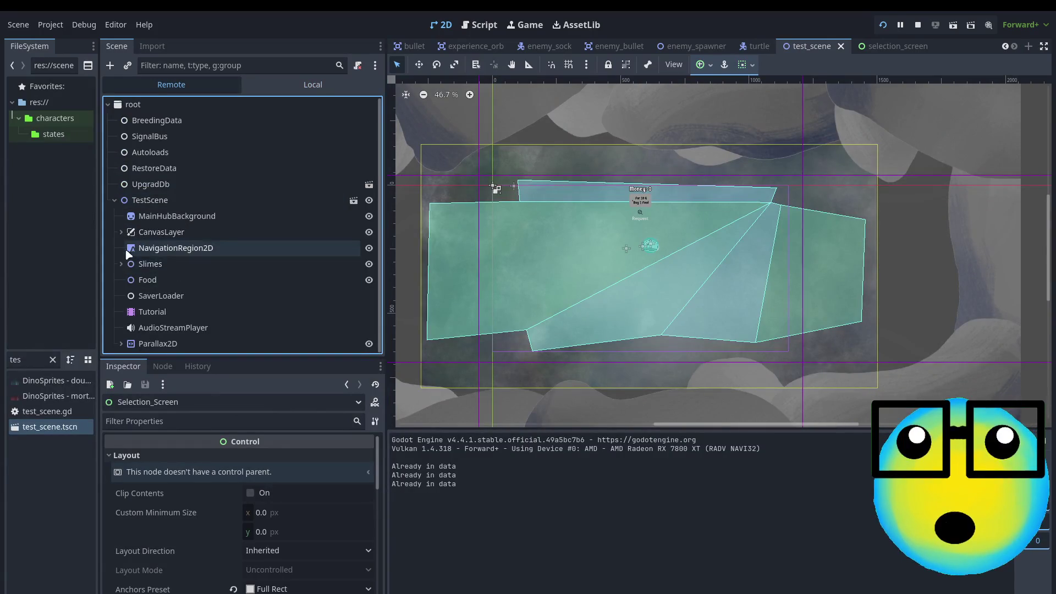
left_click(122, 232)
scroll(126, 220, "down", 3)
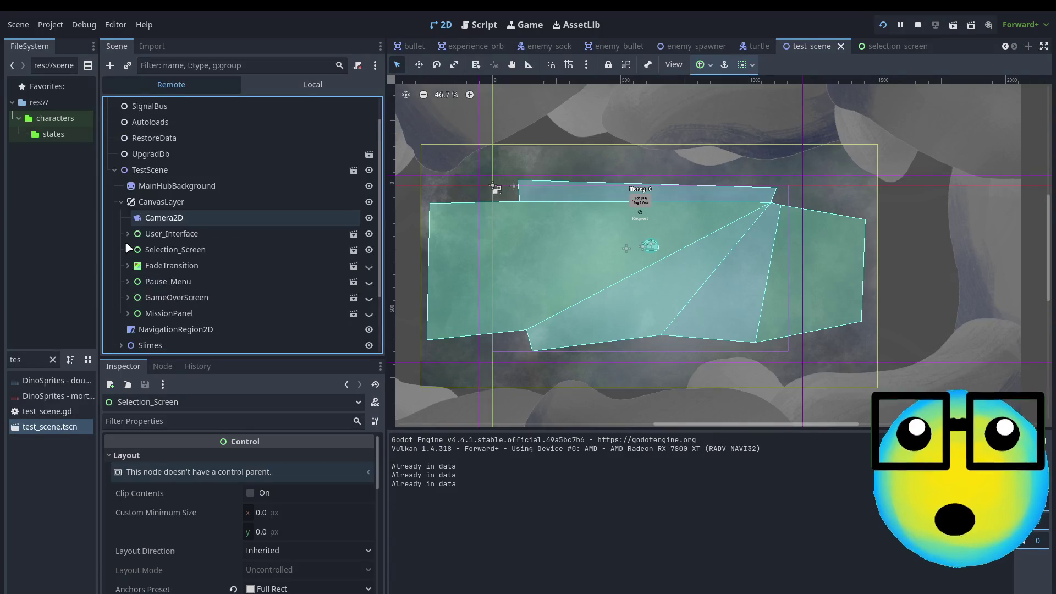
left_click(127, 201)
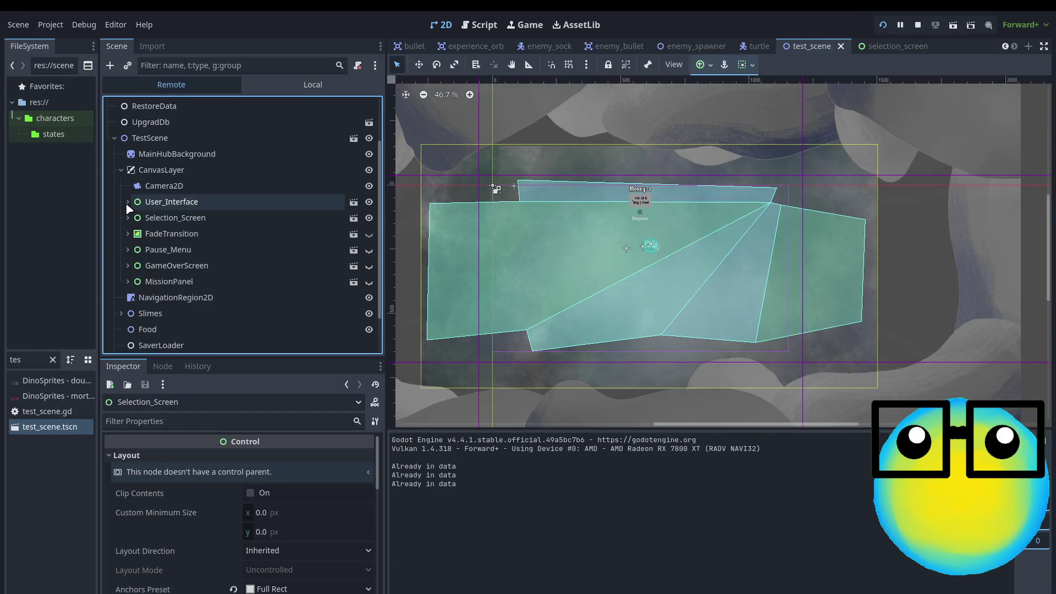
- Expand and inspect the live Selection_Screen node, peeking into First_slime and Sell_Panel
left_click(128, 218)
scroll(130, 222, "down", 2)
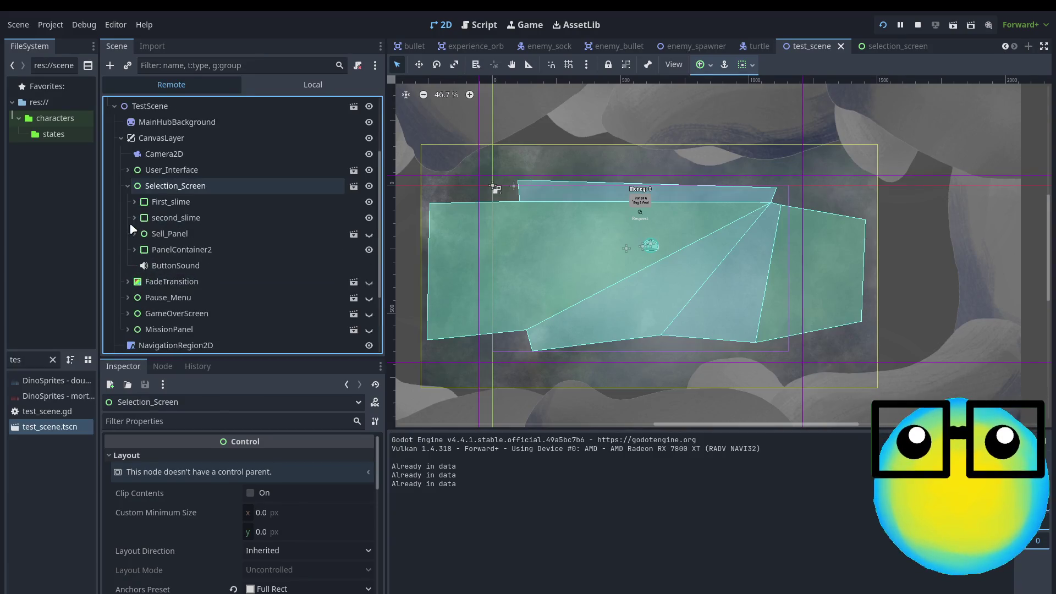
left_click(179, 189)
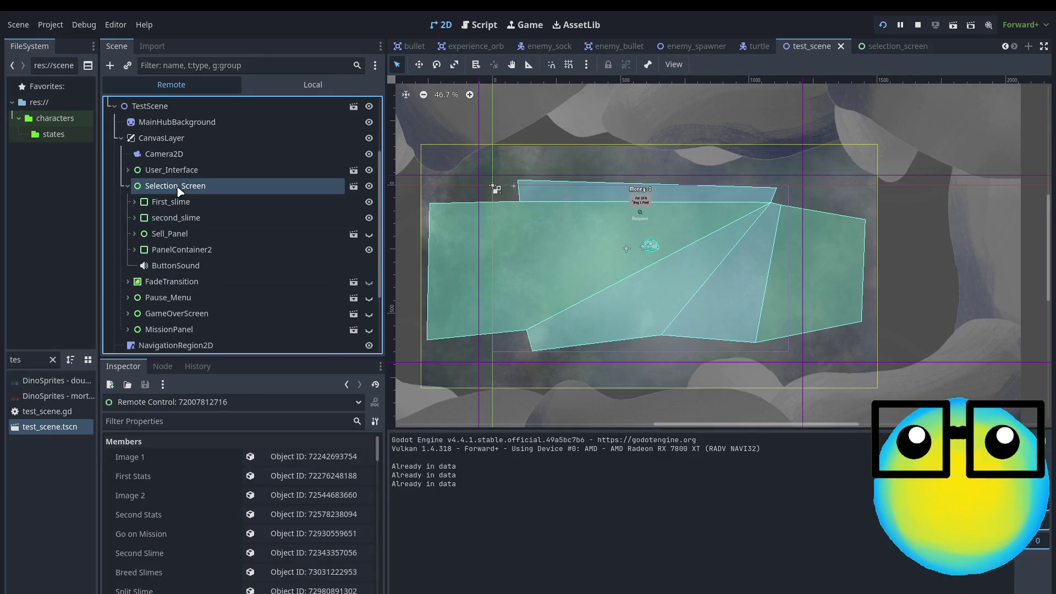
left_click(135, 202)
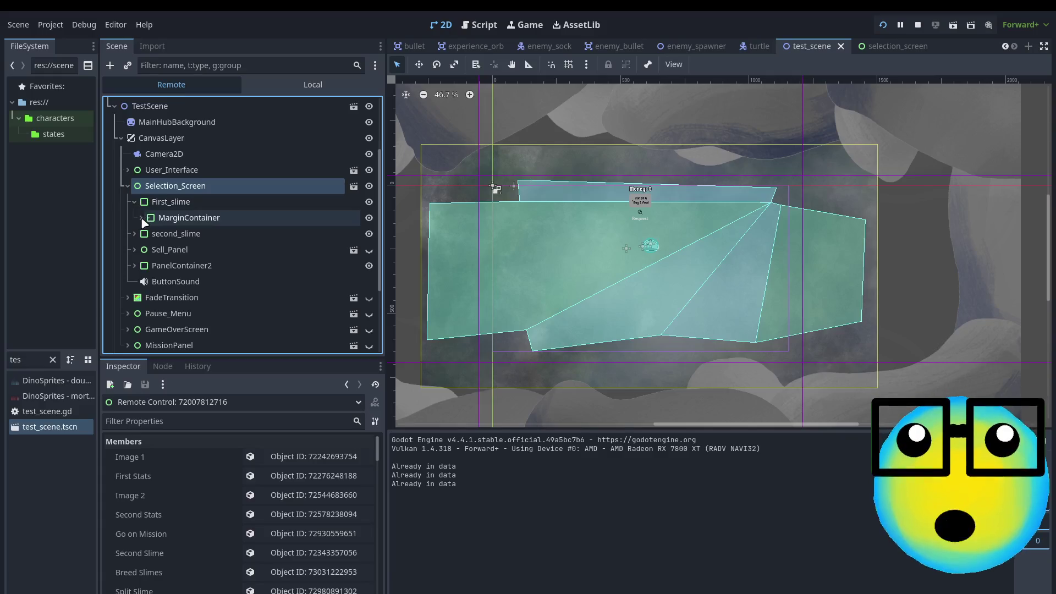
left_click(135, 201)
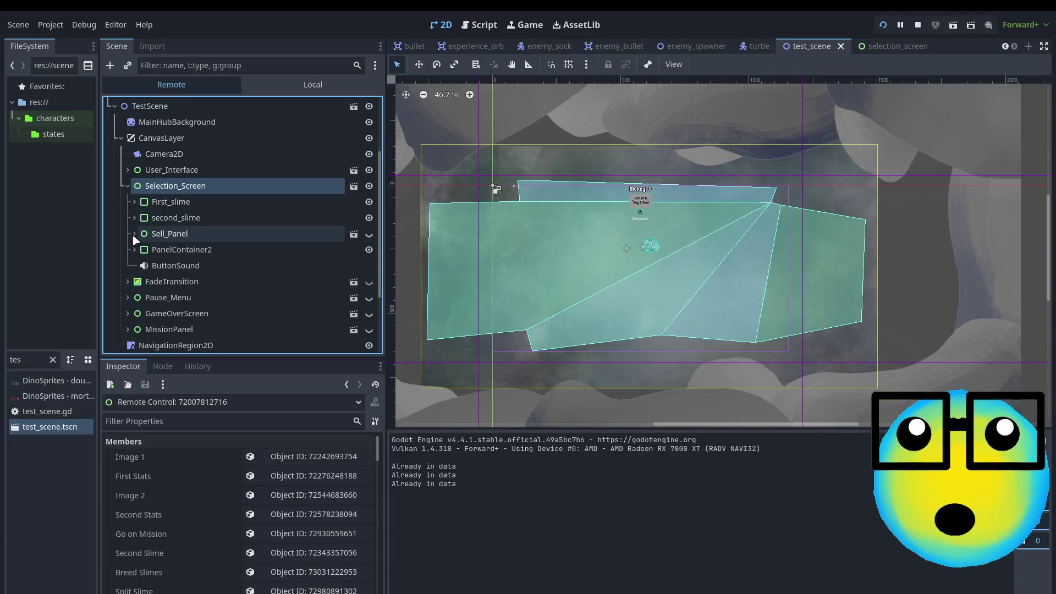
left_click(133, 234)
left_click(133, 234)
- Expand PanelContainer2 and its VBoxContainer to reveal the three buttons, then return to selection_screen
left_click(134, 250)
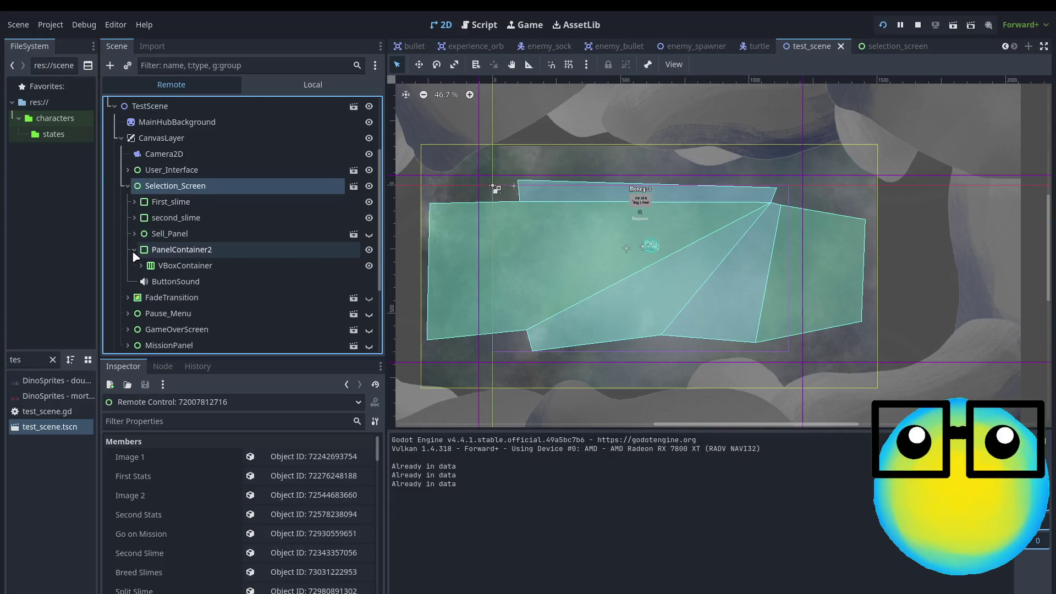
left_click(141, 266)
scroll(139, 263, "down", 1)
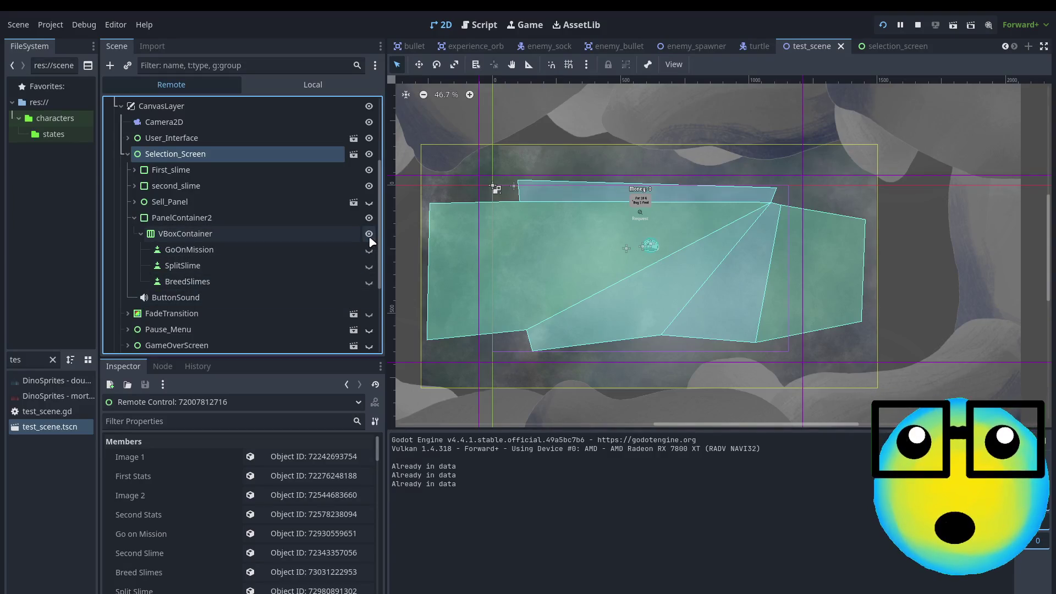
left_click(168, 218)
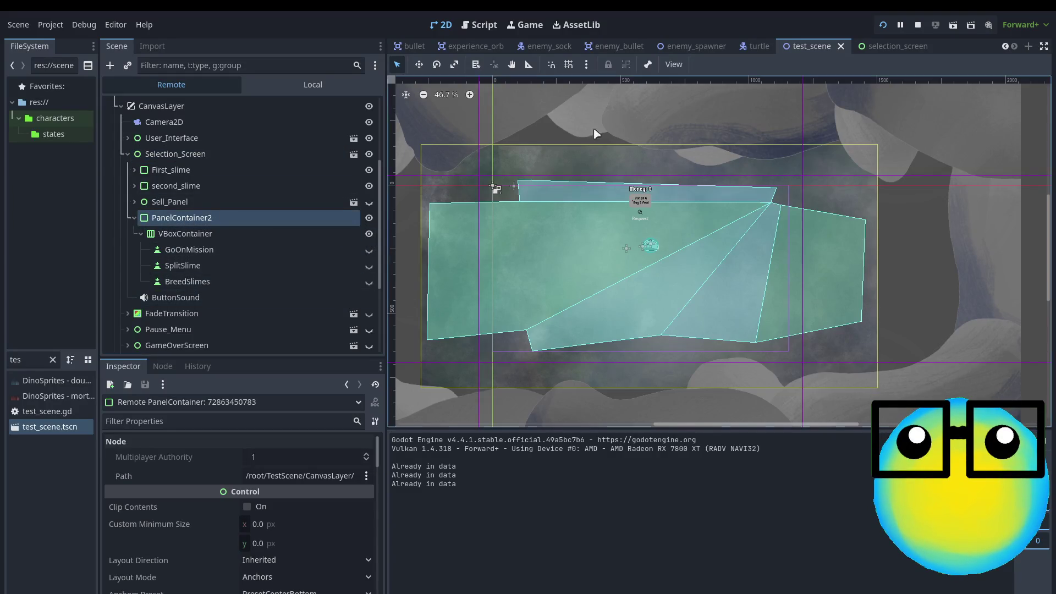
left_click(862, 50)
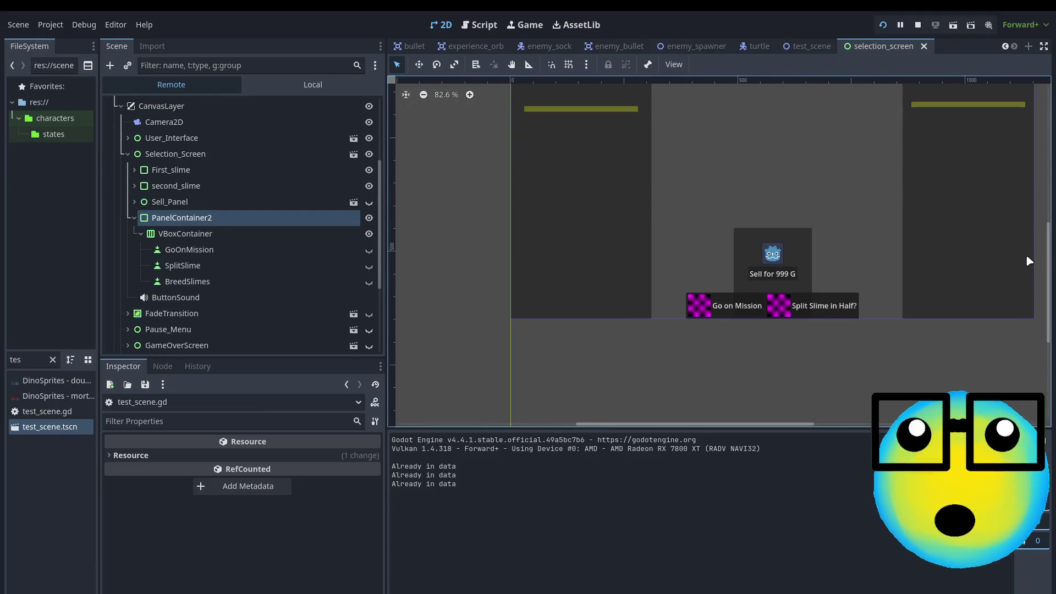
- Hide the live VBoxContainer, then hide the SplitSlime button in the Local tree
left_click(369, 235)
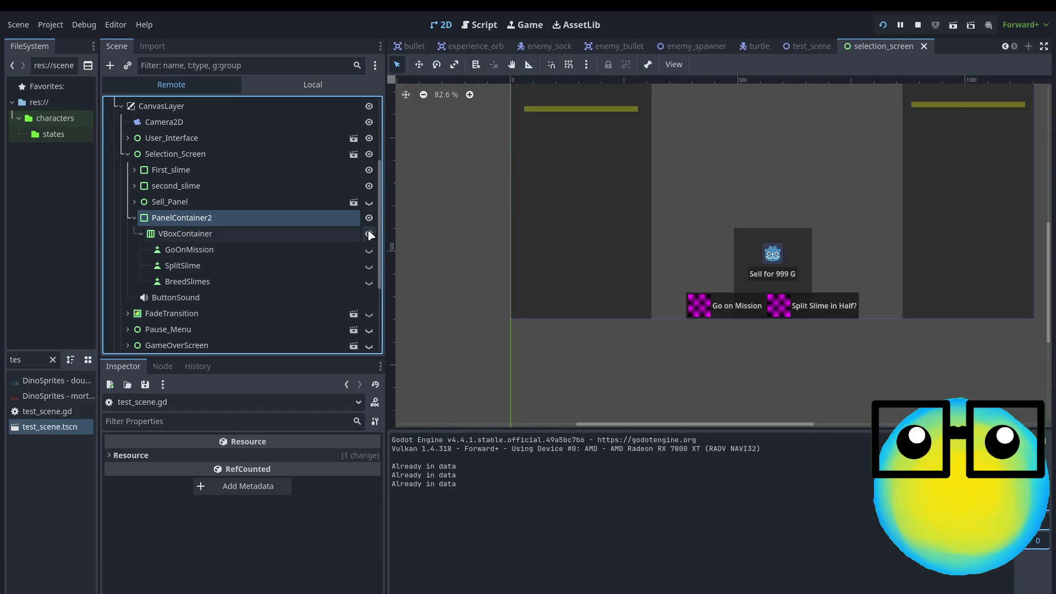
left_click(333, 94)
scroll(324, 259, "down", 3)
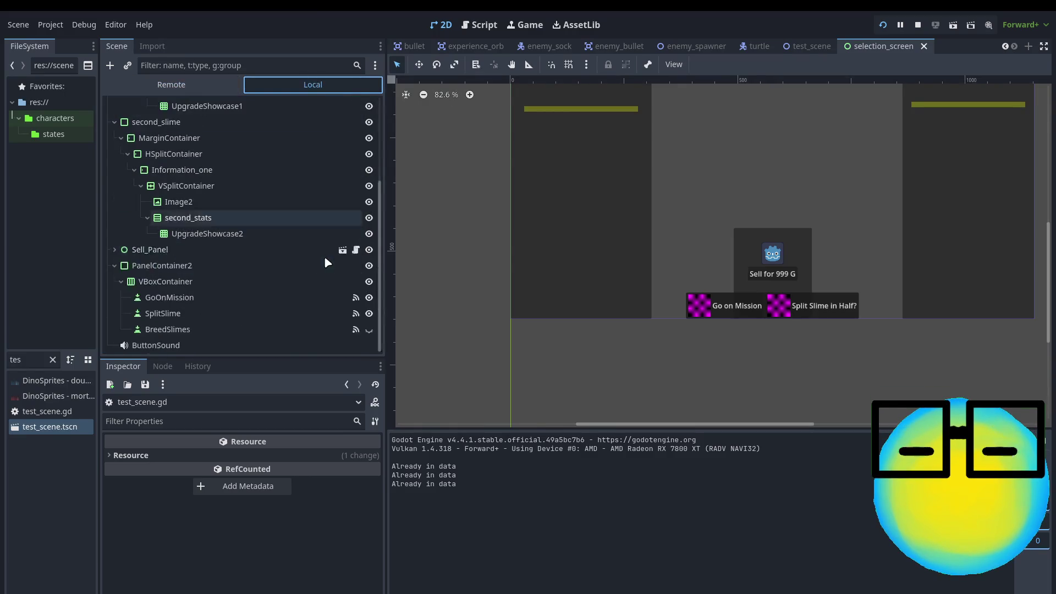
left_click(369, 312)
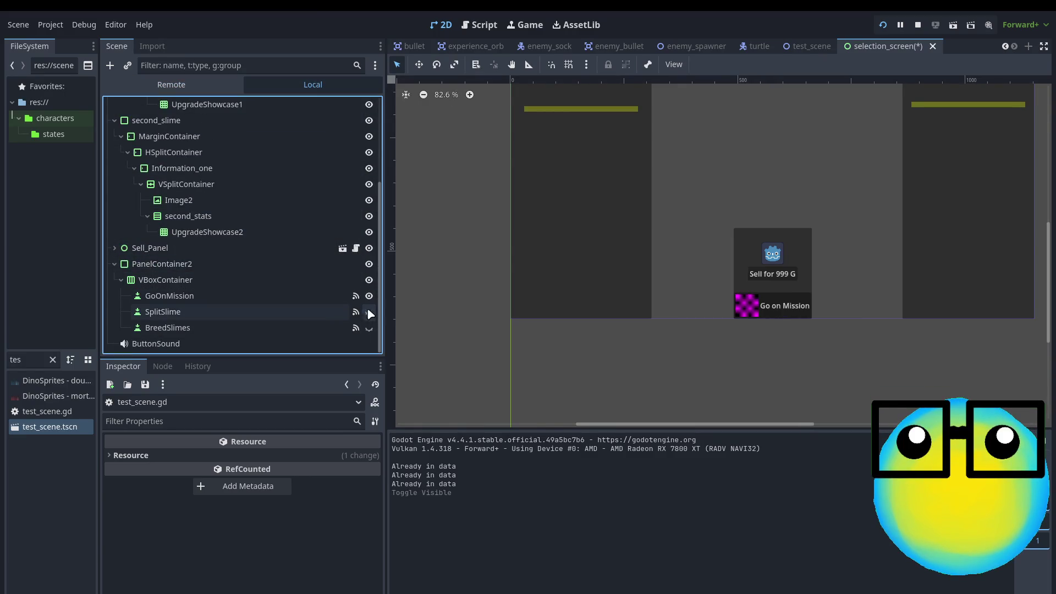
- Hide PanelContainer2, then select the live VBoxContainer in the Remote tree
left_click(369, 264)
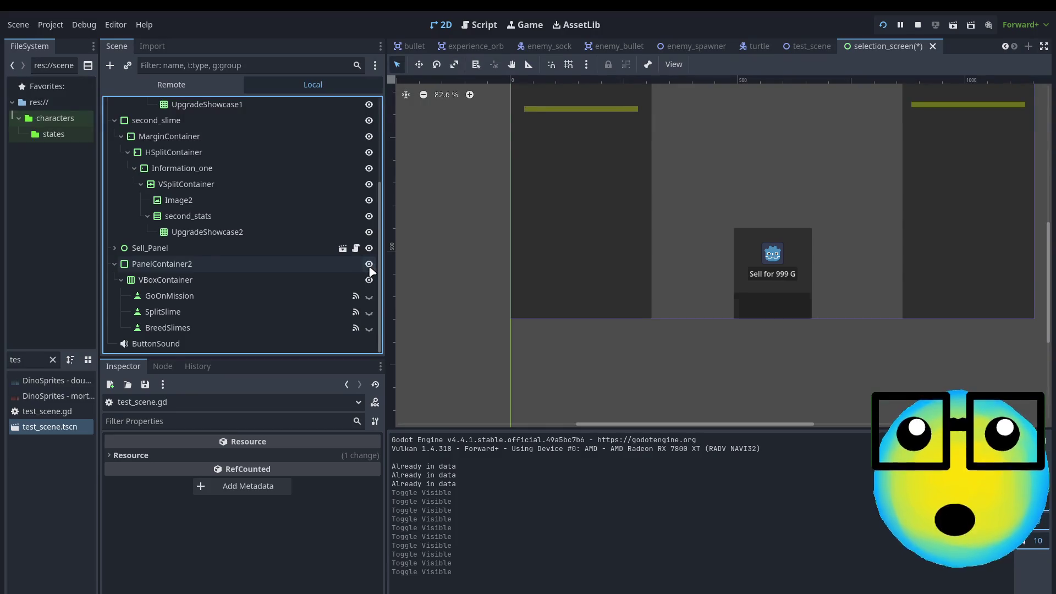
left_click(369, 264)
left_click(369, 264)
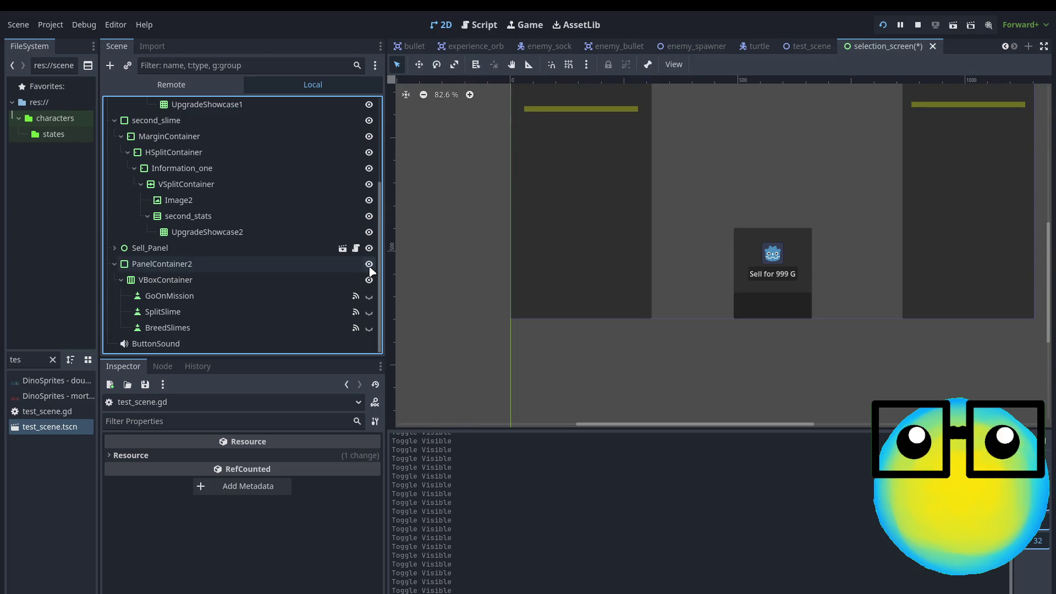
left_click(171, 84)
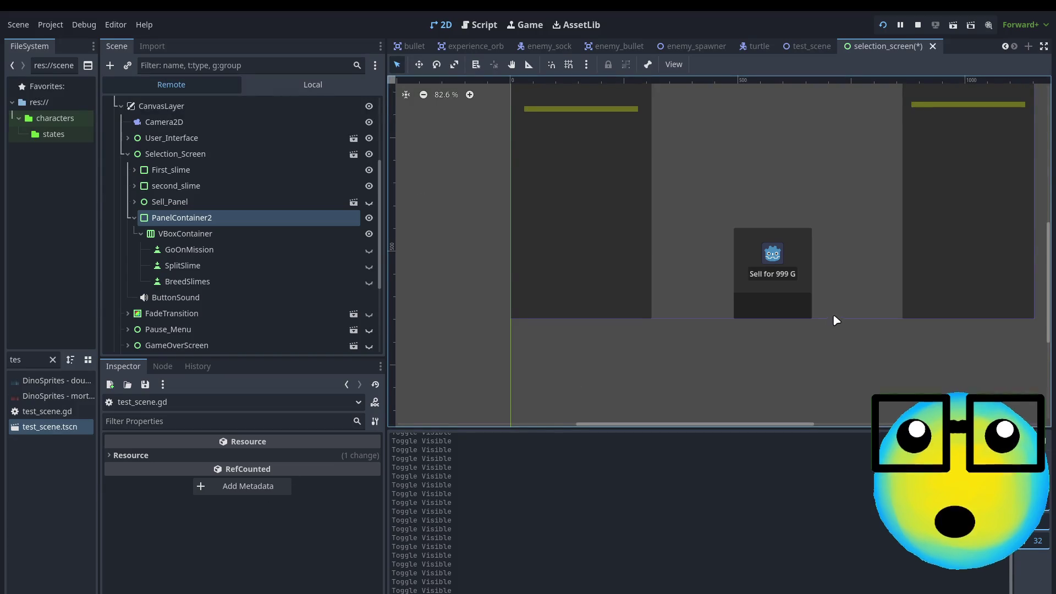
left_click(184, 234)
- Try dragging VBoxContainer out of PanelContainer2 in the Remote tree, then switch to Local
mouse_move(184, 235)
left_mouse_down()
mouse_move(160, 205)
mouse_move(158, 224)
left_mouse_up()
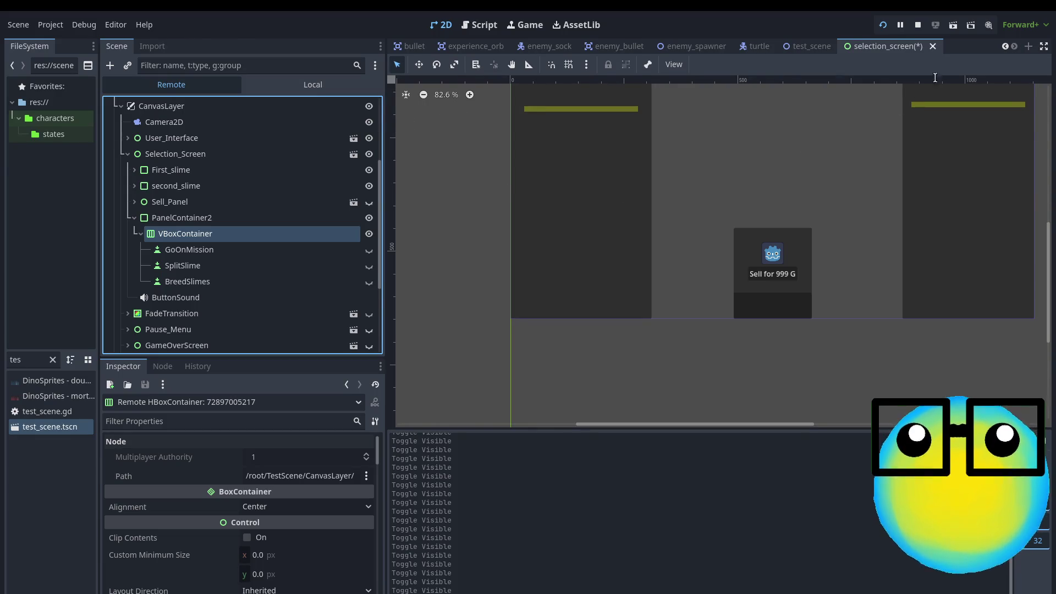
left_click(463, 243)
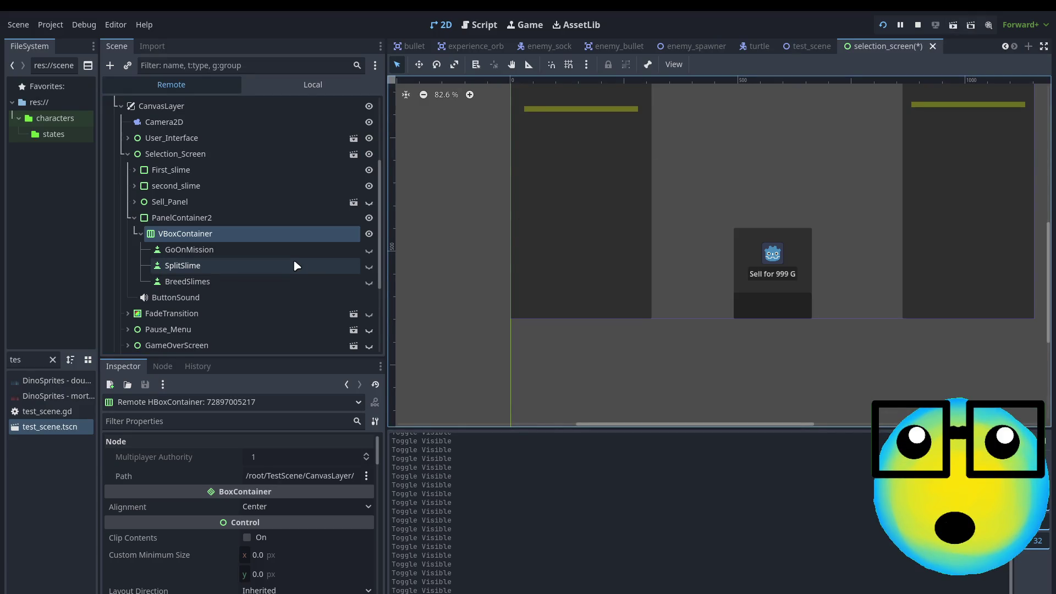
left_click(165, 218)
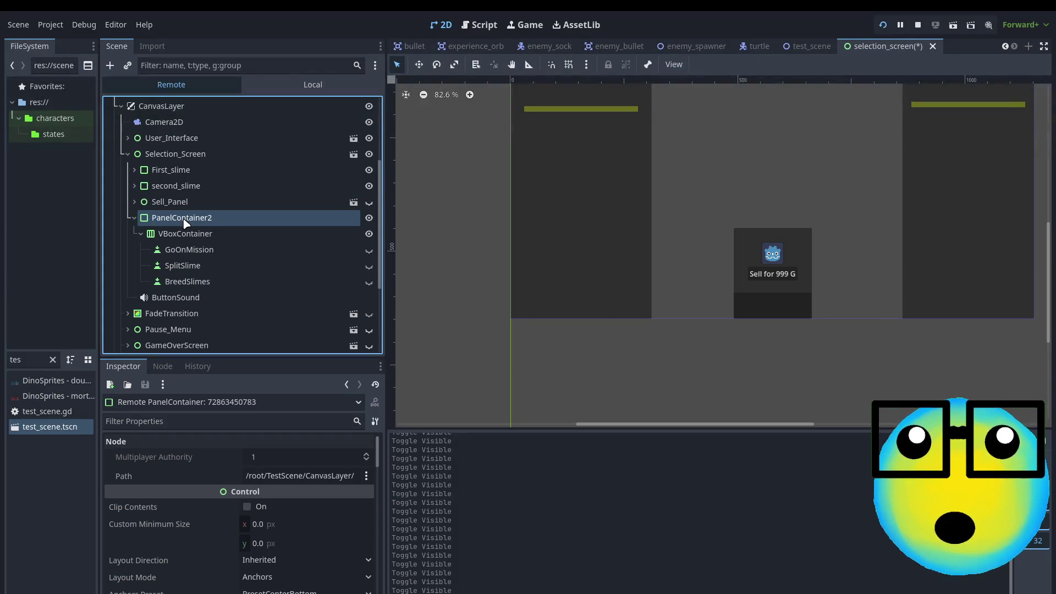
left_click(182, 236)
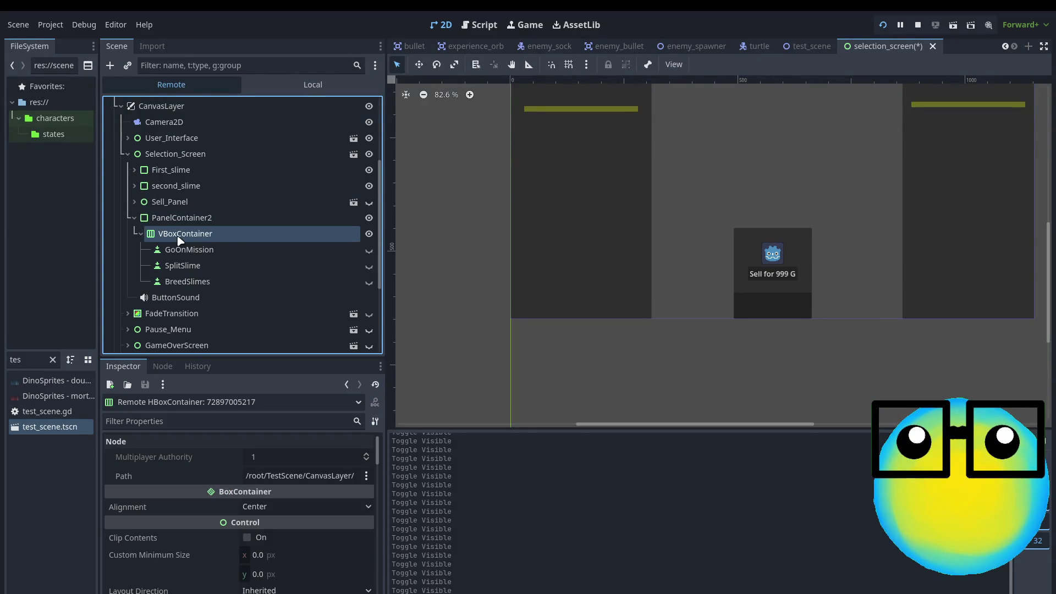
mouse_move(161, 213)
left_mouse_down()
mouse_move(158, 147)
mouse_move(168, 181)
left_mouse_up()
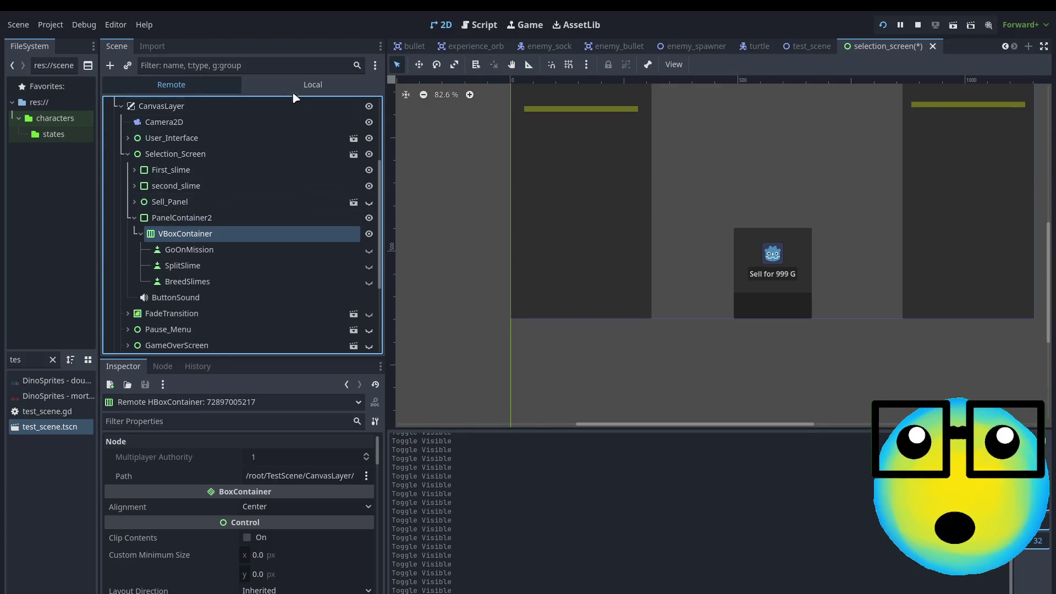
left_click(313, 85)
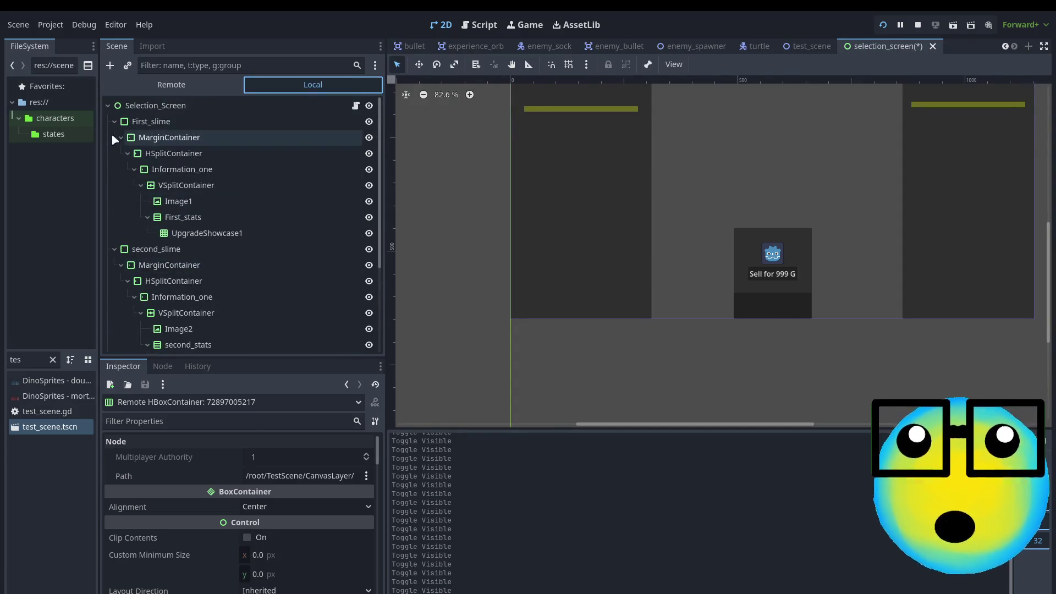
- Move VBoxContainer above PanelContainer2 and anchor it at Center Bottom
left_click(114, 121)
left_click(115, 138)
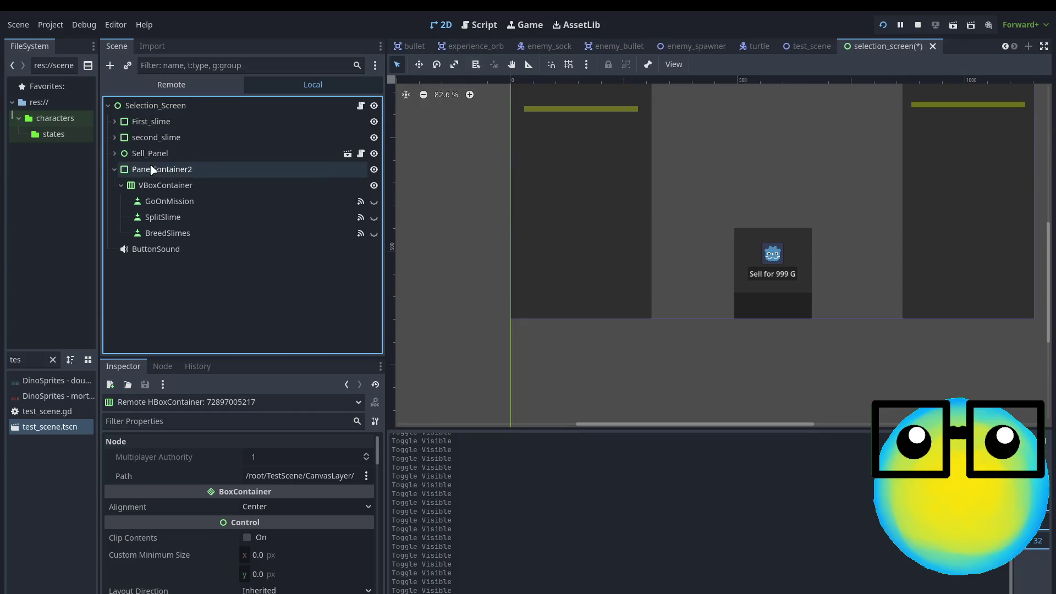
left_click(175, 185)
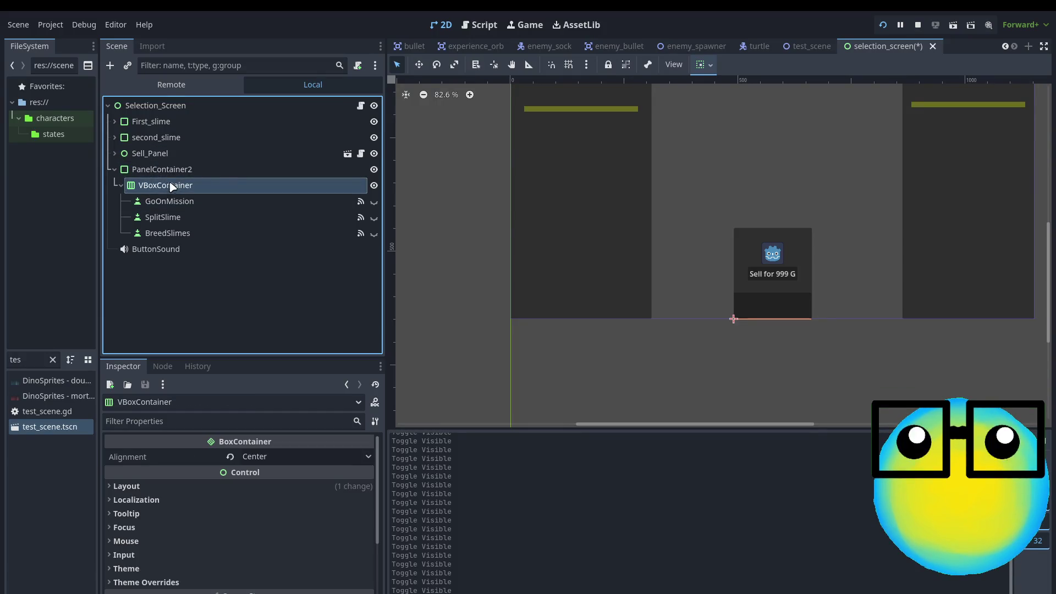
left_click_drag(156, 165, 156, 166)
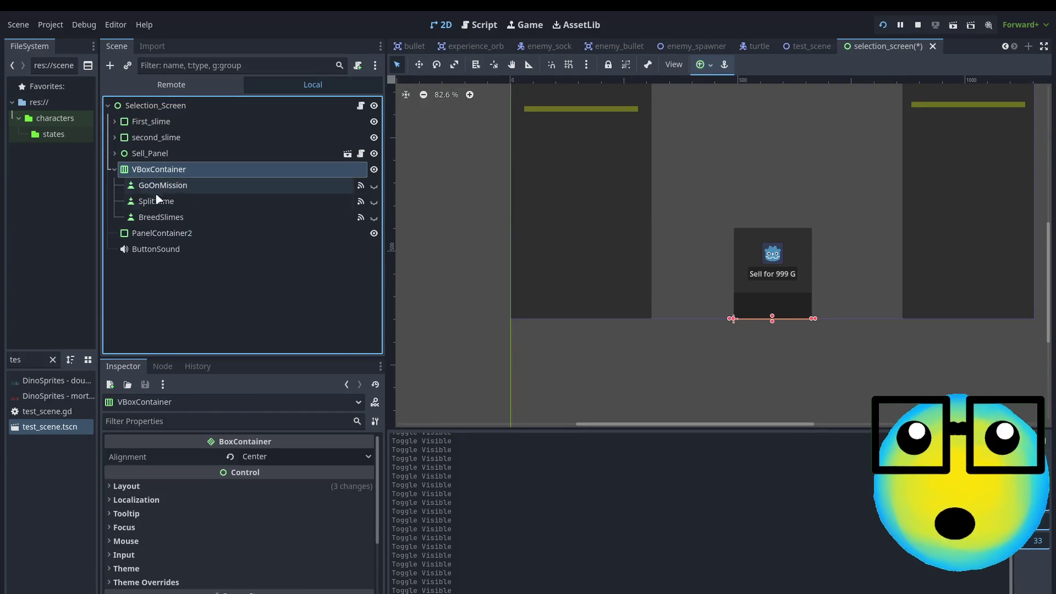
left_click(373, 187)
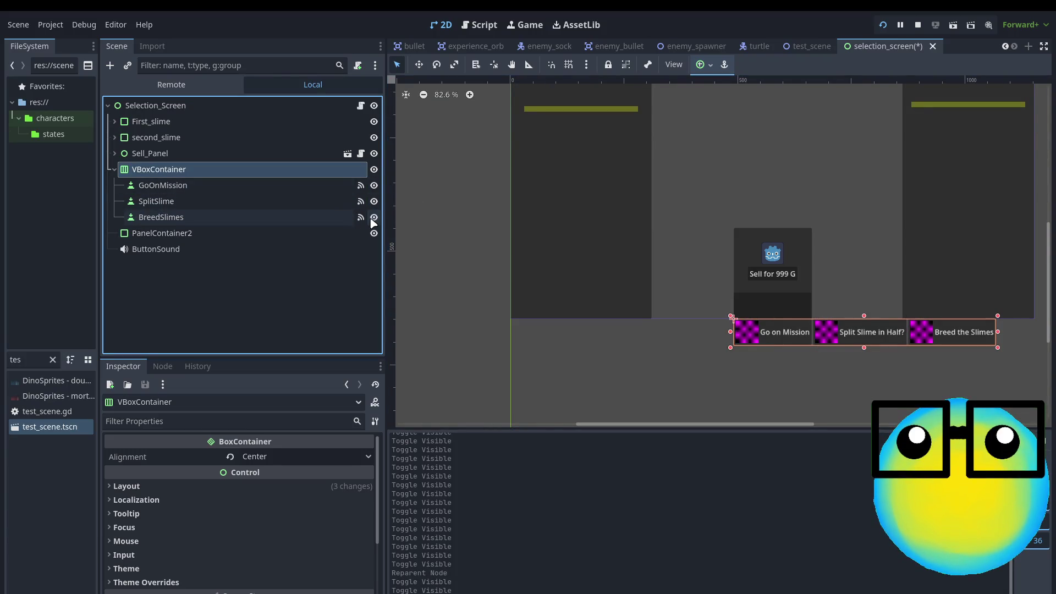
left_click(229, 235)
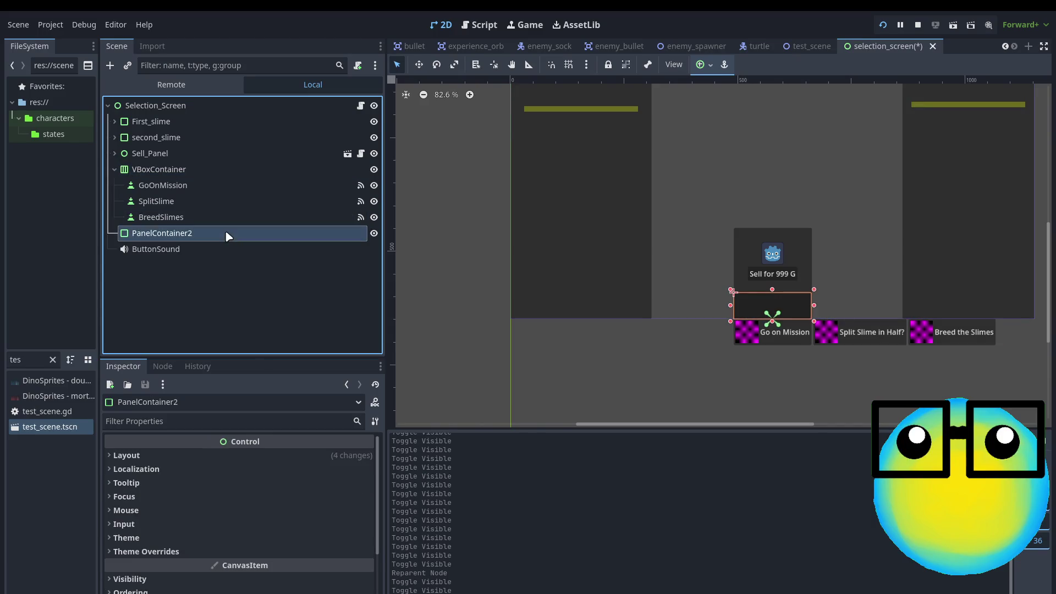
left_click(184, 170)
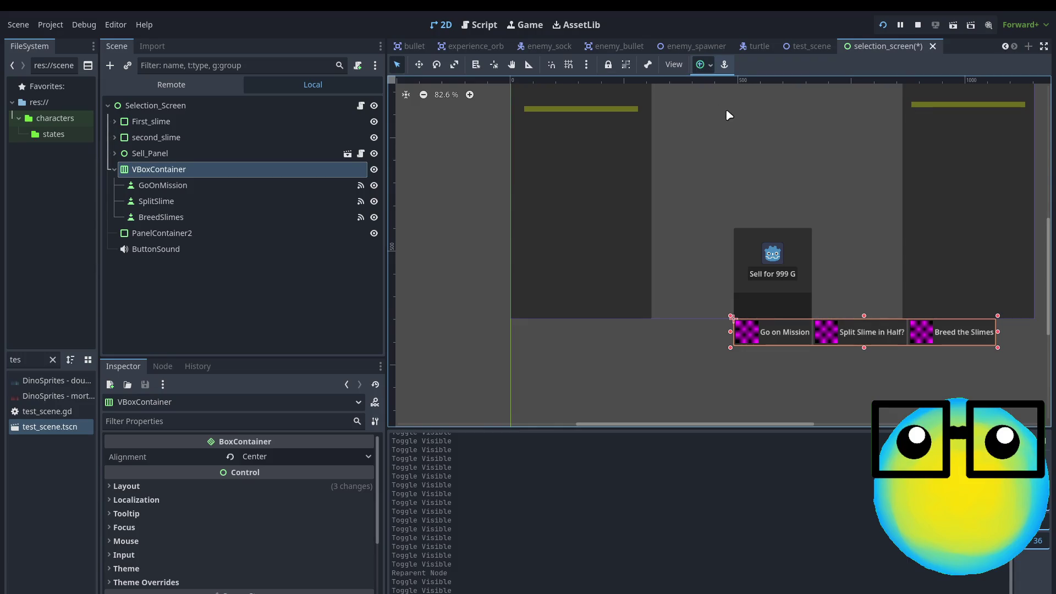
key("ctrl+shift+z")
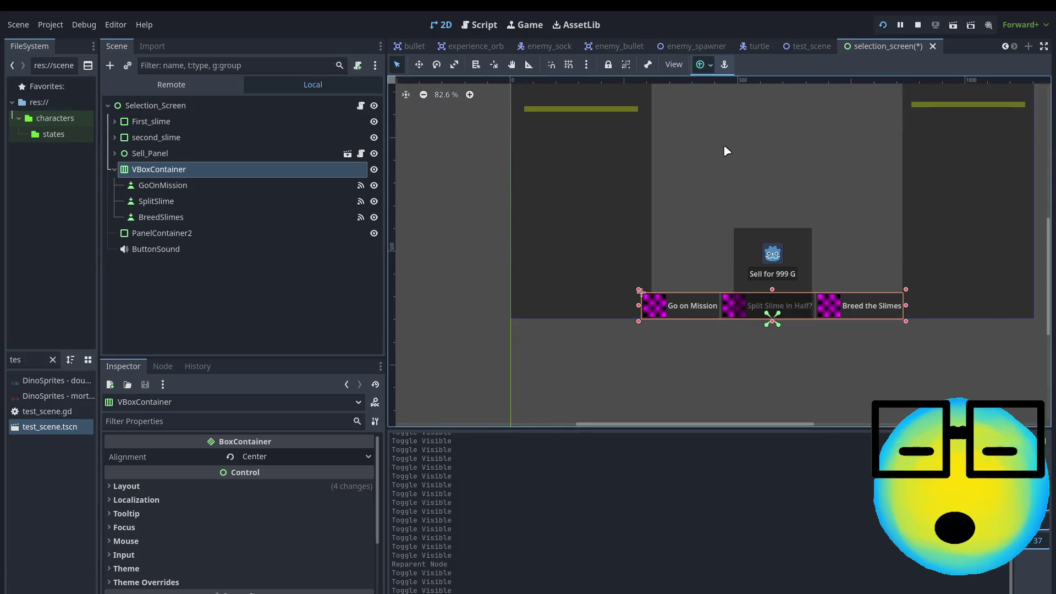
- Hide the Go on Mission and Breed the Slimes buttons, then delete PanelContainer2
left_click(374, 185)
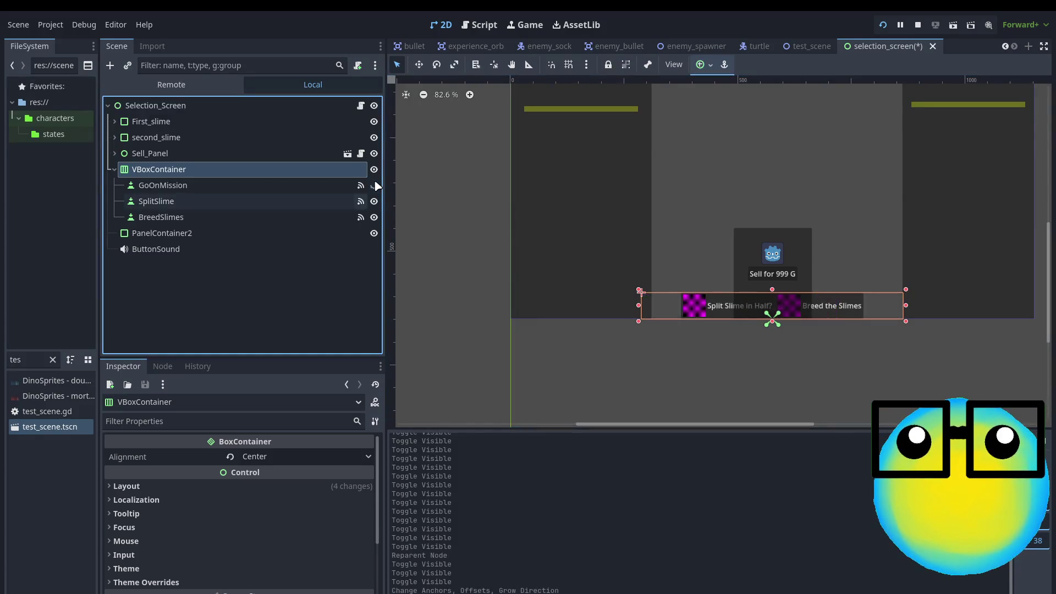
left_click(374, 201)
left_click(374, 201)
left_click(374, 218)
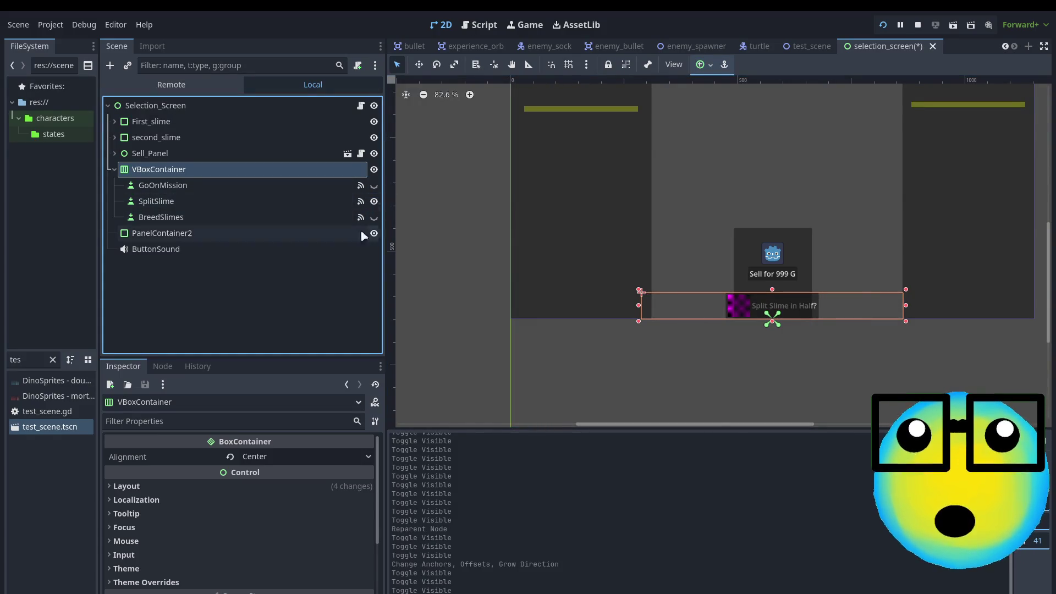
left_click(194, 236)
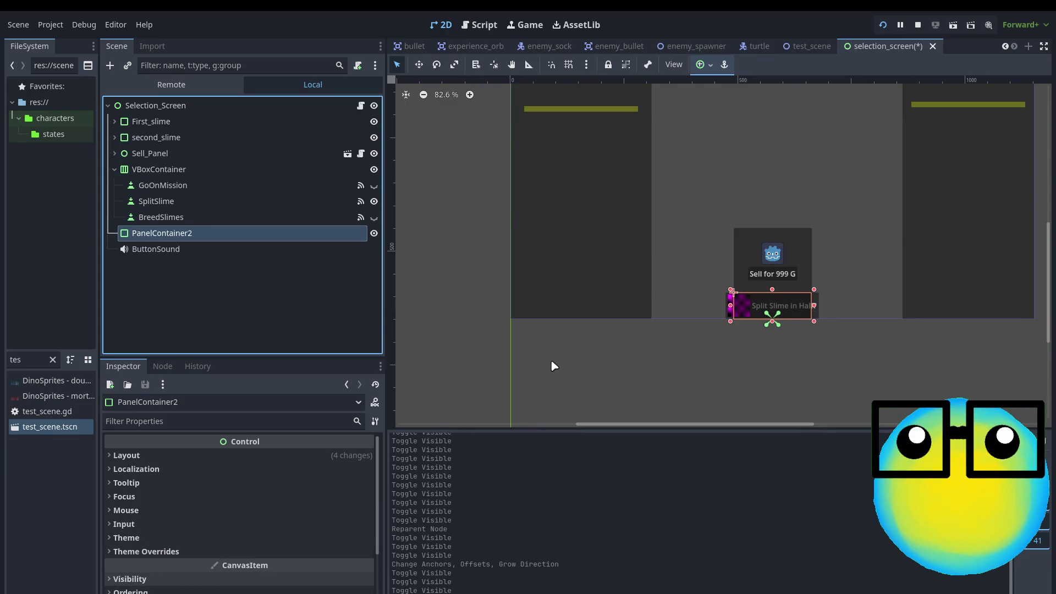
key("Delete")
left_click(580, 341)
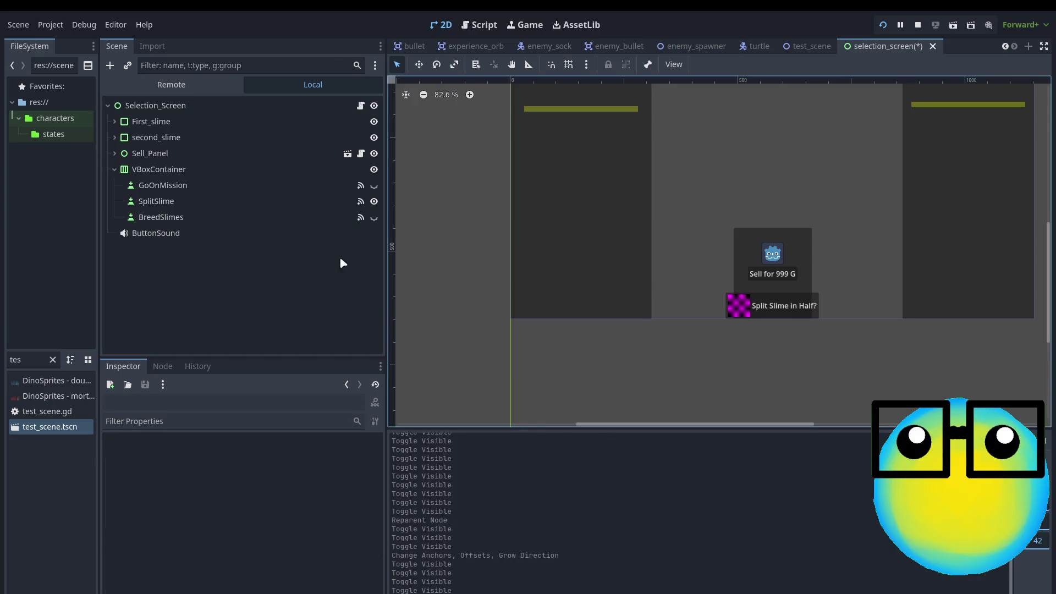
- Hide GoOnMission, SplitSlime and BreedSlimes by default and save the selection_screen scene
left_click(374, 185)
left_click(374, 185)
left_click(374, 185)
left_click(370, 218)
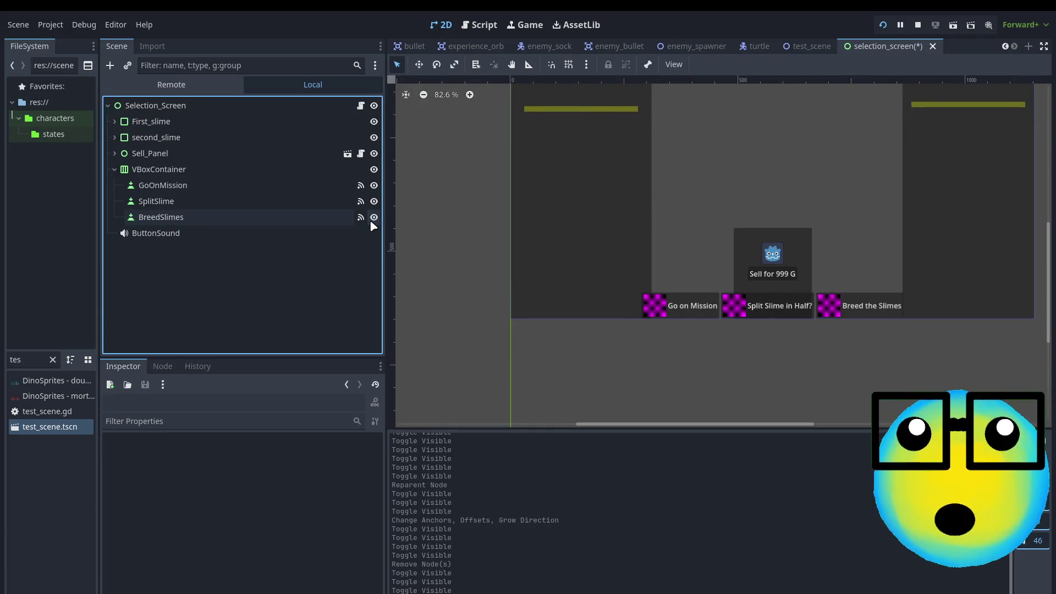
left_click(370, 219)
left_click(375, 202)
left_click(374, 186)
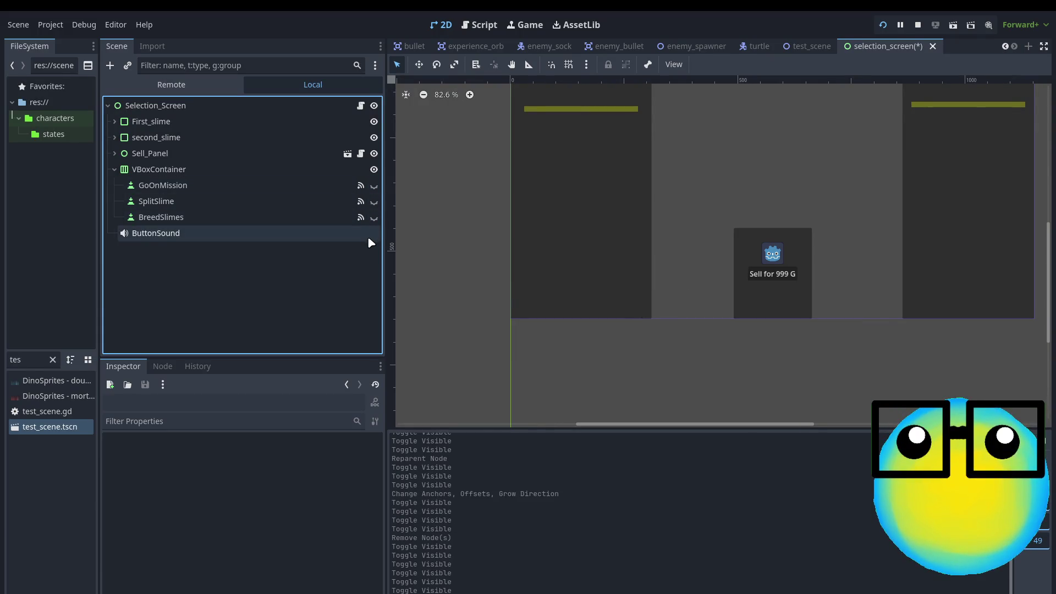
key("ctrl+s")
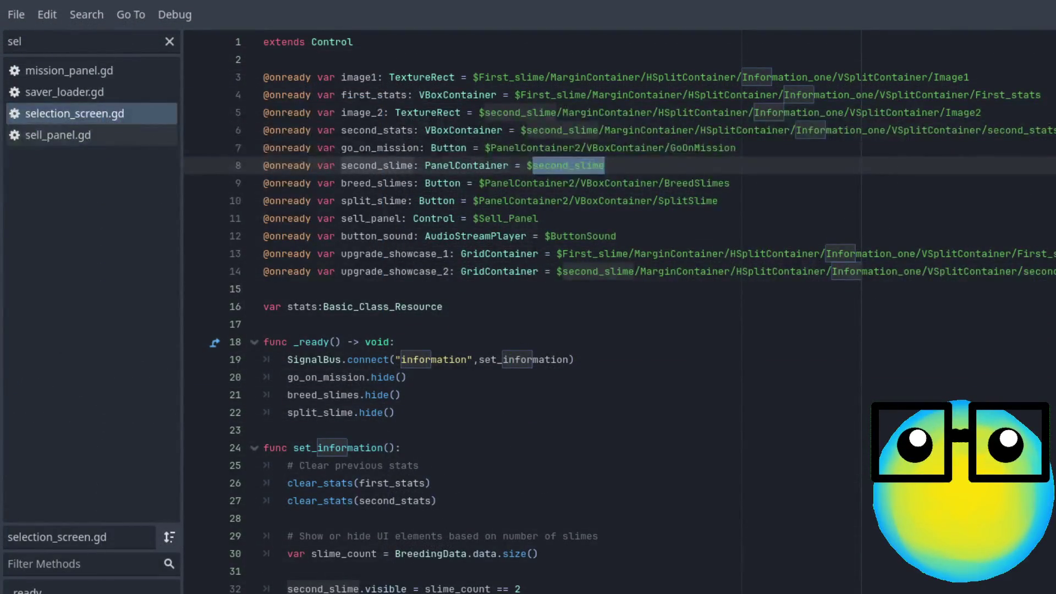
- Remove 'PanelContainer2/' from the go_on_mission, breed_slimes and split_slime node paths
double_click(534, 145)
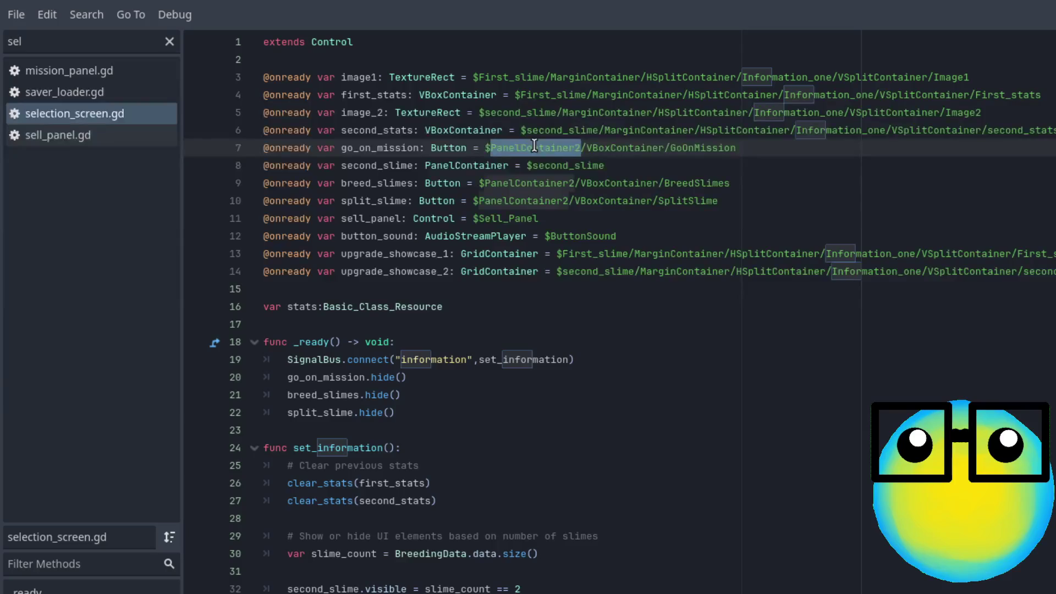
key("BackSpace")
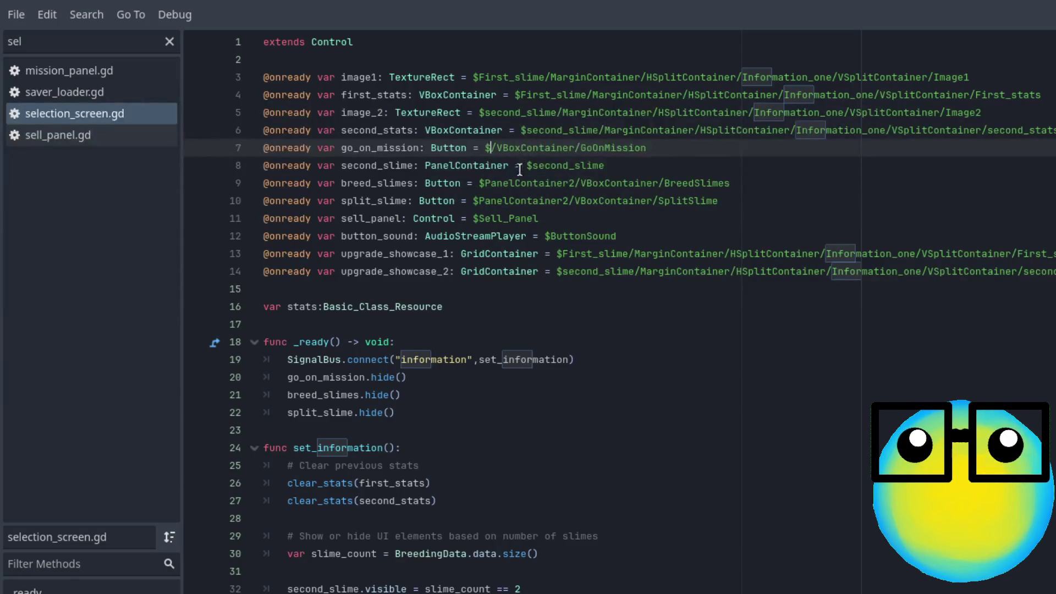
key("Delete")
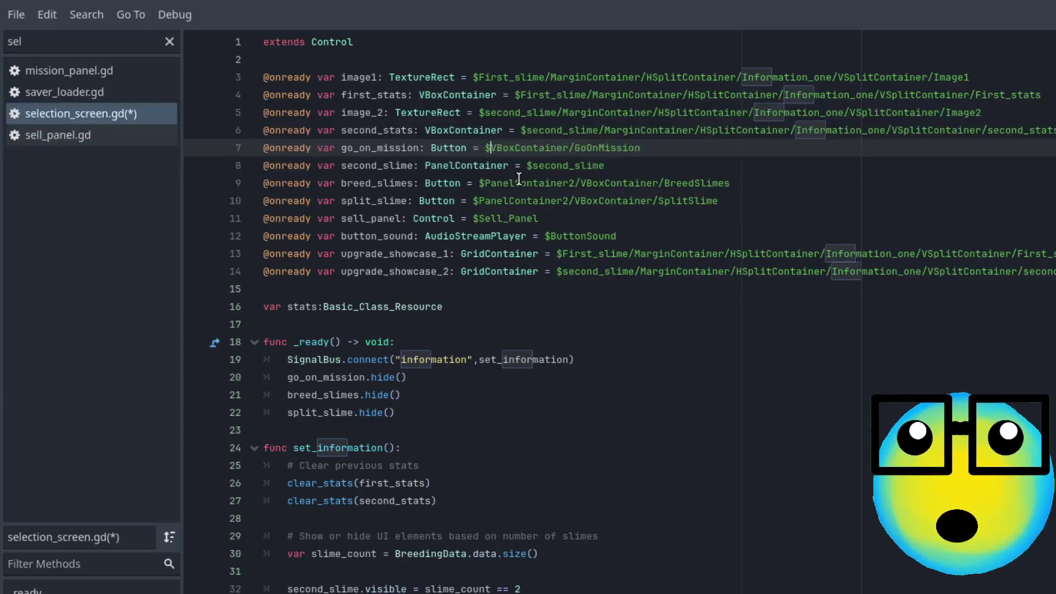
double_click(512, 182)
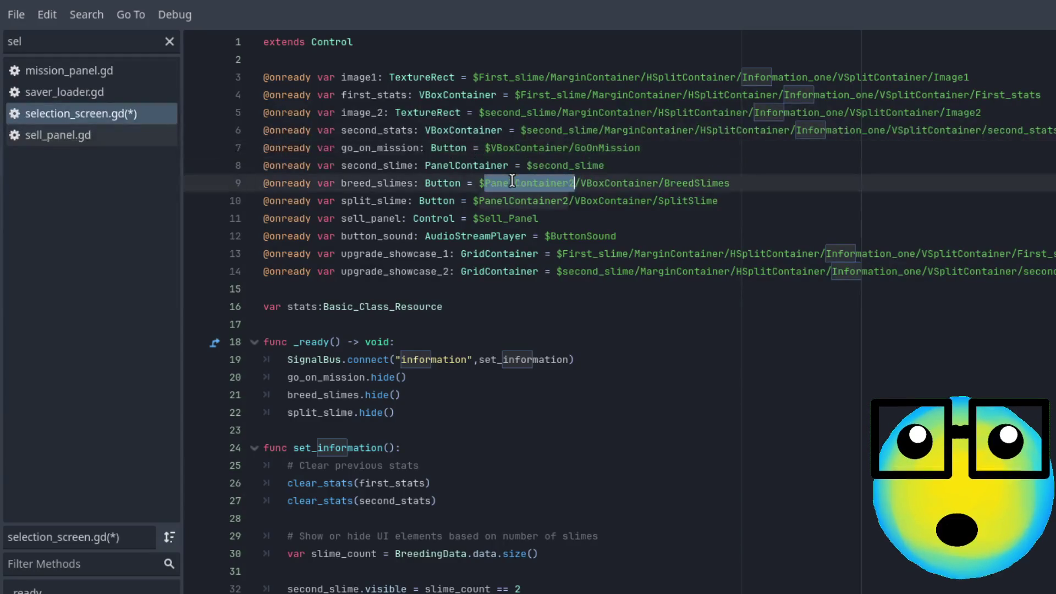
key("BackSpace")
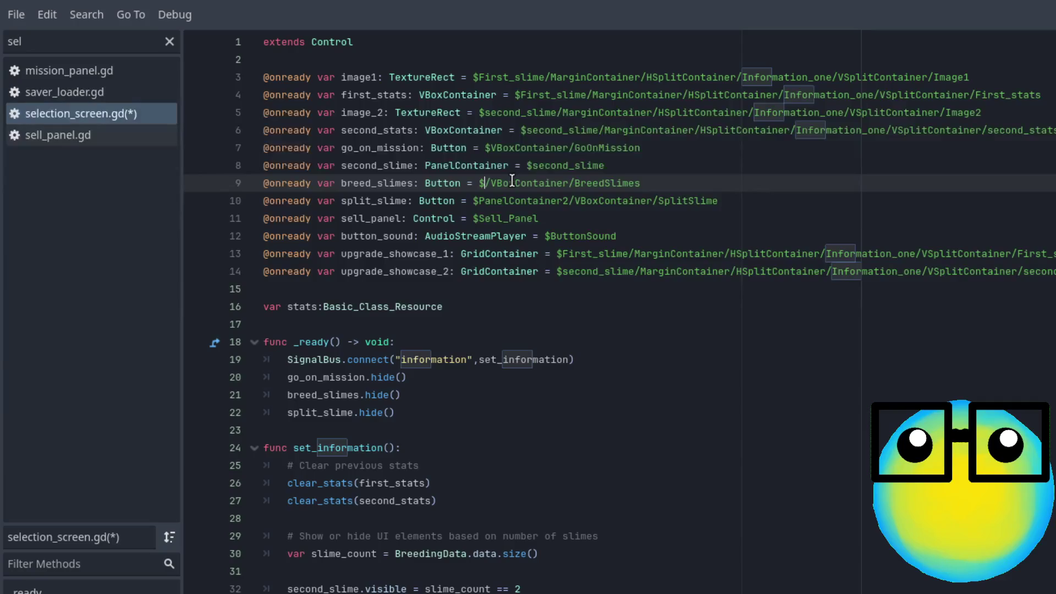
left_click(508, 201)
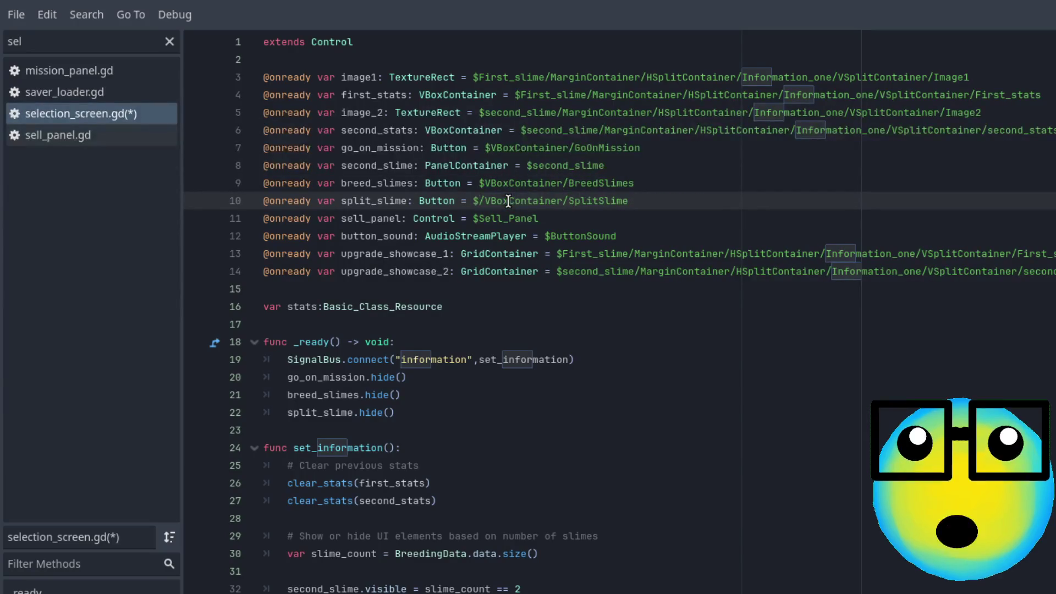
key("BackSpace")
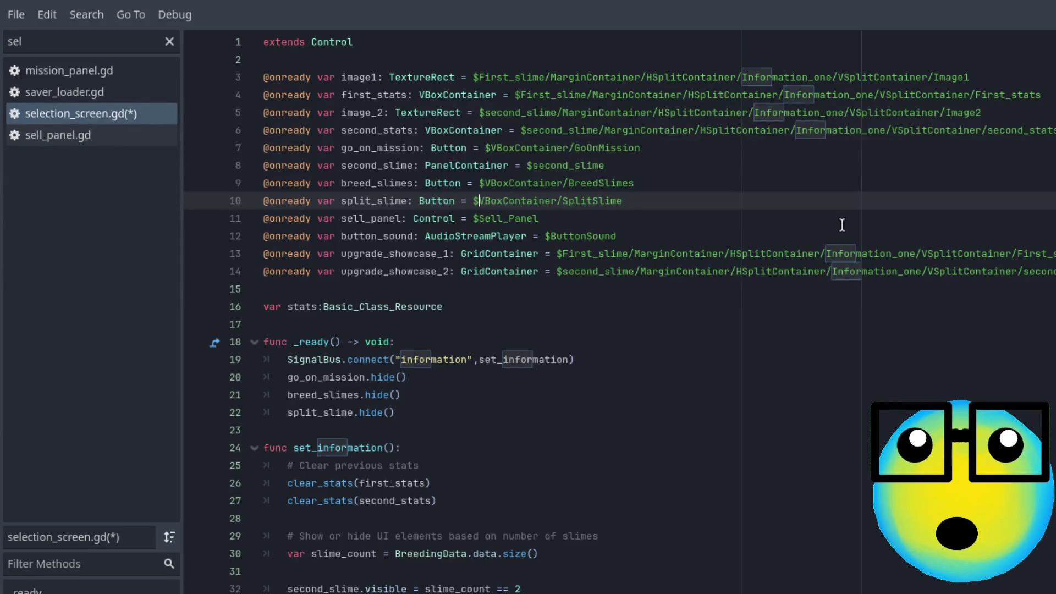
- Save selection_screen.gd and run the game with F5
left_click(843, 220)
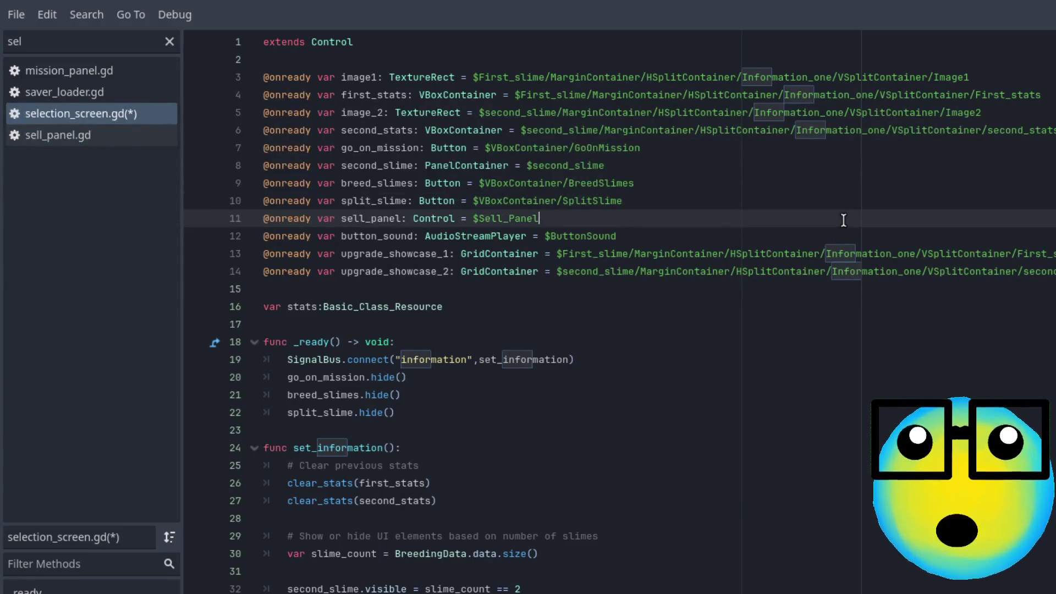
key("ctrl+s")
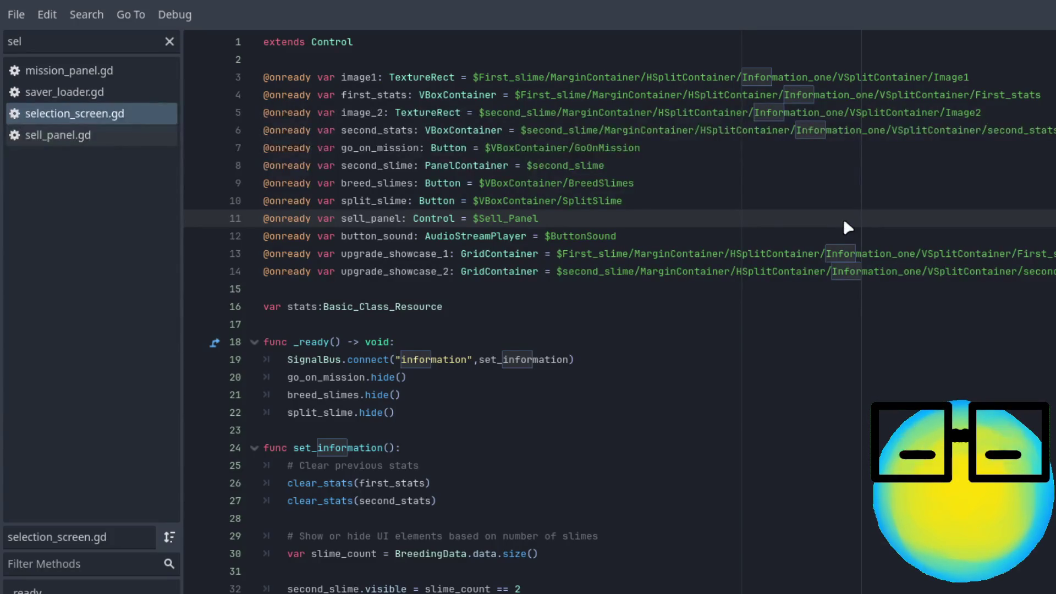
key("F5")
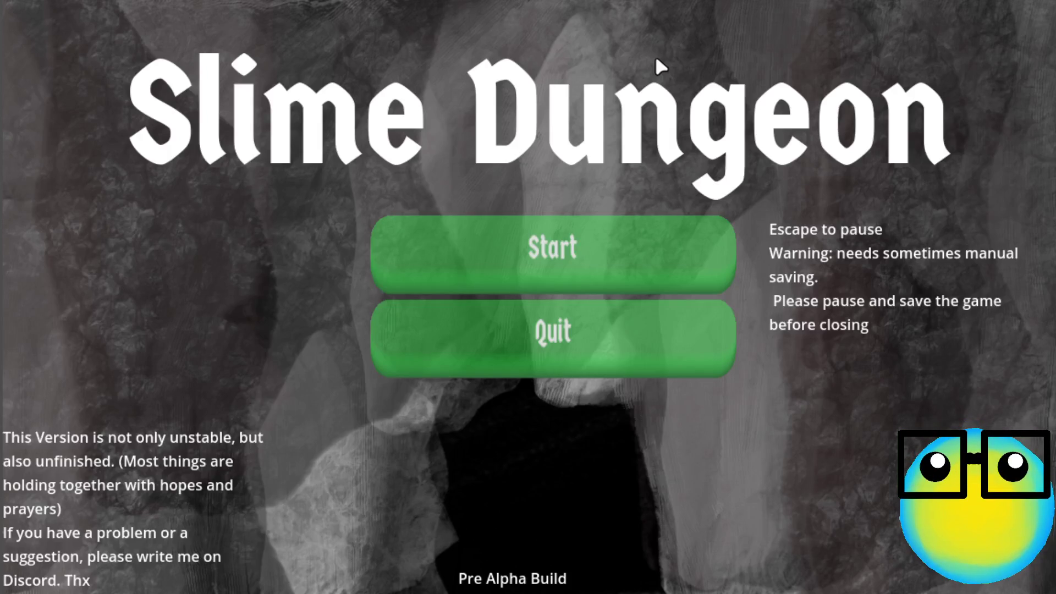
- Start the game, select the red and pink slimes, breed them, and check the new slime's panels
left_click(632, 220)
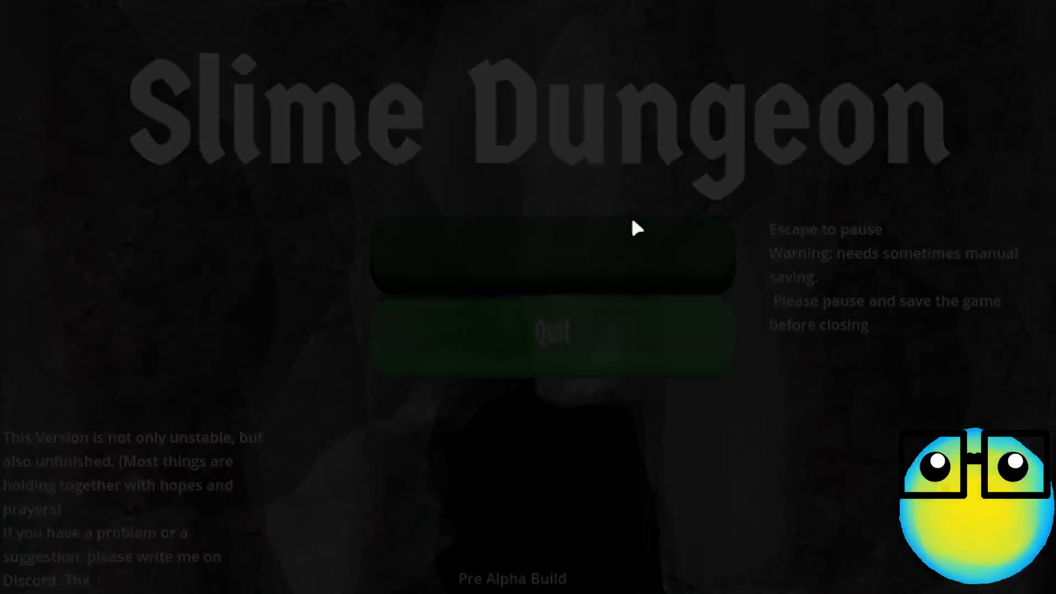
left_click(583, 238)
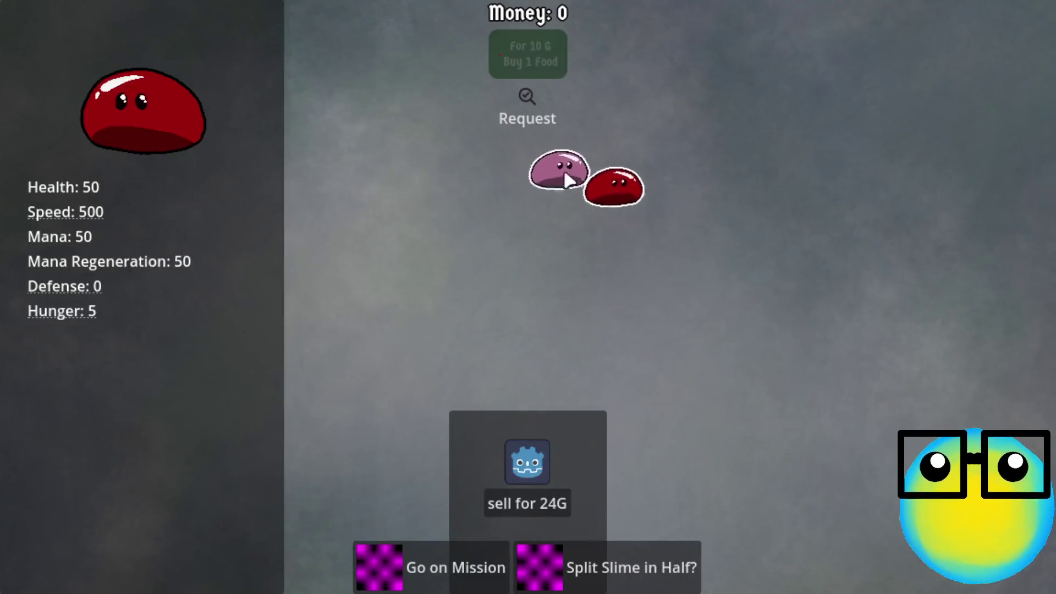
left_click(737, 193)
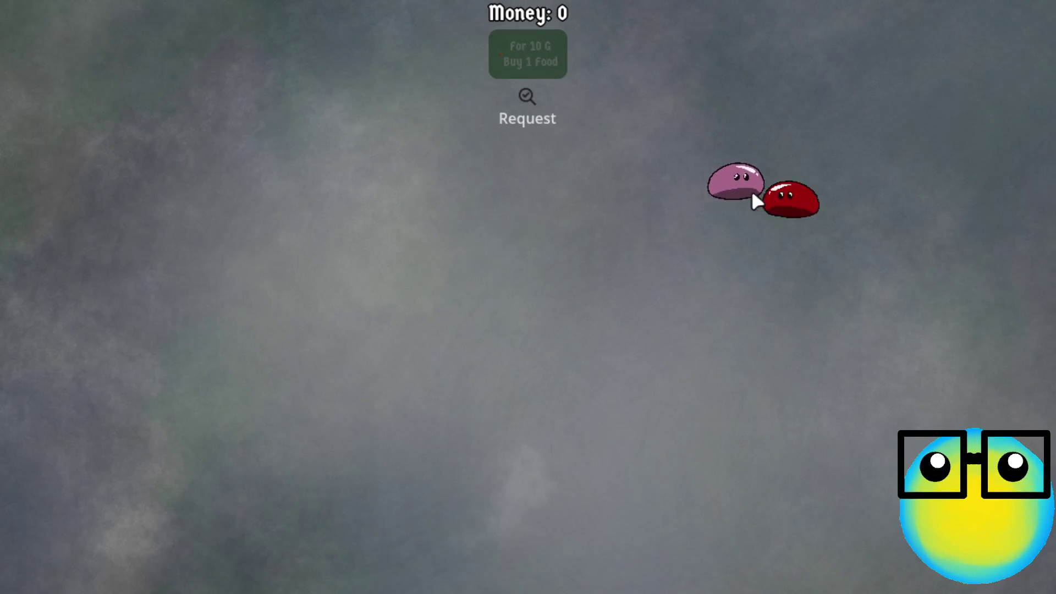
left_click(833, 190)
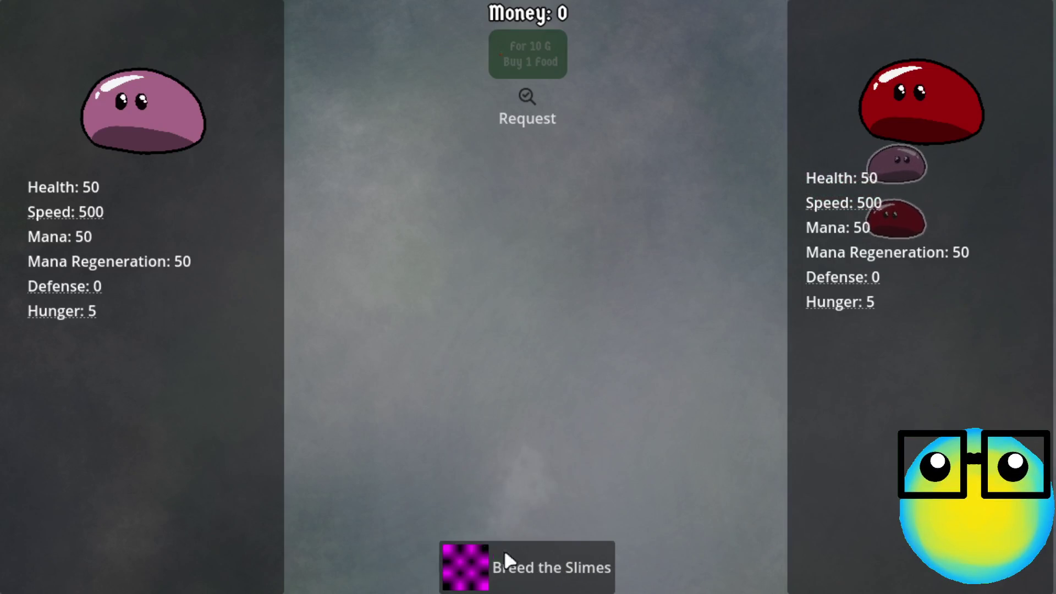
left_click(506, 556)
left_click(792, 173)
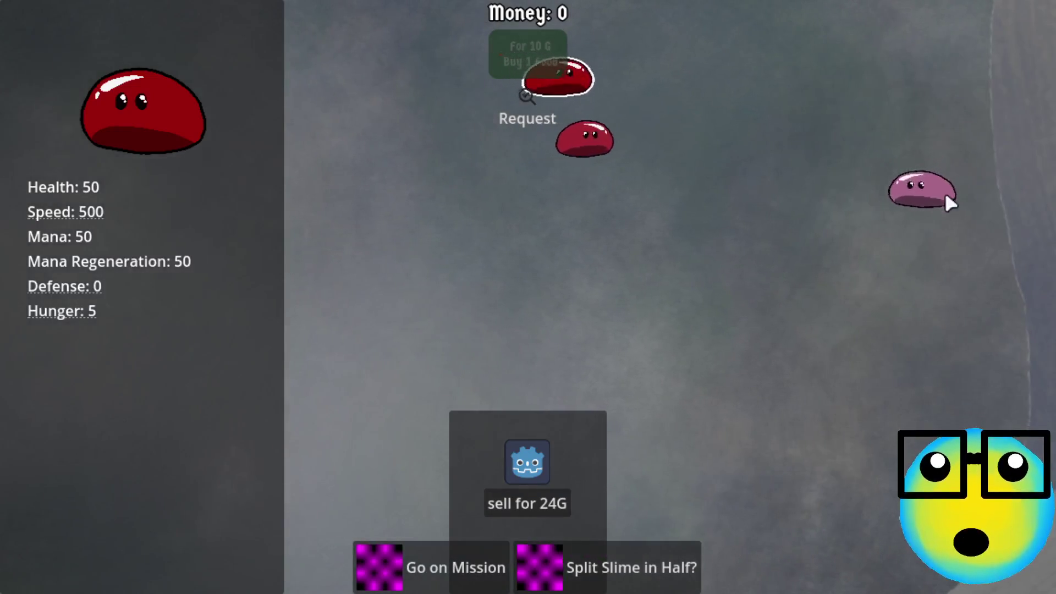
left_click(929, 201)
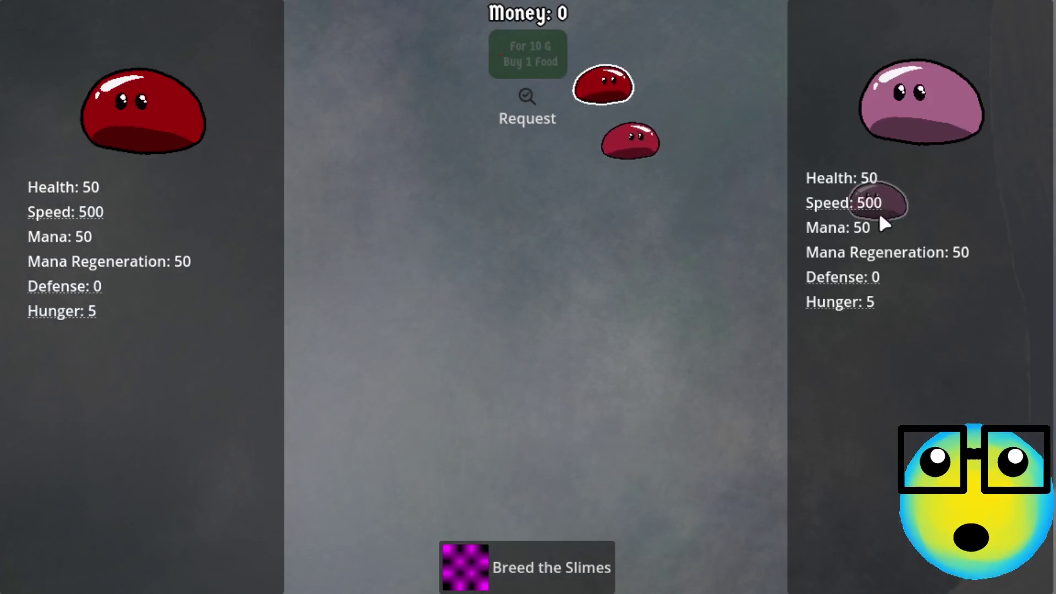
left_click(517, 563)
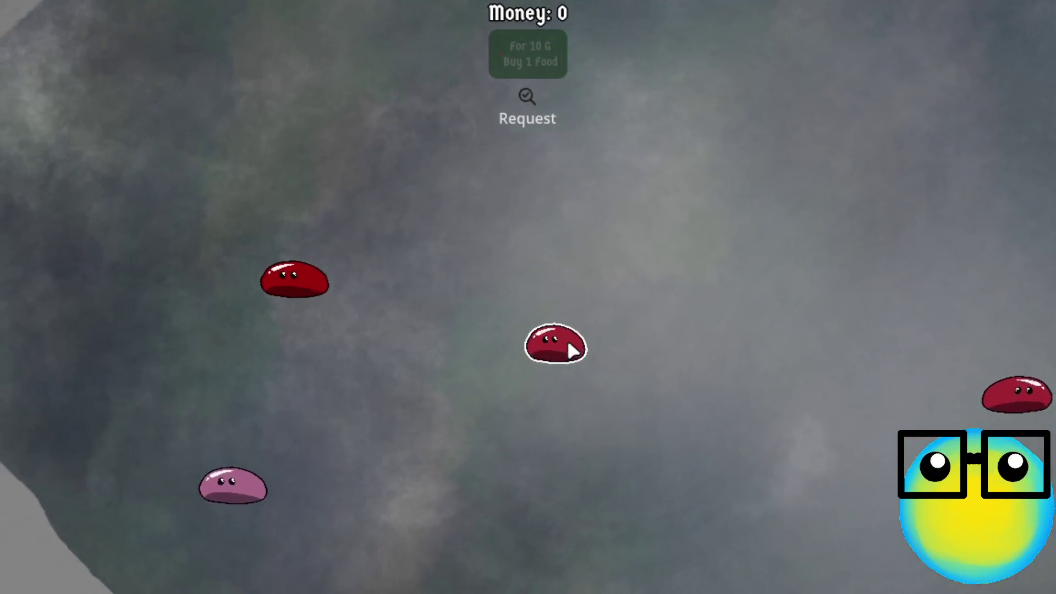
- Breed a red and a pink slime, then split the offspring with Split Slime in Half
left_click(572, 351)
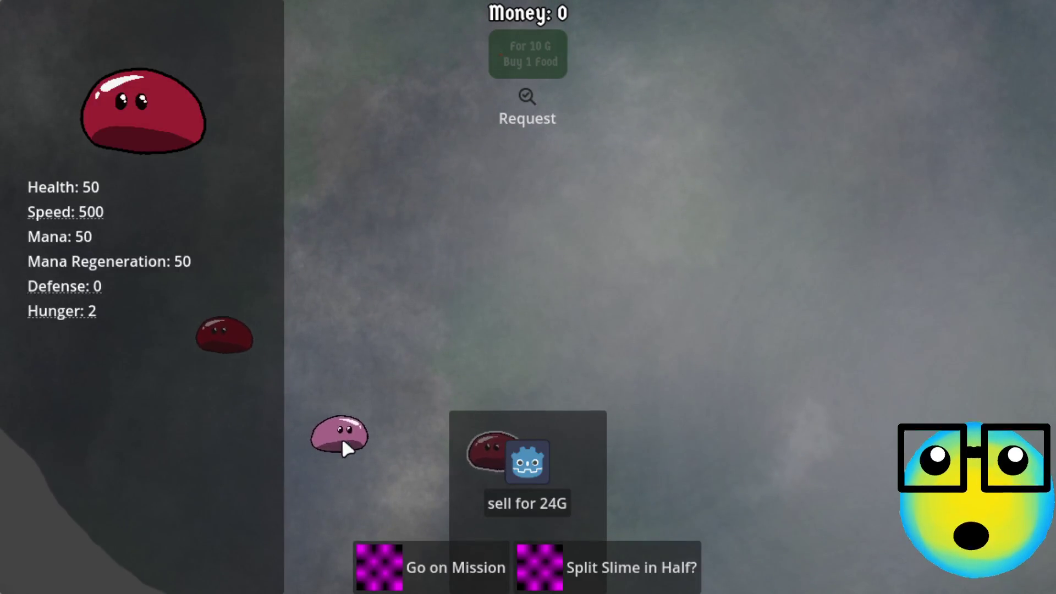
left_click(398, 424)
left_click(558, 575)
left_click(518, 367)
left_click(575, 536)
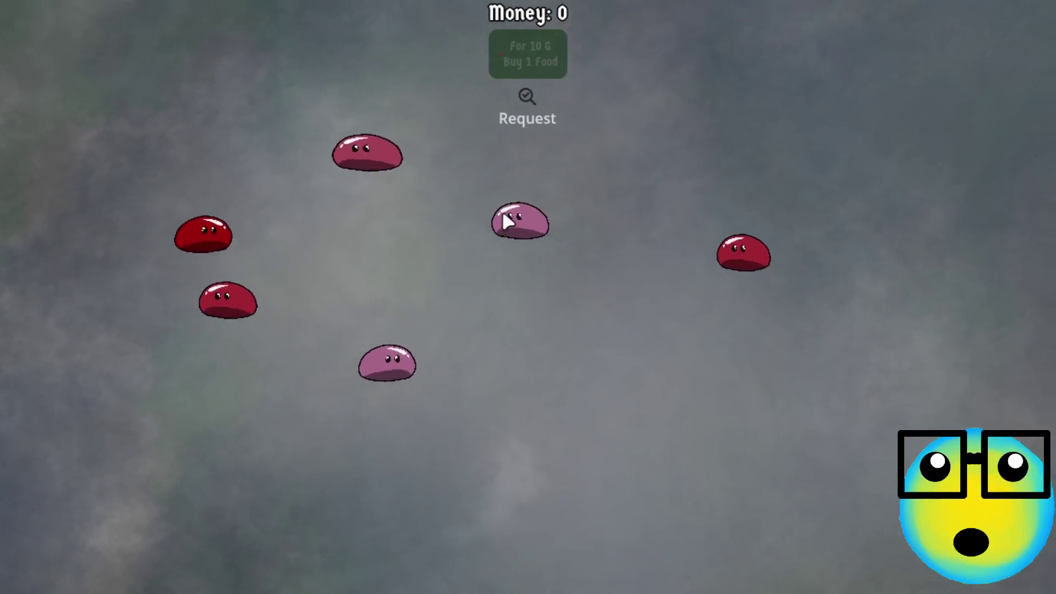
left_click(509, 220)
left_click(679, 219)
left_click(528, 575)
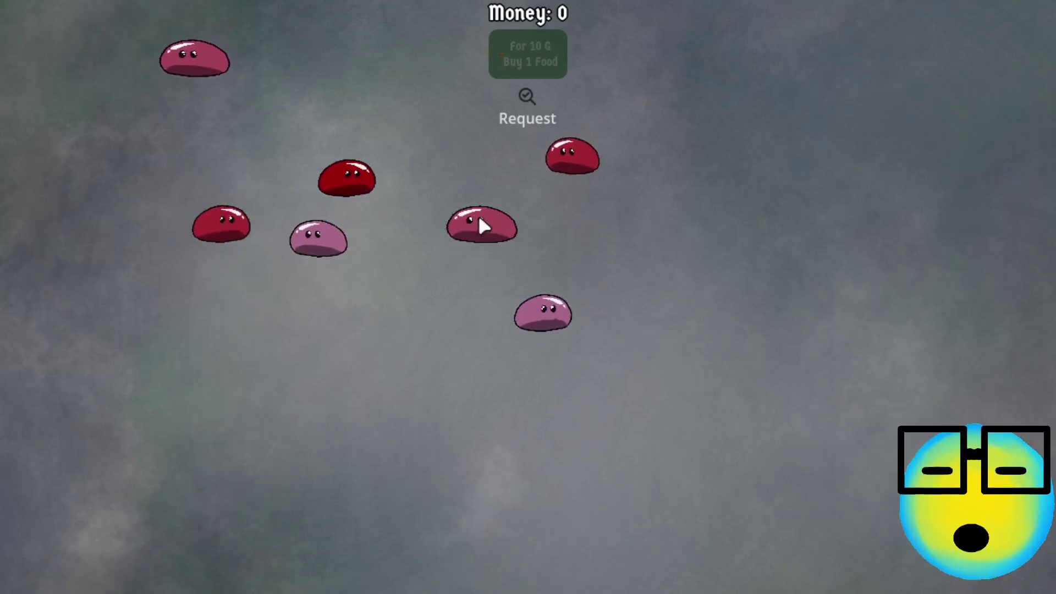
left_click(481, 221)
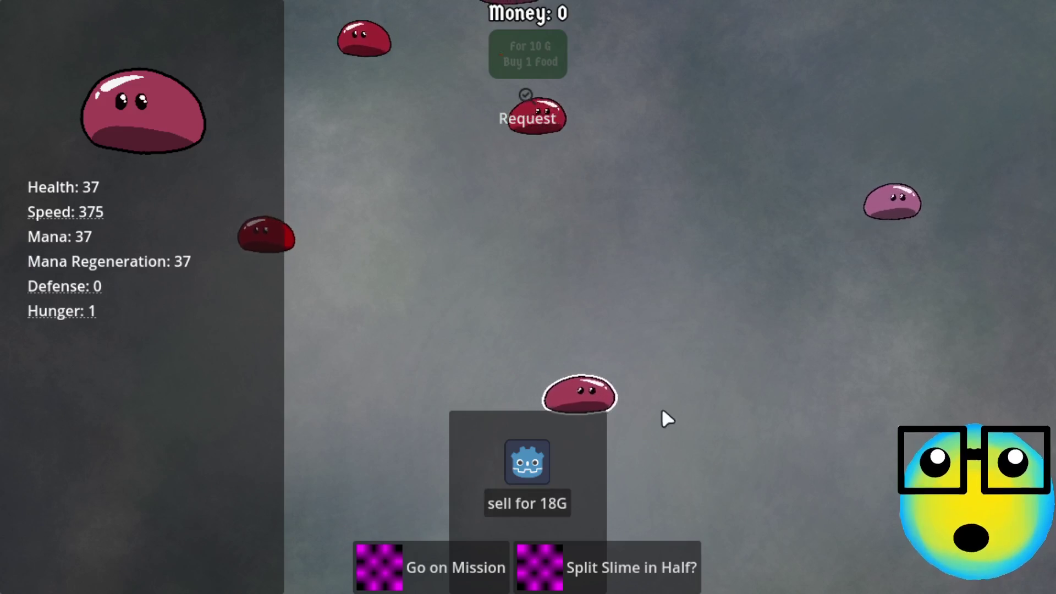
left_click(622, 585)
- Select and deselect several slimes in turn to test selection, then pause with Escape
left_click(735, 257)
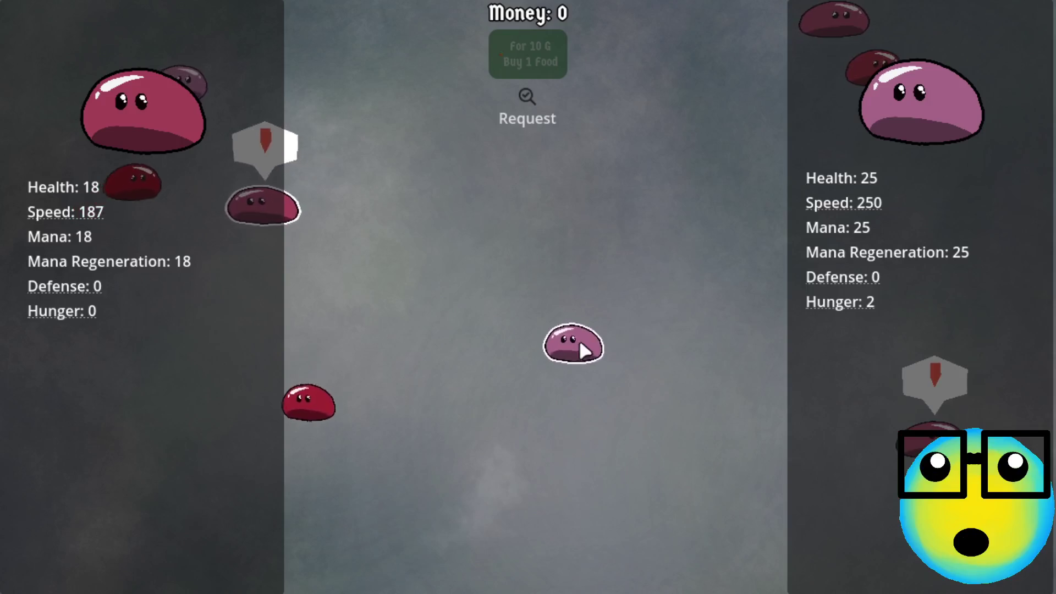
left_click(569, 345)
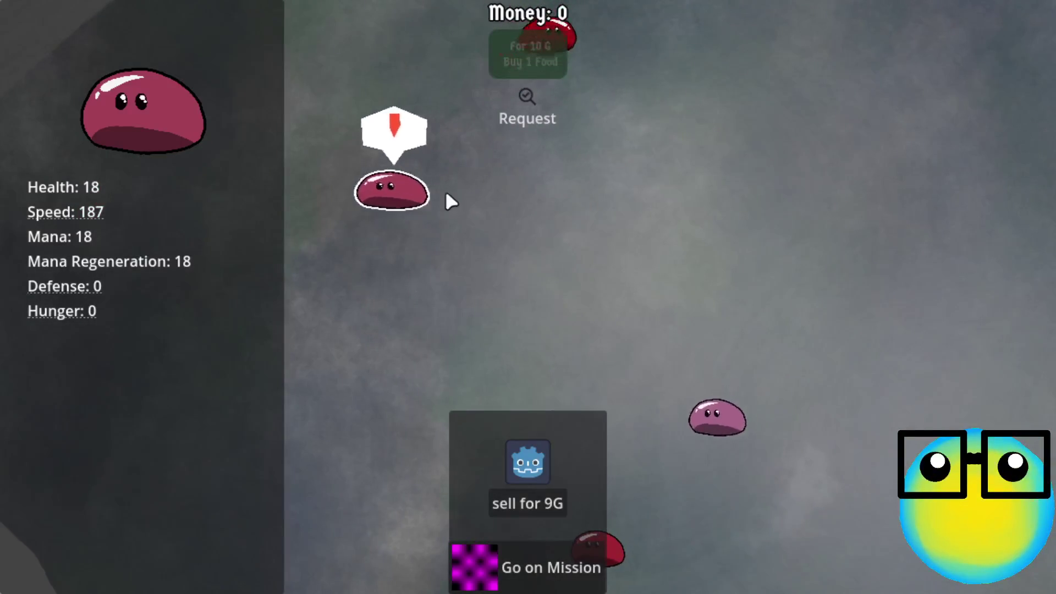
left_click(263, 176)
left_click(555, 497)
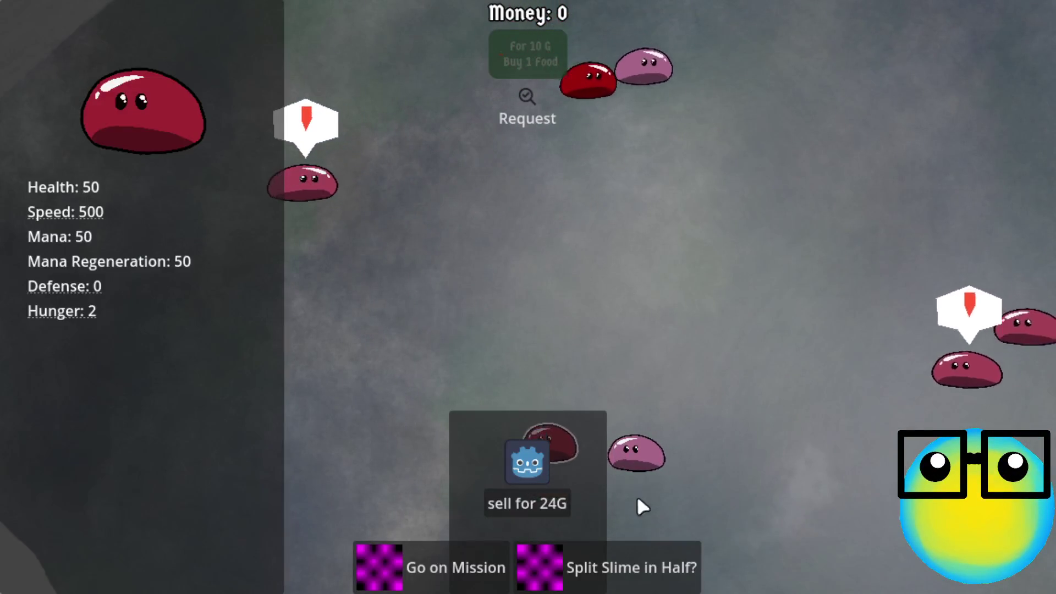
left_click(566, 399)
left_click(498, 289)
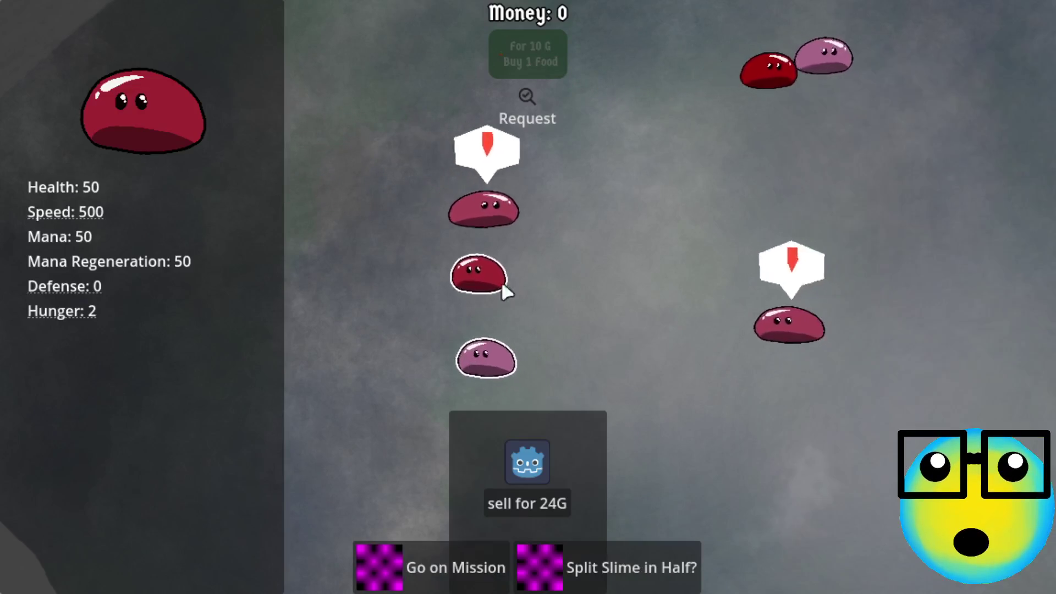
left_click(764, 304)
left_click(589, 289)
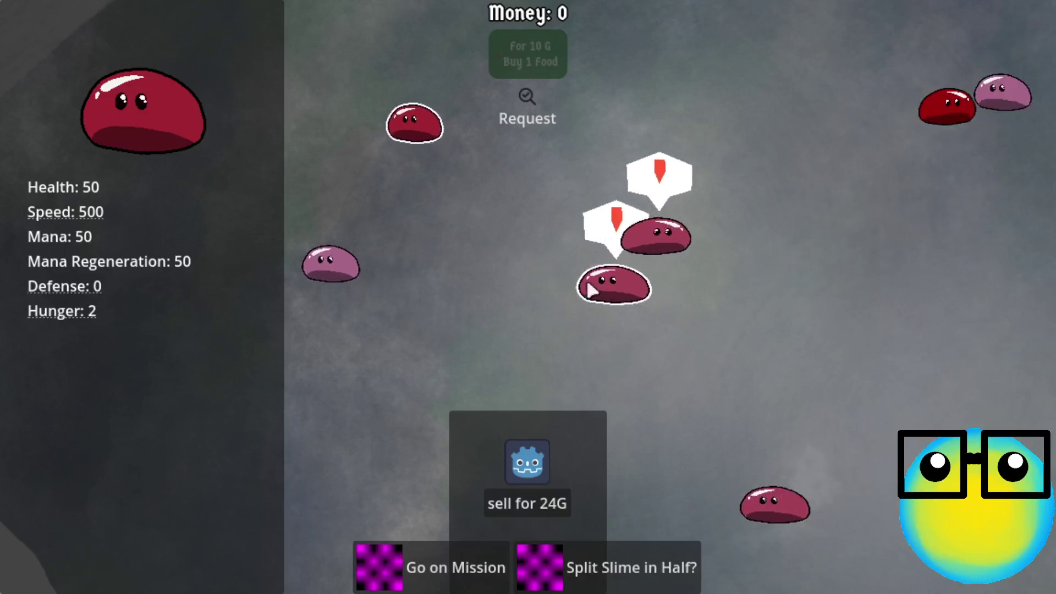
left_click(375, 77)
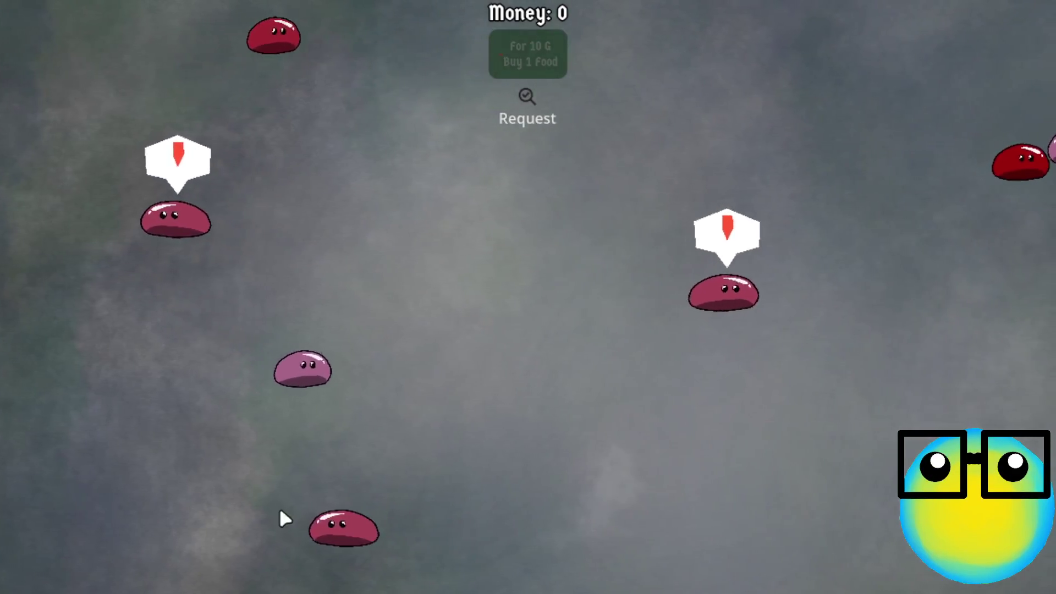
left_click(338, 523)
left_click(751, 300)
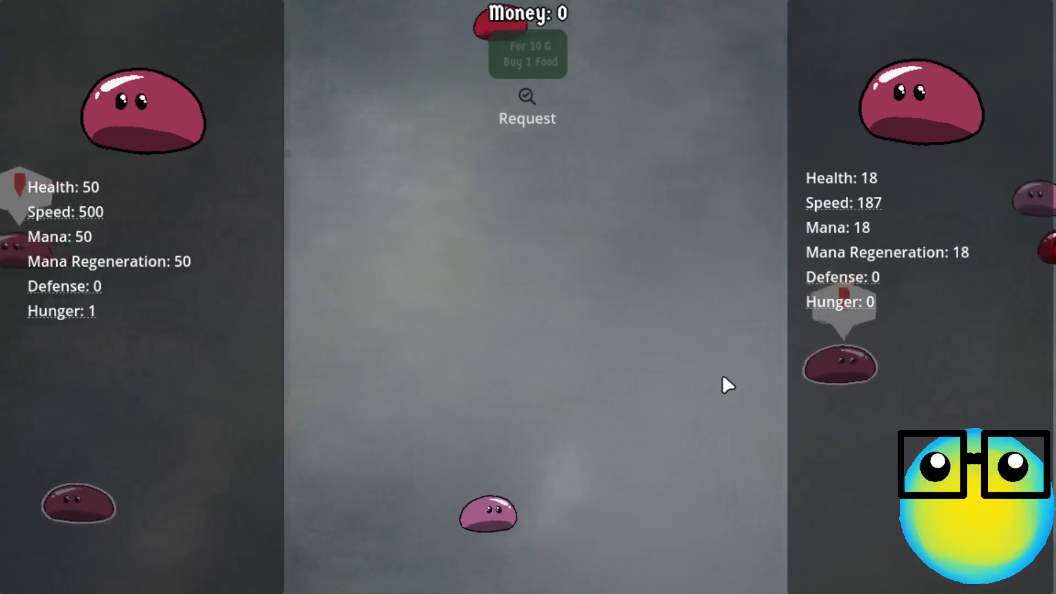
left_click(589, 393)
key("Escape")
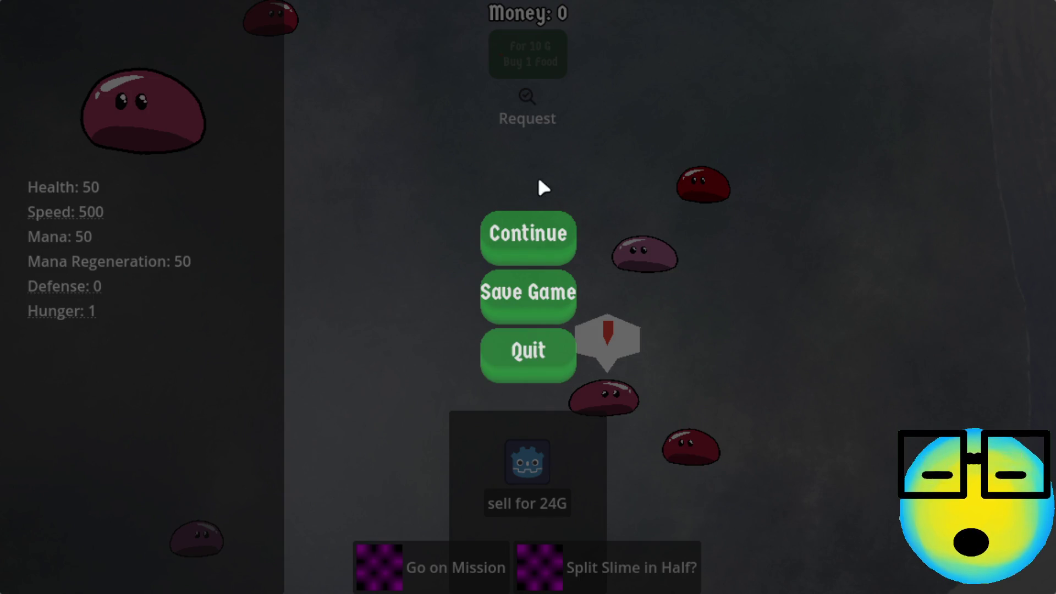
- Choose Continue on the pause menu so the slimes resume wandering
left_click(528, 225)
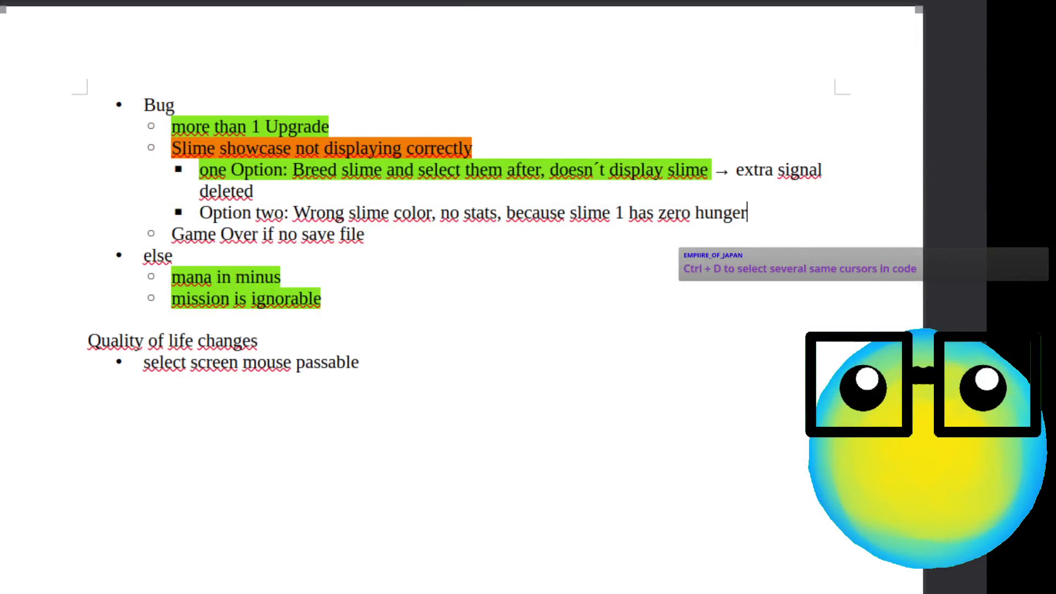
- Highlight the 'Option two' bug-note line green to mark it fixed
left_click_drag(768, 218, 212, 217)
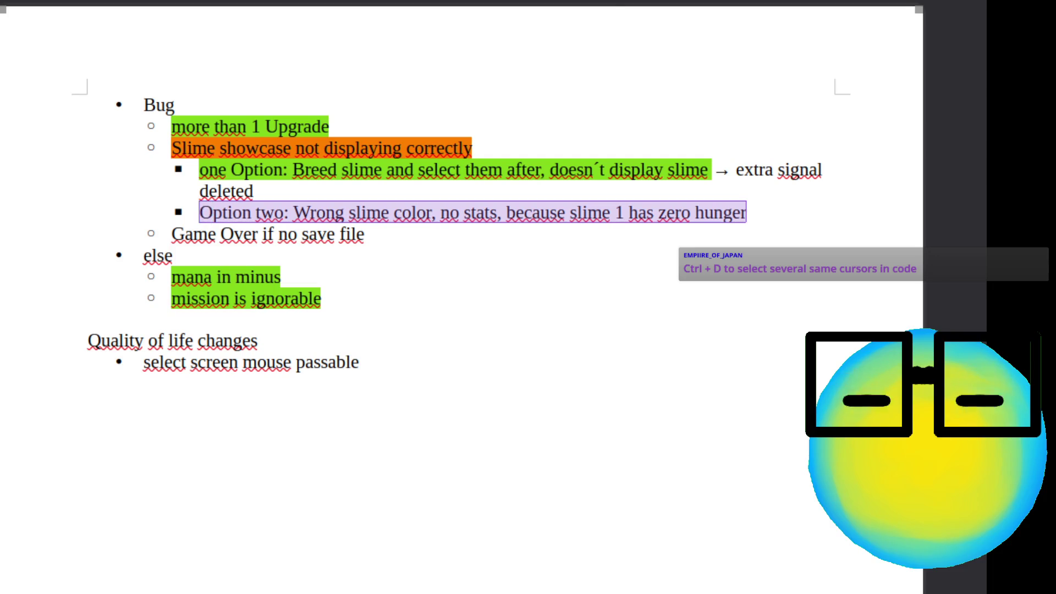
left_click(779, 214)
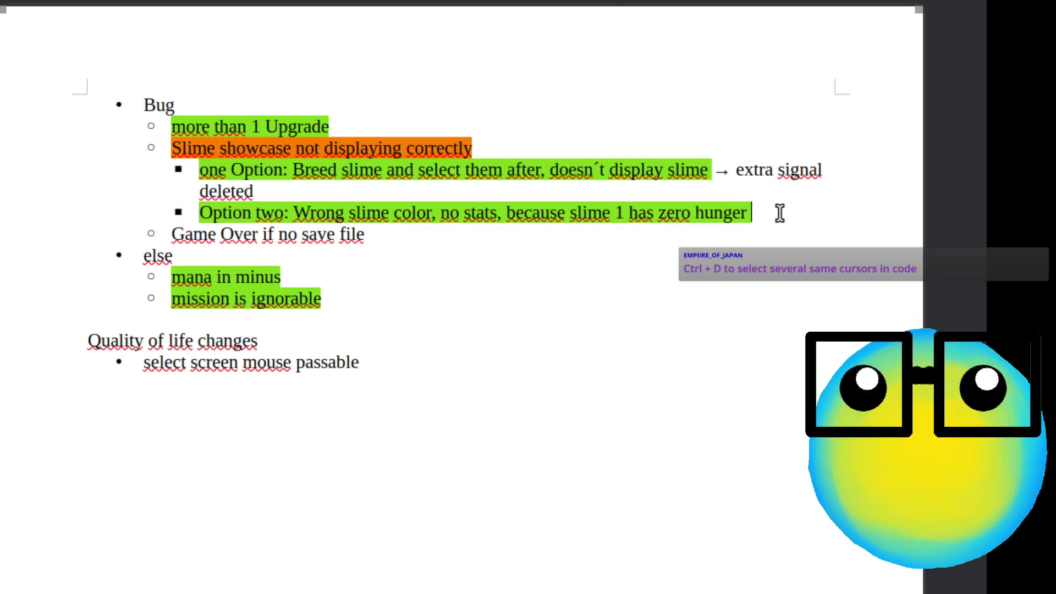
type("-")
- Fix the arrow after 'slime 1 has zero hunger' and type '> not reduce co'
double_click(758, 212)
left_click(790, 217)
key("BackSpace")
key("BackSpace")
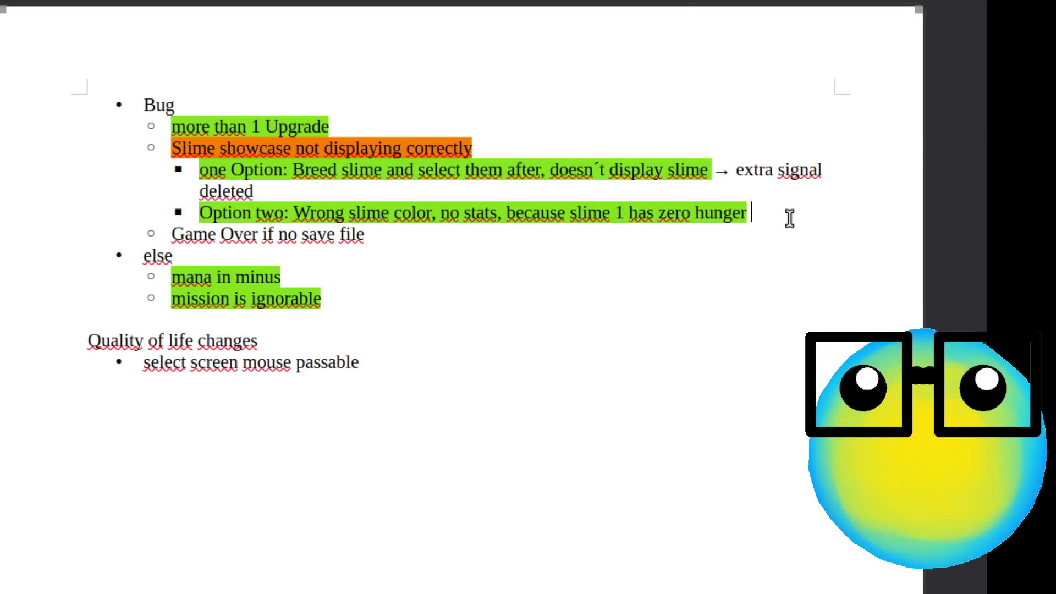
type(">")
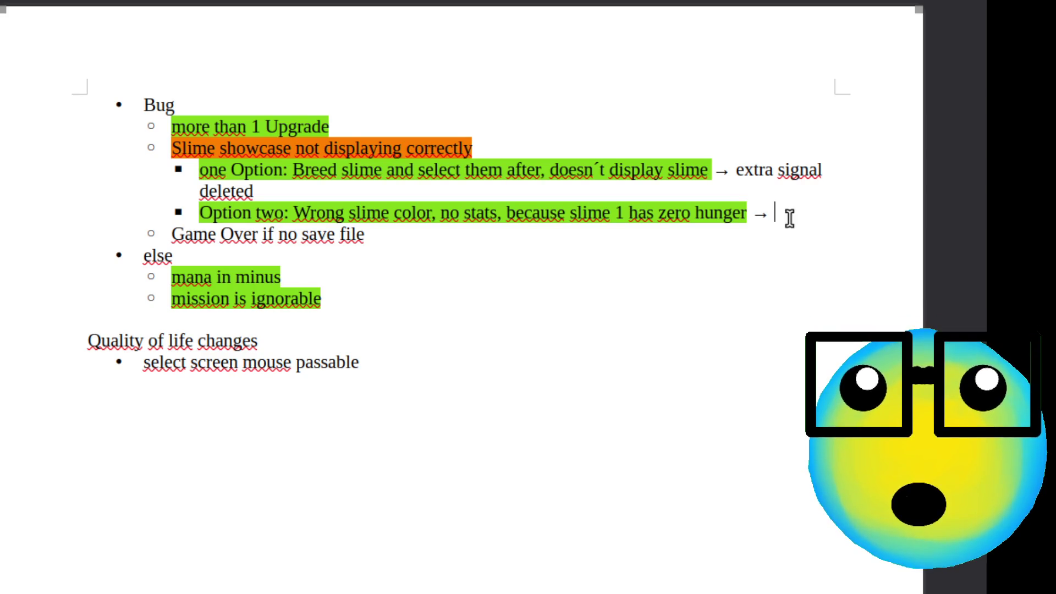
type(" n")
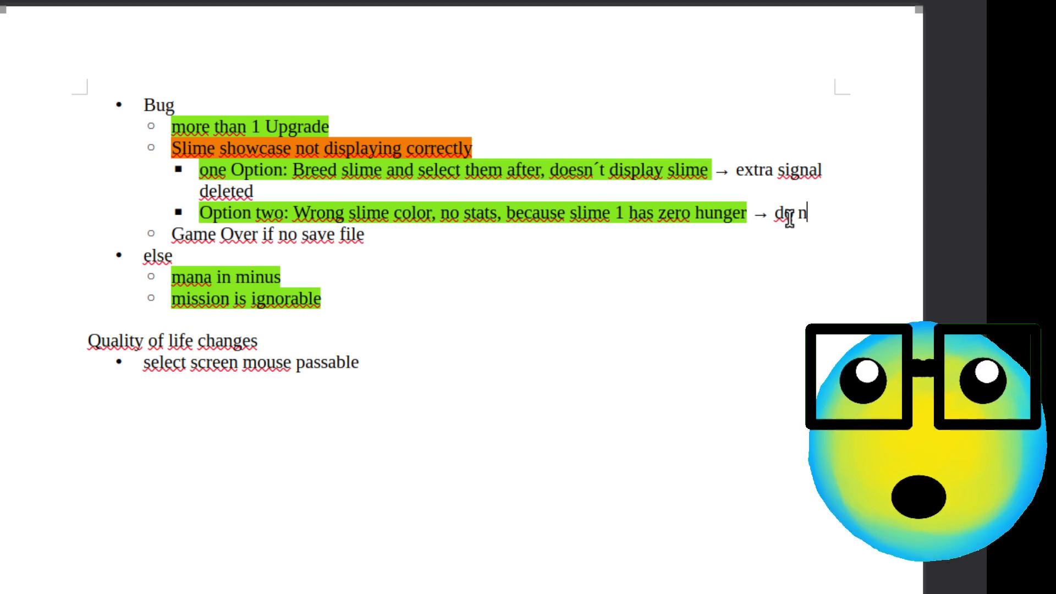
type("ot reduce ")
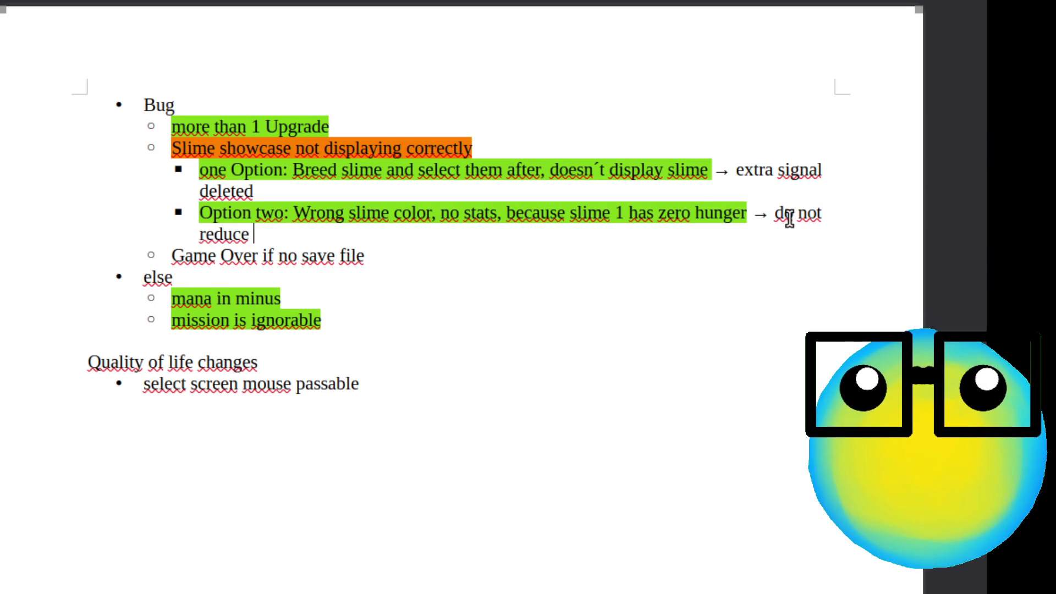
type("co")
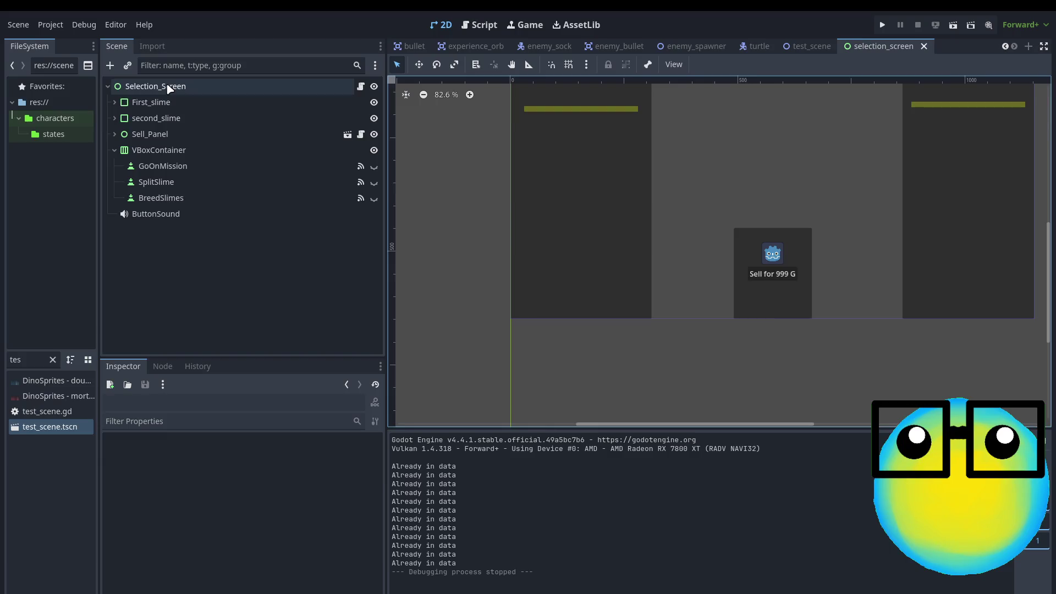
- Filter Selection_Screen's properties by 'mou', try Mouse Filter Ignore, then set Pass (Propagate Up)
left_click(165, 86)
scroll(223, 499, "down", 1)
scroll(223, 493, "down", 3)
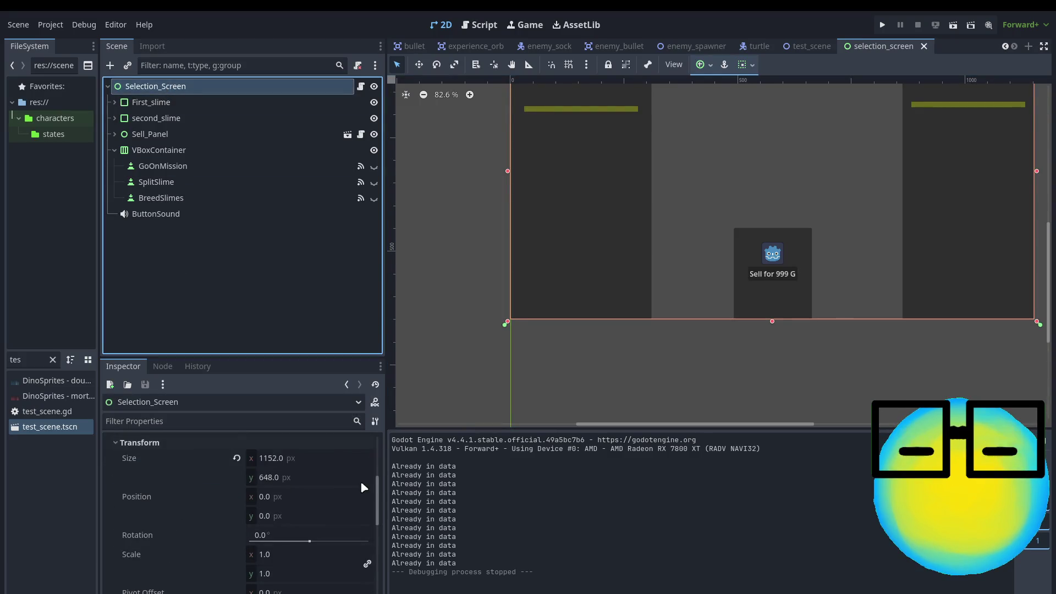
left_click_drag(377, 496, 377, 591)
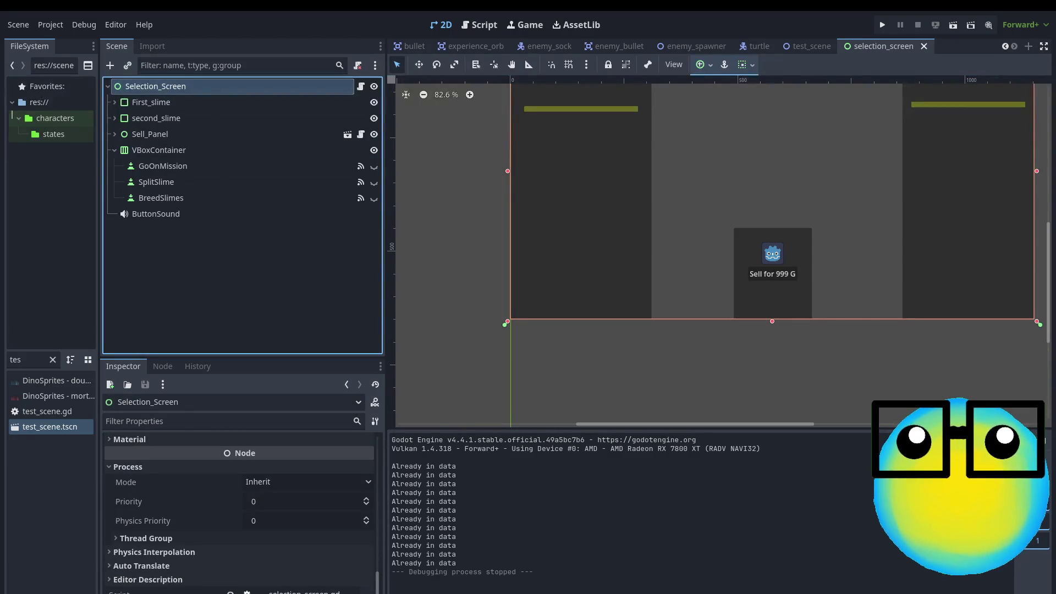
scroll(184, 554, "up", 3)
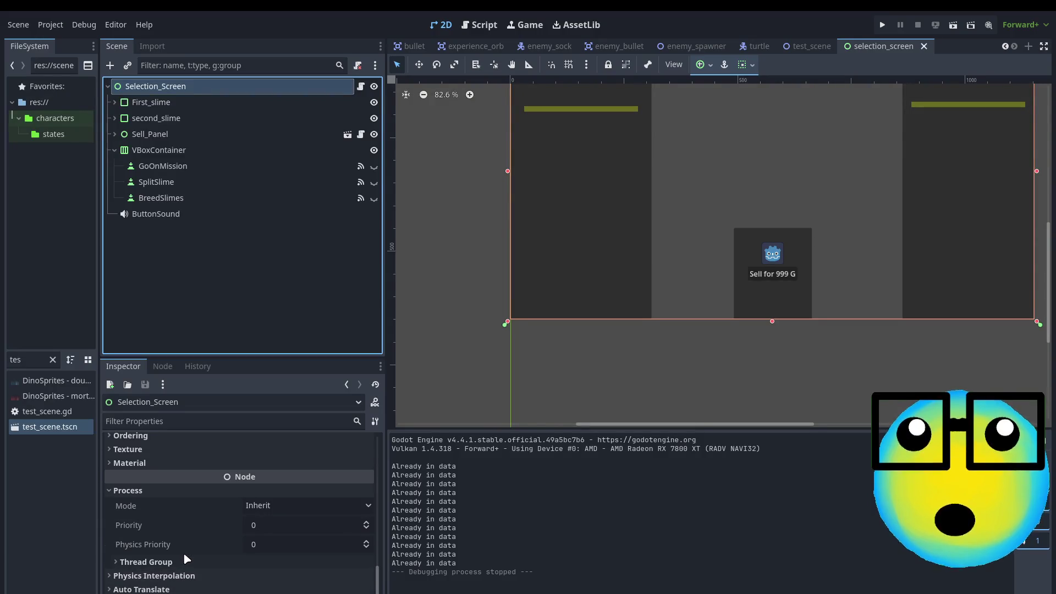
left_click(171, 421)
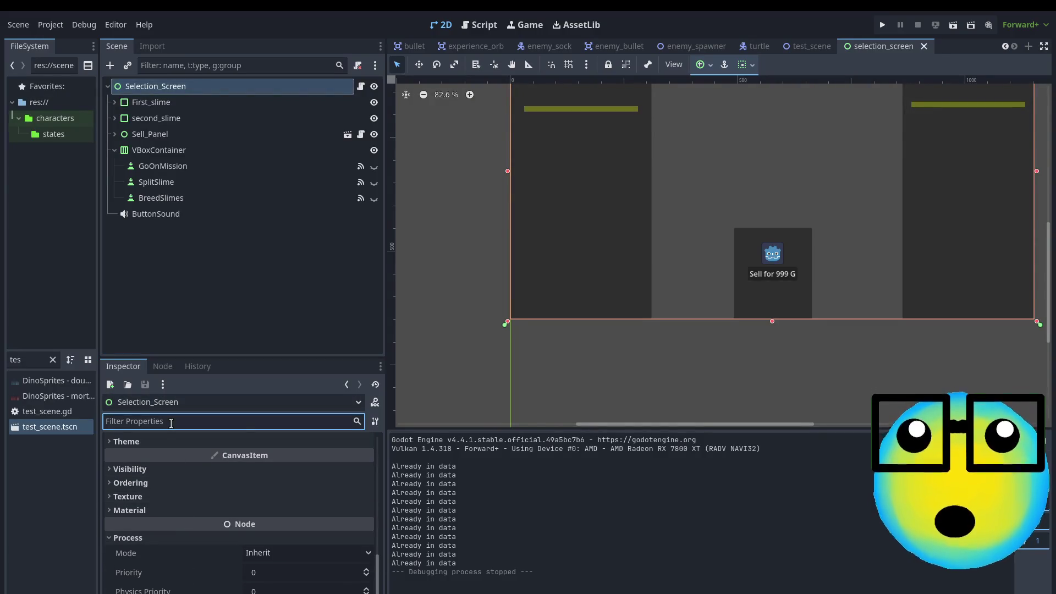
type("mou")
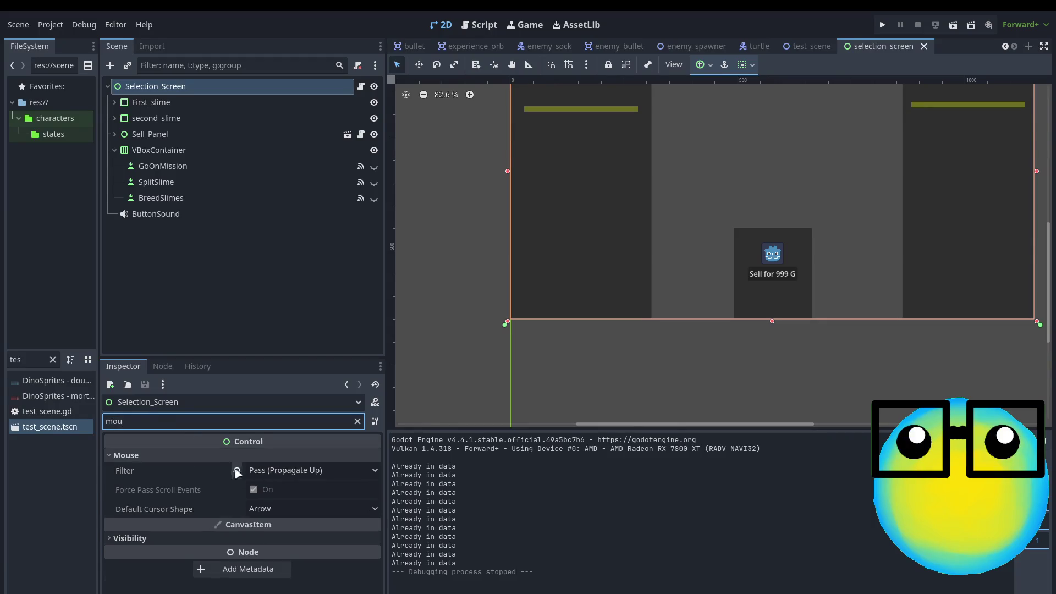
left_click(267, 470)
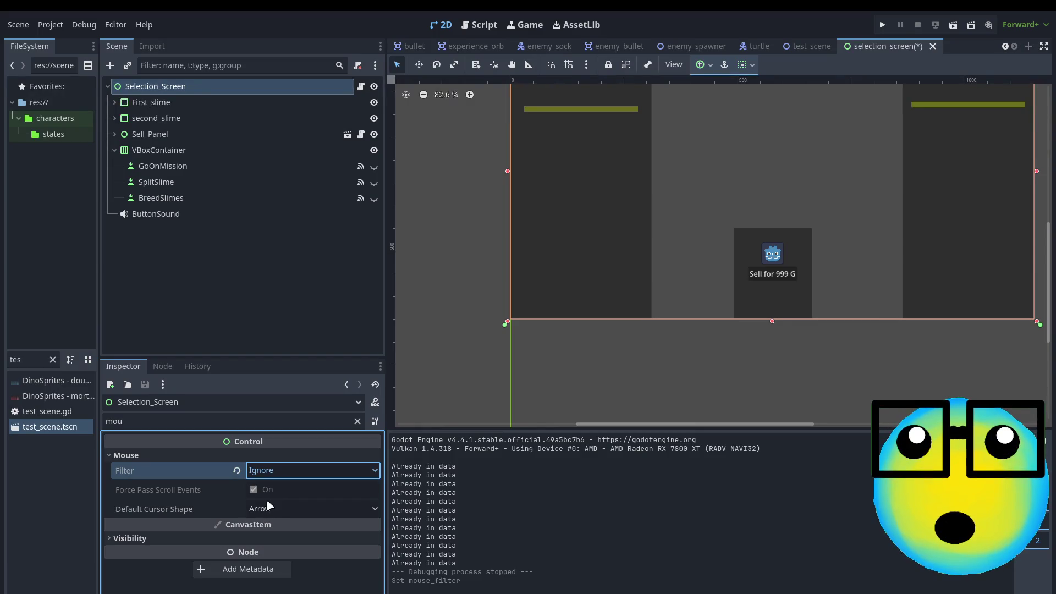
key("Up")
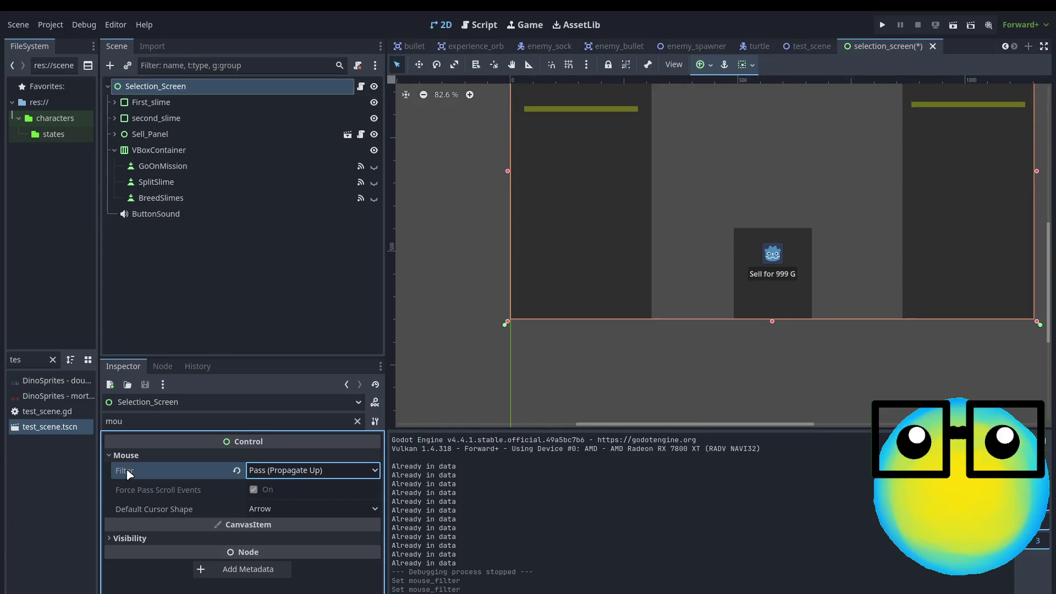
left_click(794, 48)
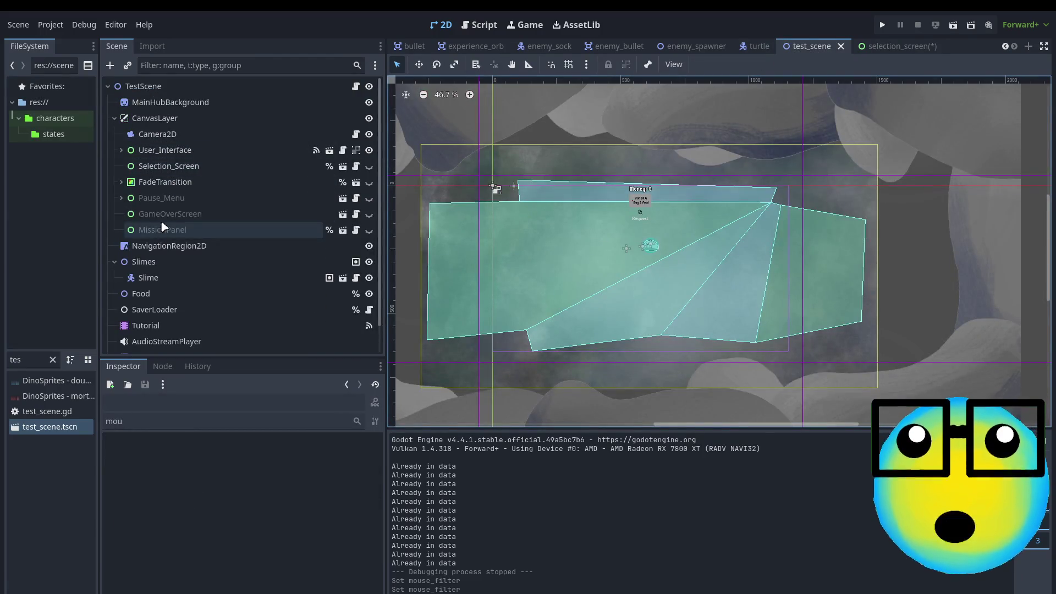
- In test_scene, check the Selection_Screen instance's mouse filter (Ignore) and save with Ctrl+S
left_click(156, 120)
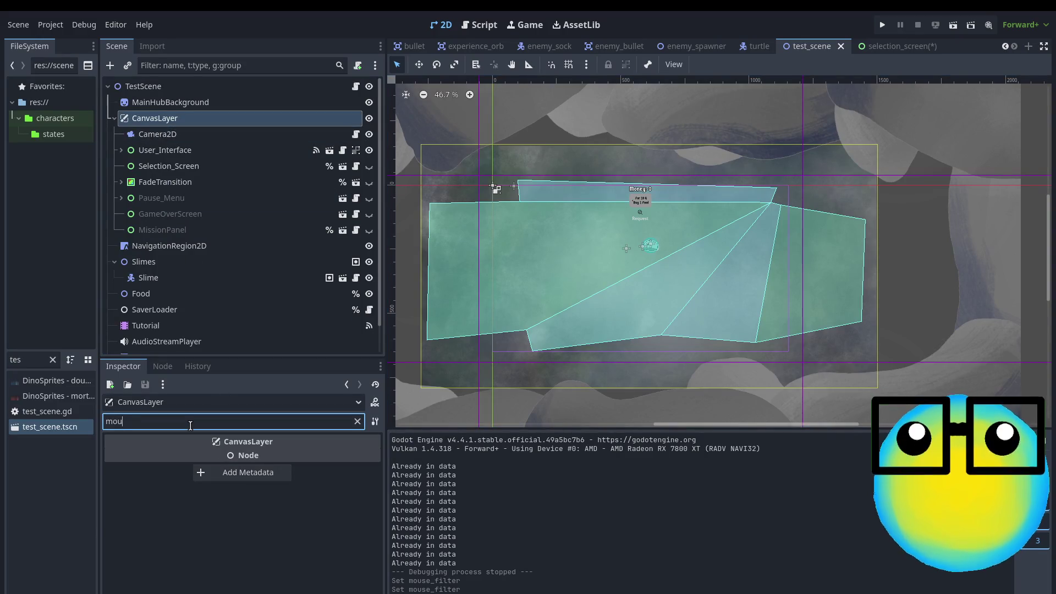
key("BackSpace")
key("BackSpace")
key("BackSpace")
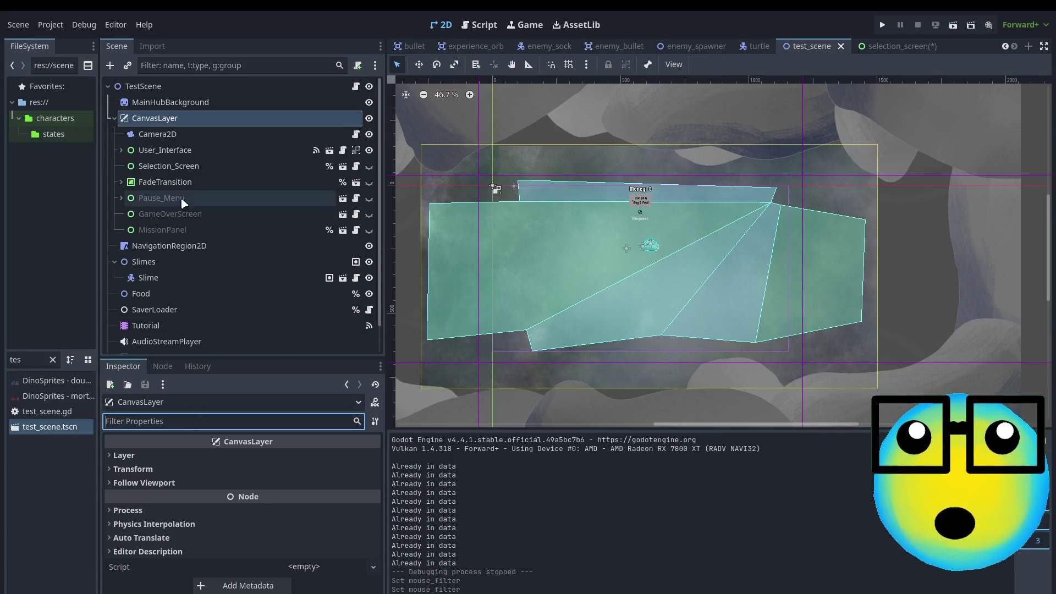
left_click(170, 166)
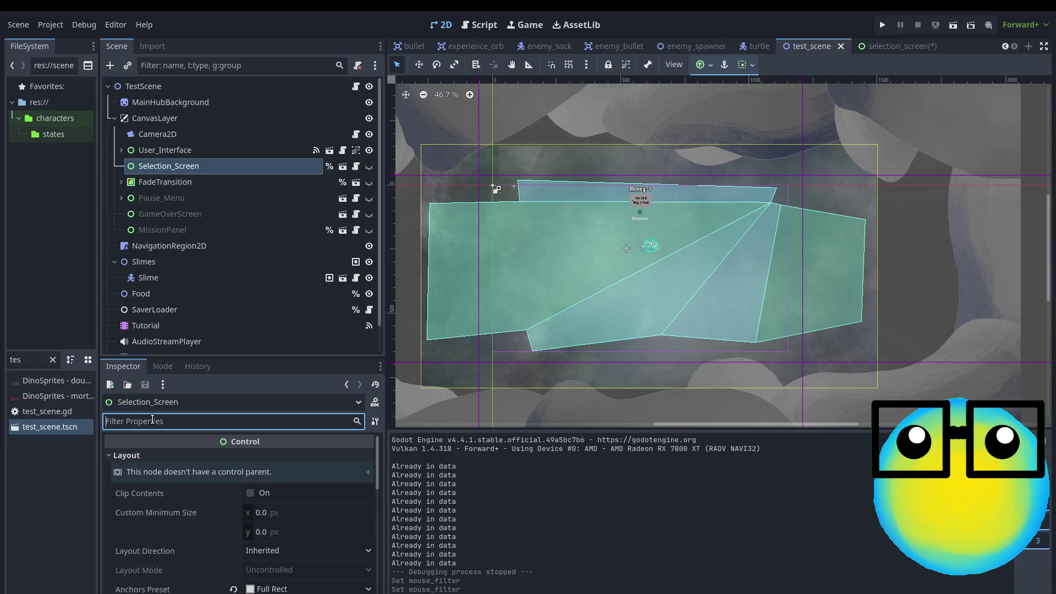
type("mou")
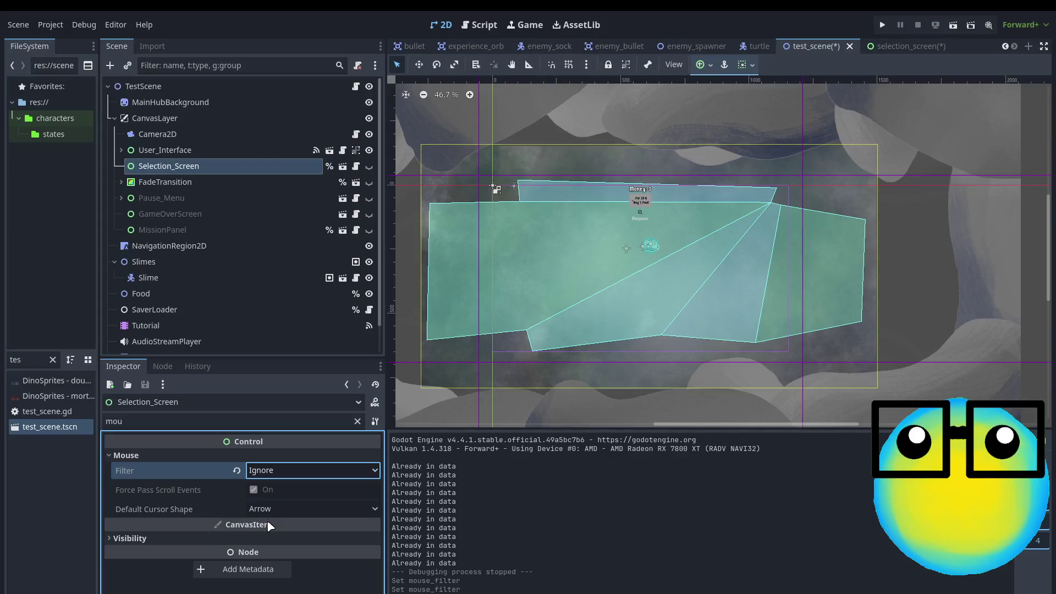
key("ctrl+s")
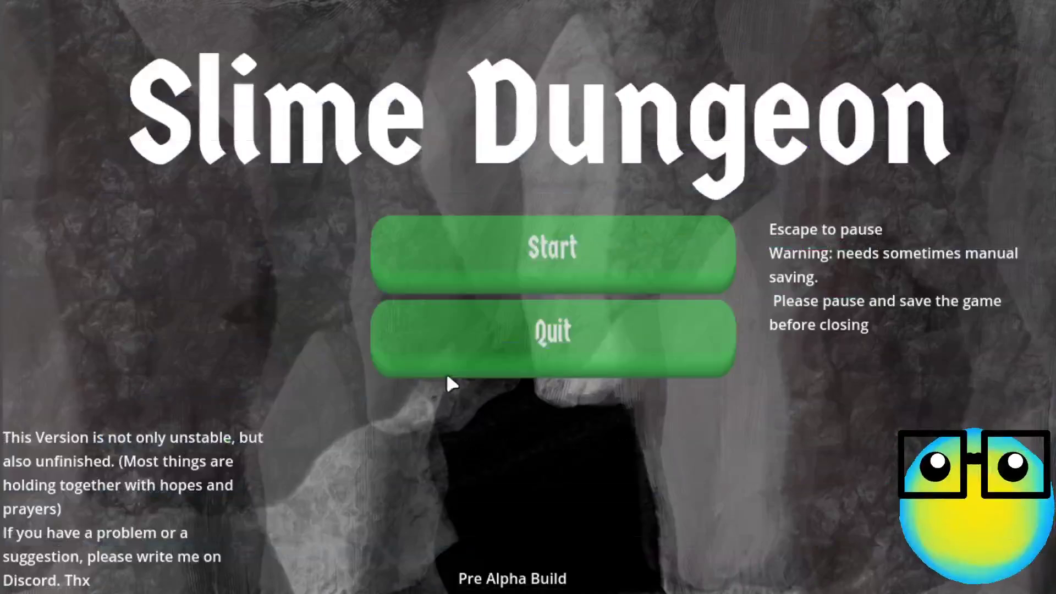
- Start a new game, send the red slime on a mission, and go back to the hub
left_click(498, 267)
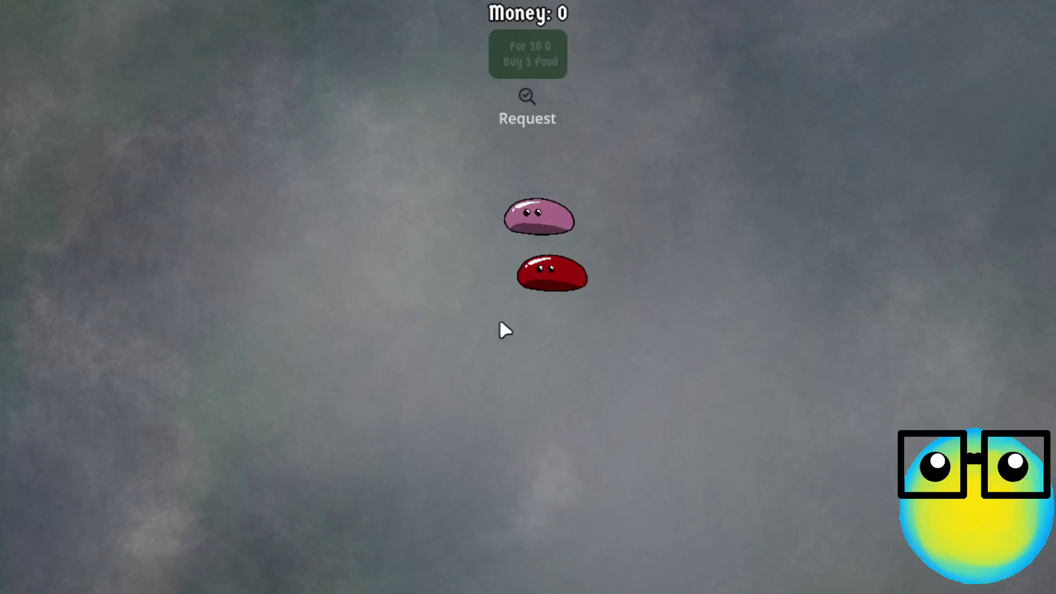
left_click(538, 283)
left_click(435, 560)
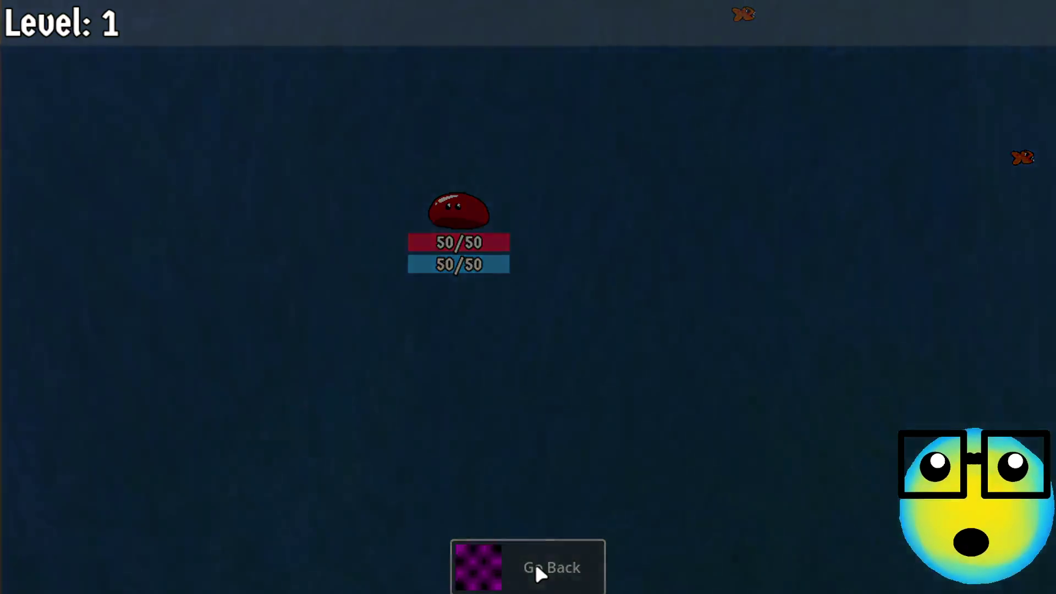
left_click(540, 572)
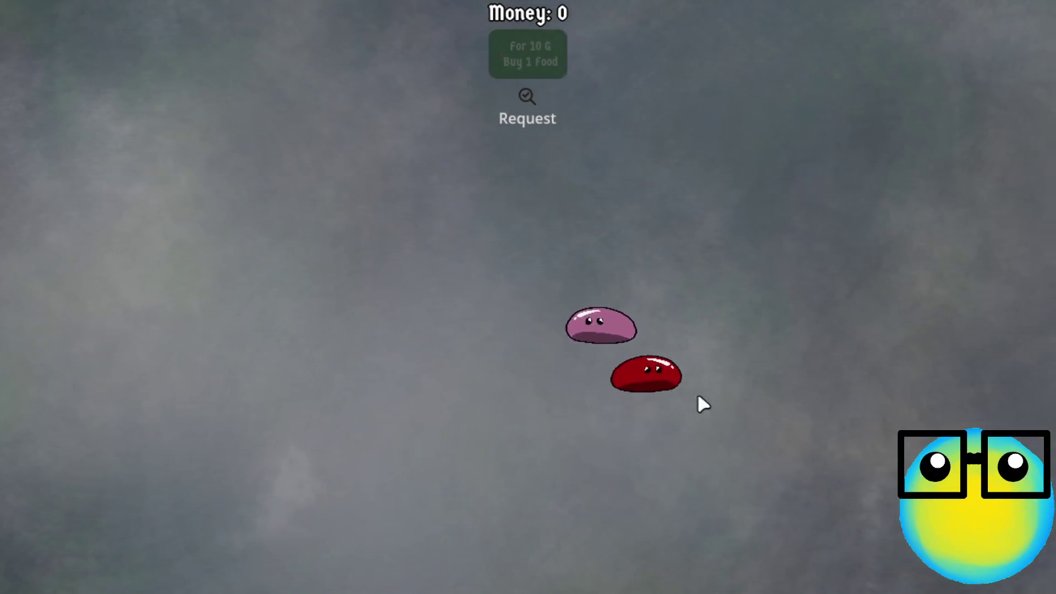
- Select the red and pink slimes, breed them, then pause and close the game
left_click(657, 371)
left_click(567, 355)
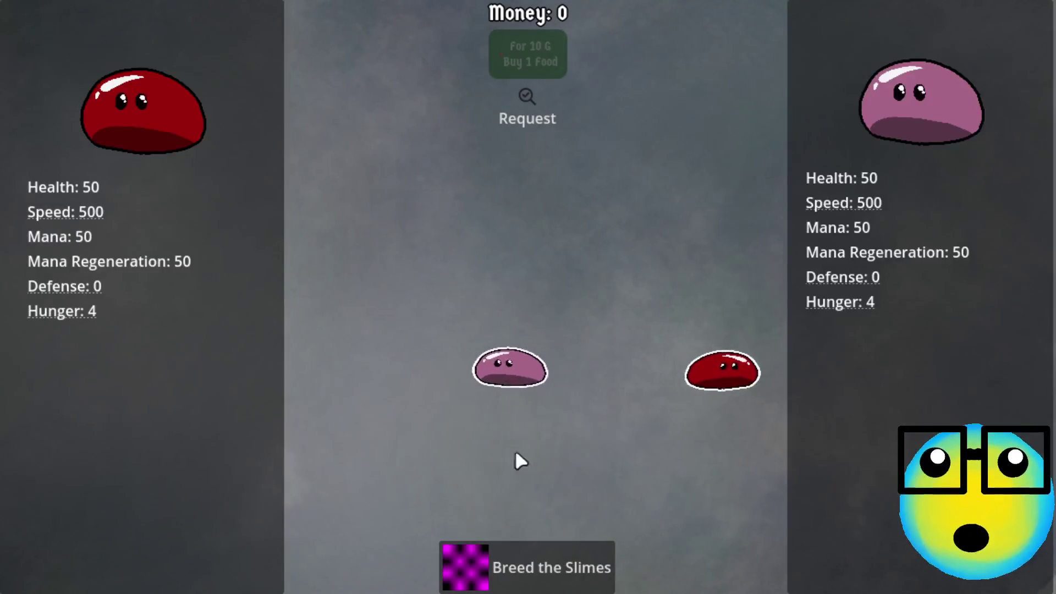
left_click(550, 547)
left_click(261, 220)
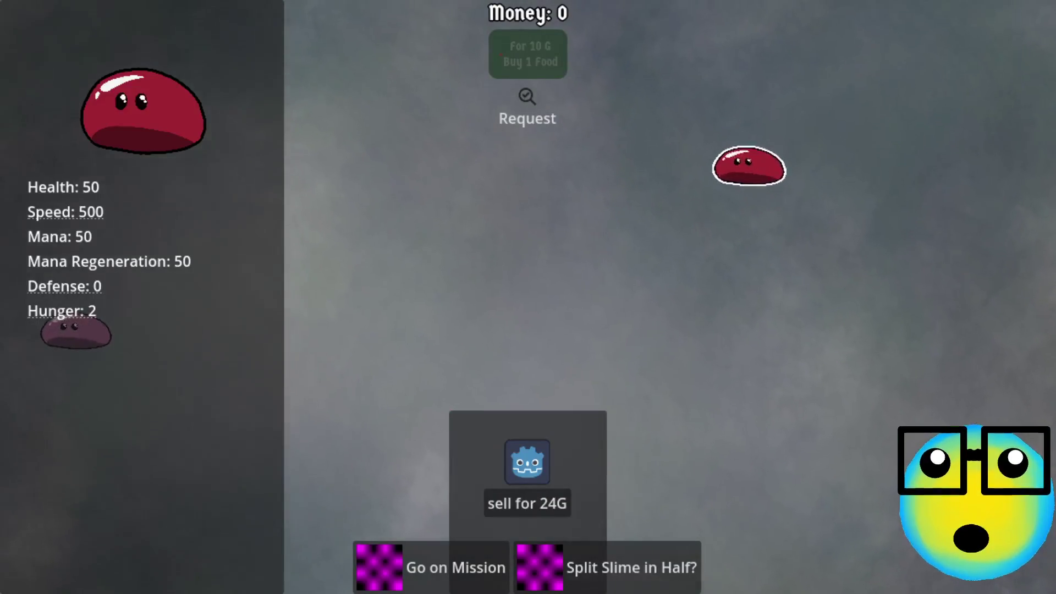
key("Escape")
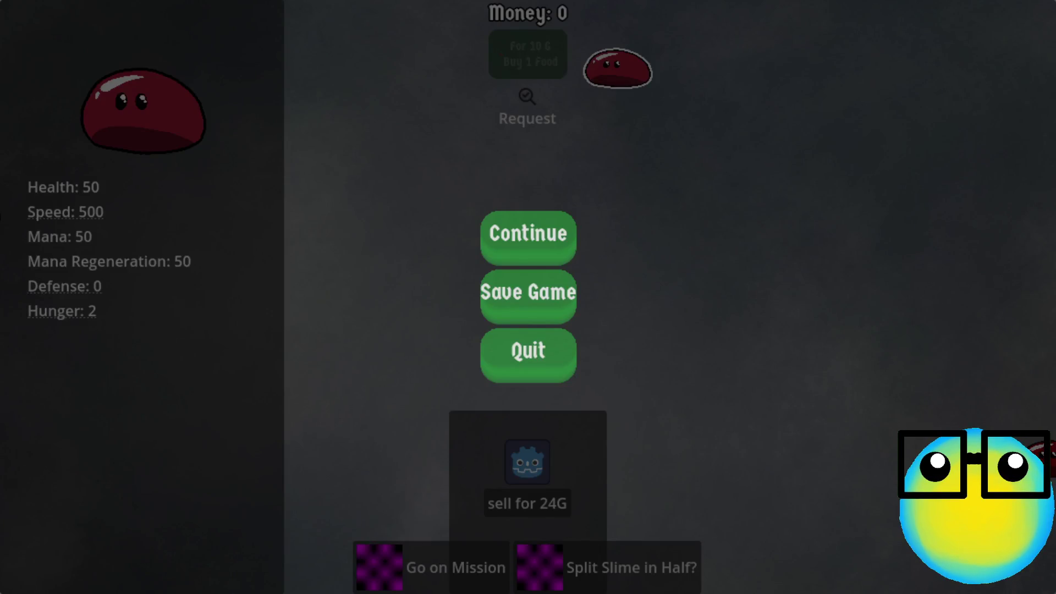
key("alt+F4")
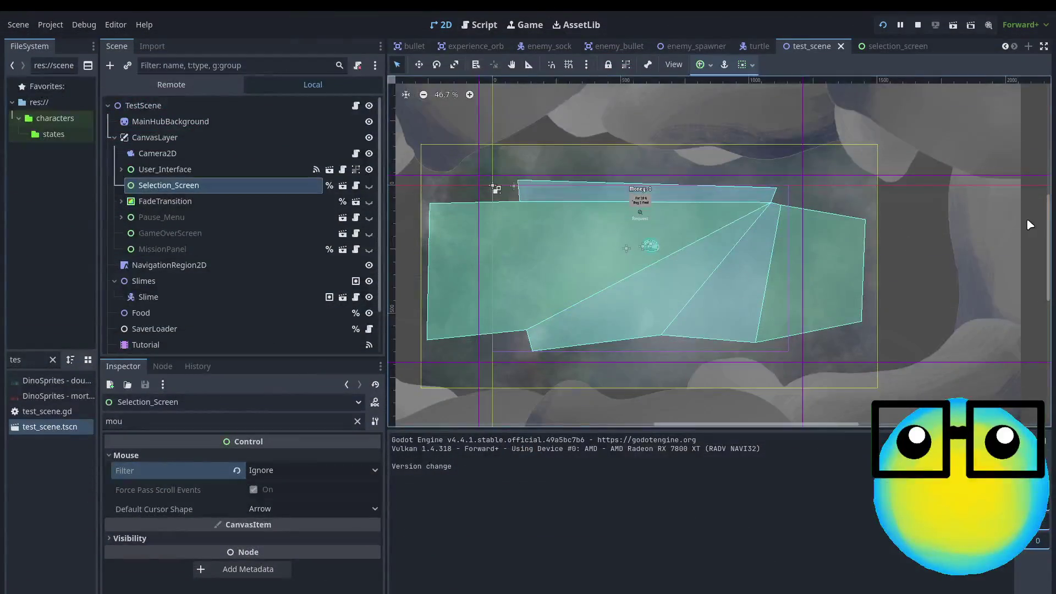
- In selection_screen, set First_slime's and second_slime's Mouse Filter to Pass (Propagate Up)
left_click(870, 45)
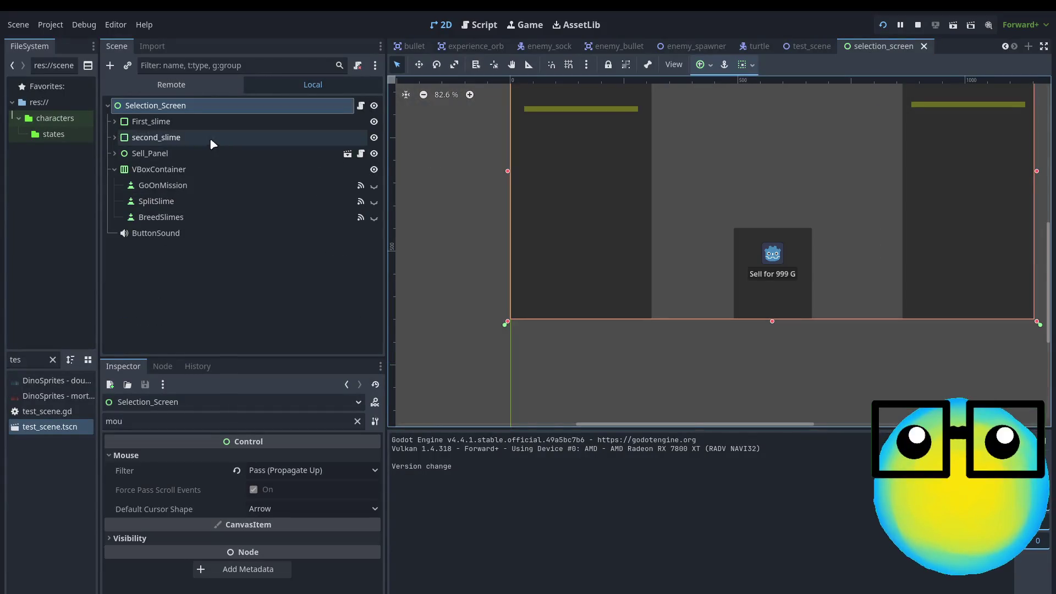
left_click(168, 121)
left_click(199, 460)
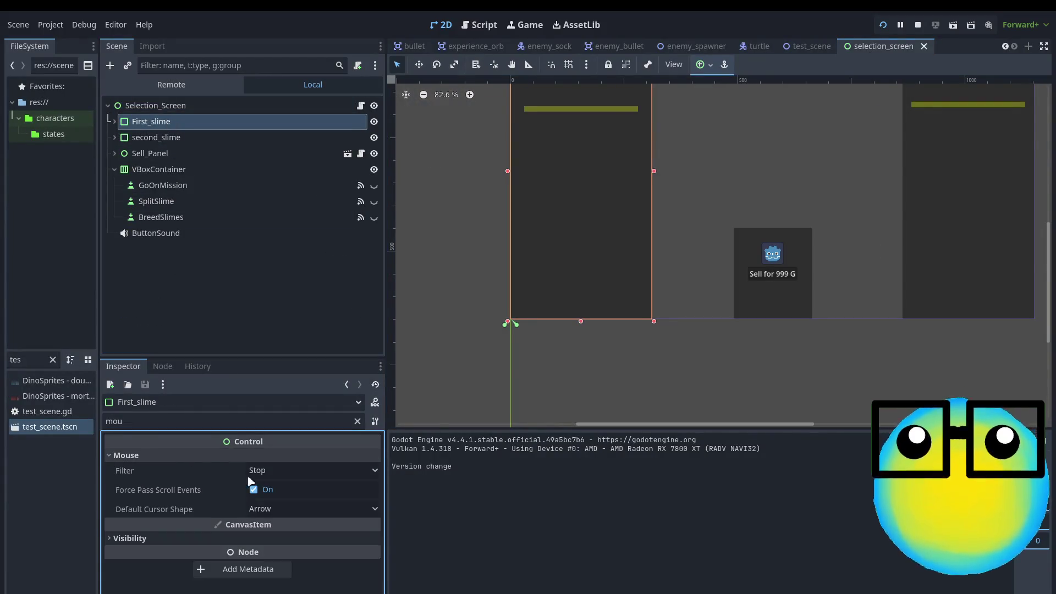
left_click(265, 471)
left_click(271, 495)
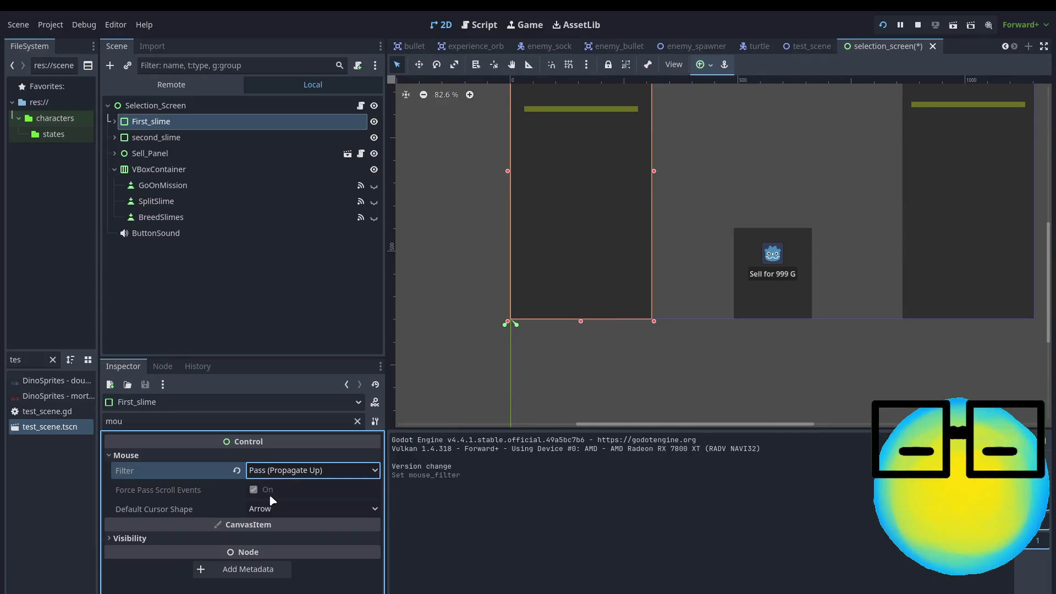
left_click(164, 170)
left_click(160, 138)
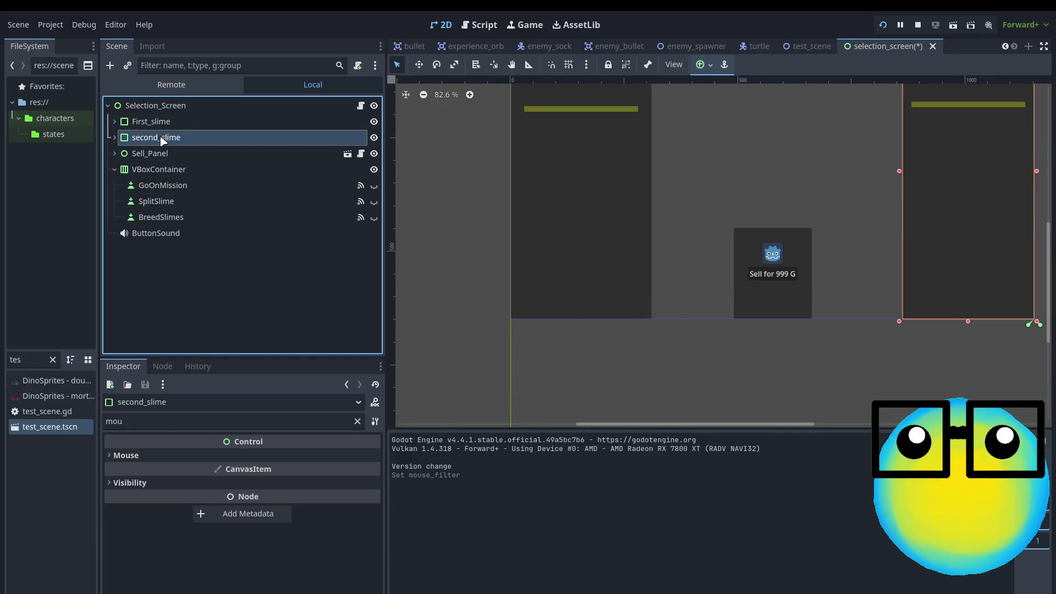
left_click(265, 471)
left_click(272, 503)
- Check the VBoxContainer and Sell_Panel mouse filters, save selection_screen, and run the game with F5
left_click(164, 170)
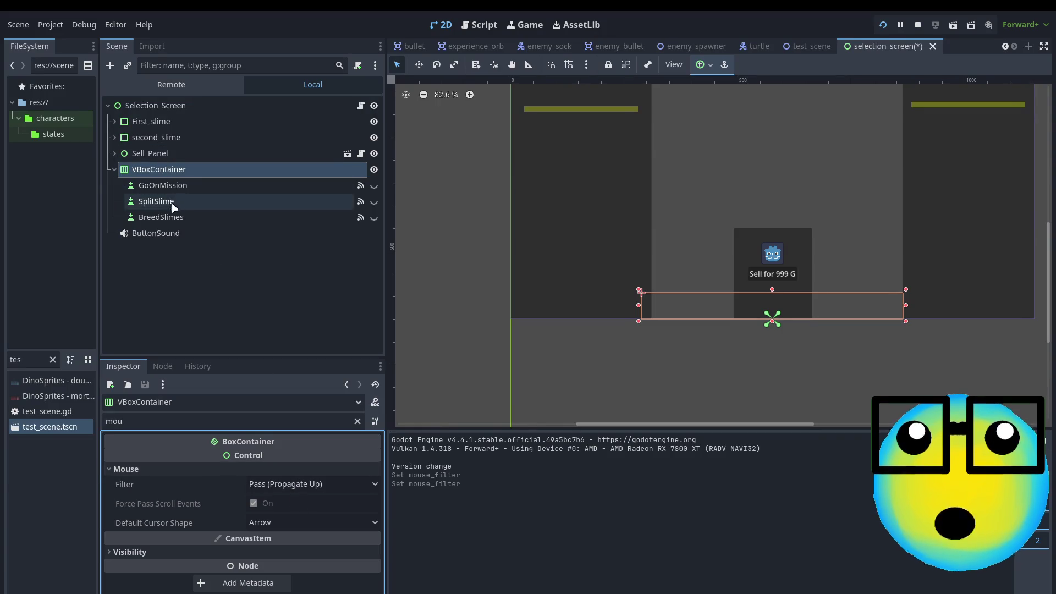
left_click(147, 154)
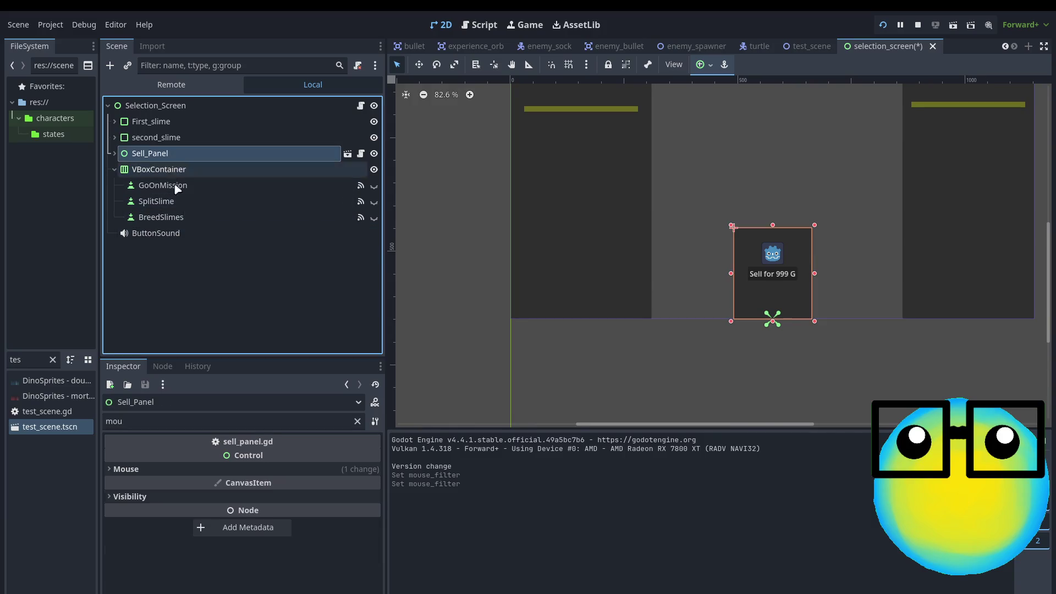
left_click(242, 468)
left_click(228, 484)
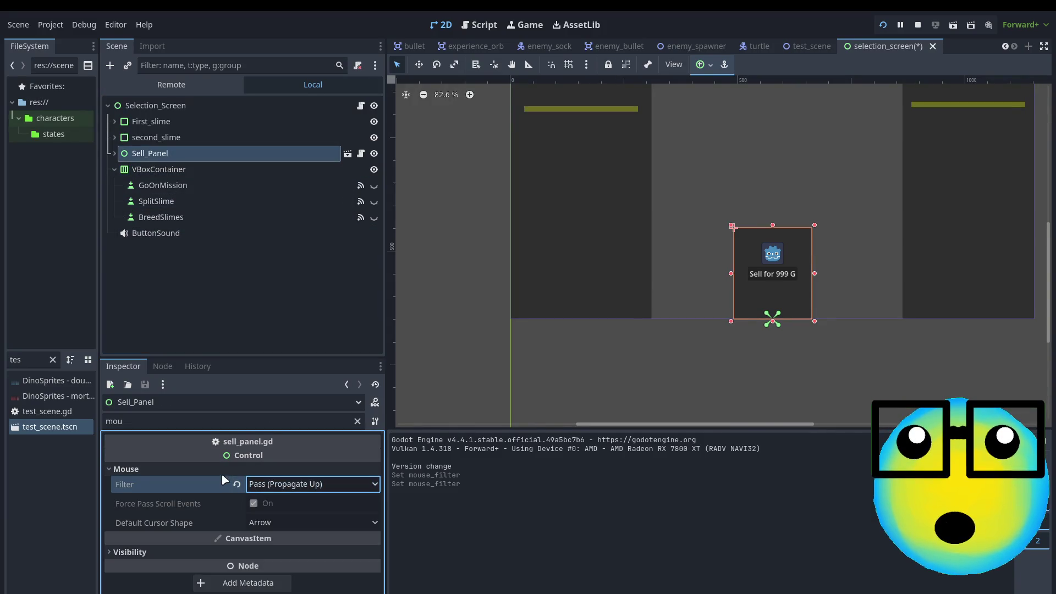
left_click(176, 137)
left_click(175, 122)
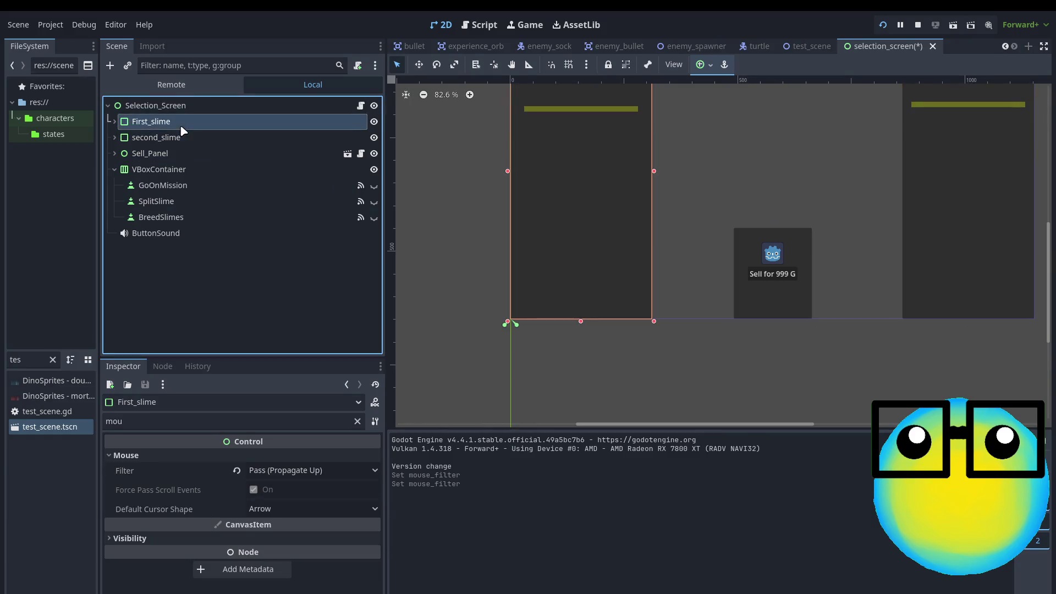
key("ctrl+s")
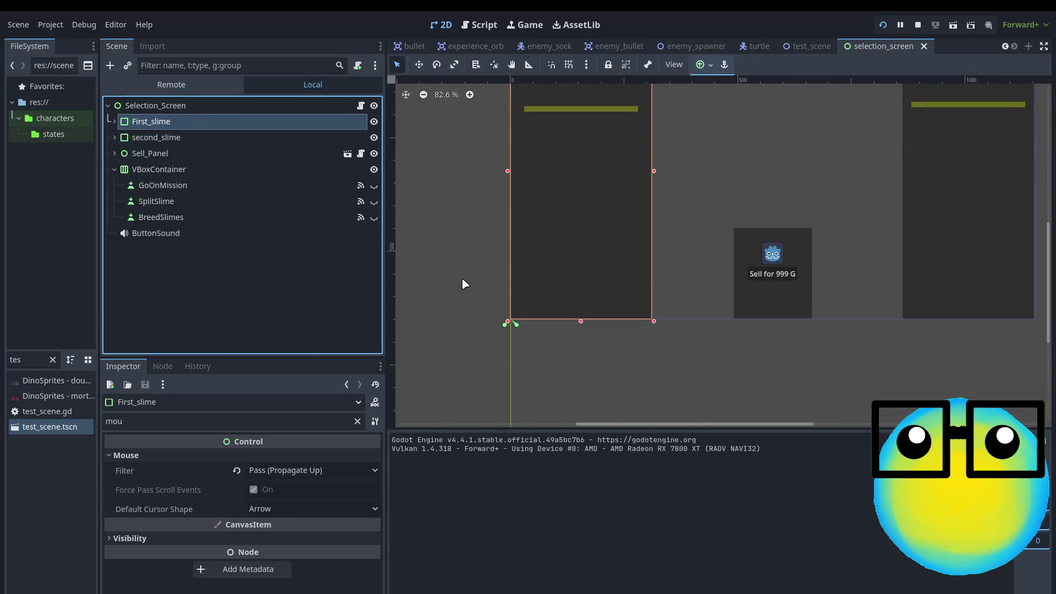
key("F5")
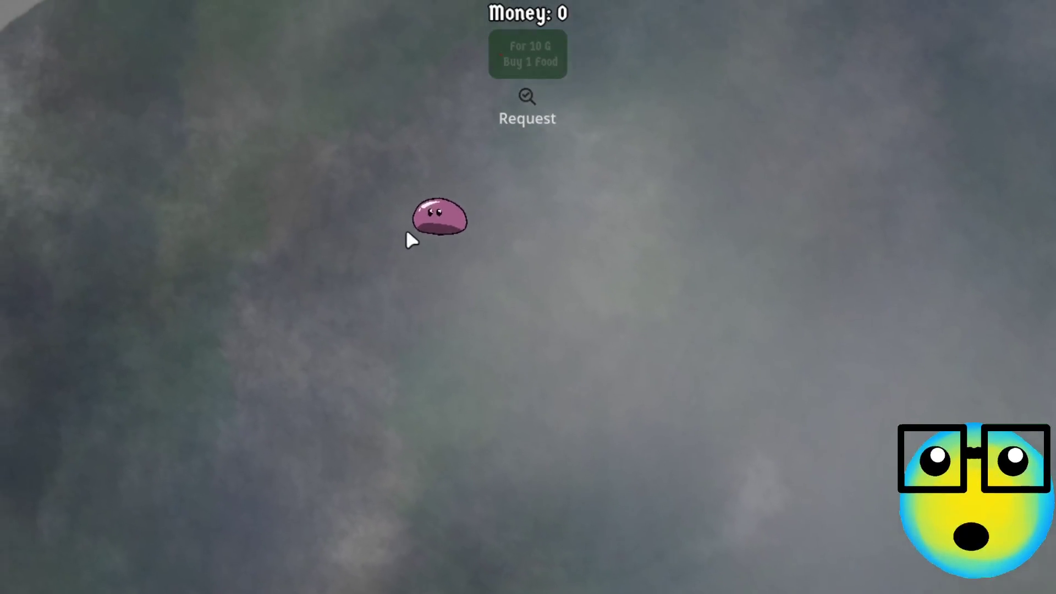
- Repeatedly select and deselect the wandering pink slime to test that clicks register
left_click(411, 232)
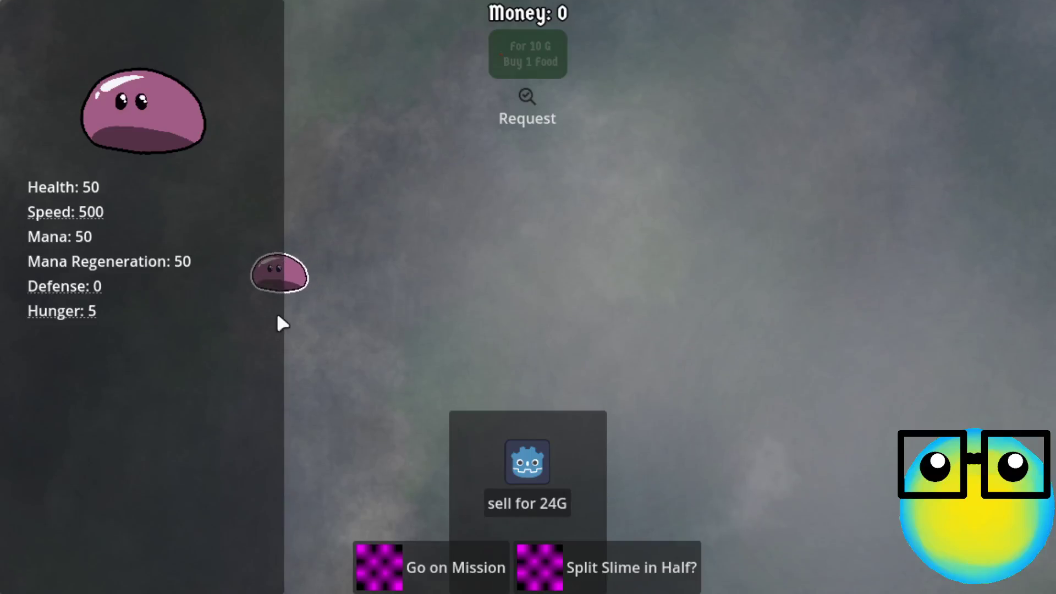
left_click(177, 319)
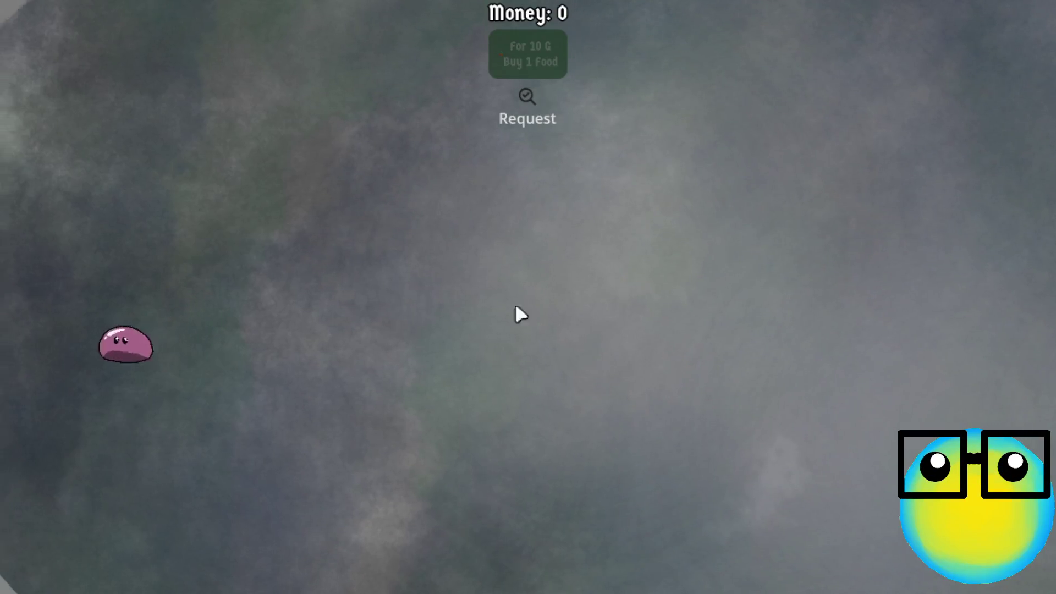
left_click(86, 373)
left_click(82, 401)
left_click(118, 380)
left_click(182, 366)
left_click(156, 363)
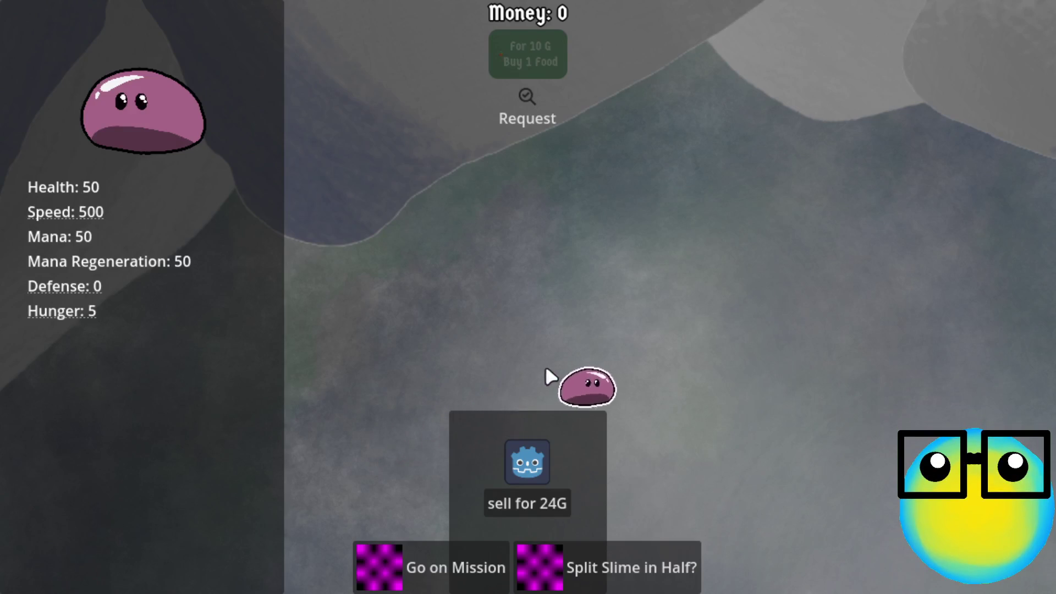
left_click(638, 358)
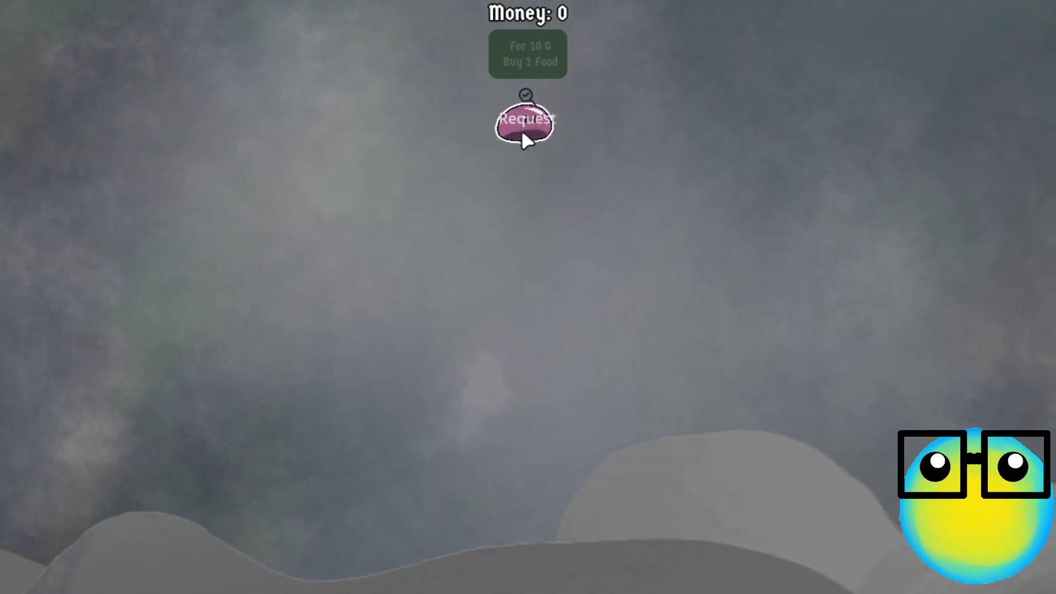
left_click(523, 130)
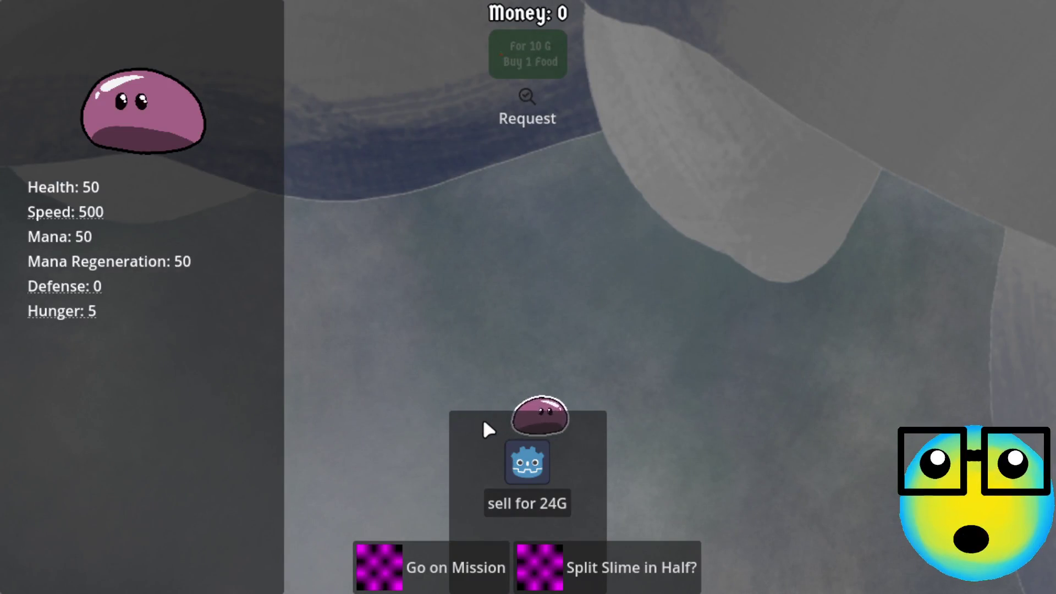
left_click(626, 399)
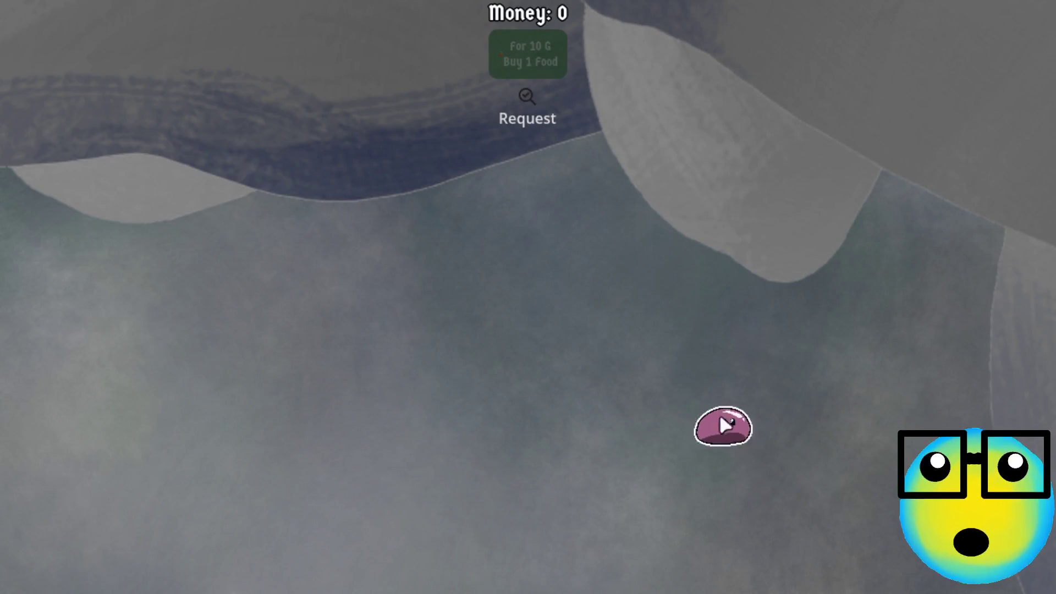
left_click(767, 385)
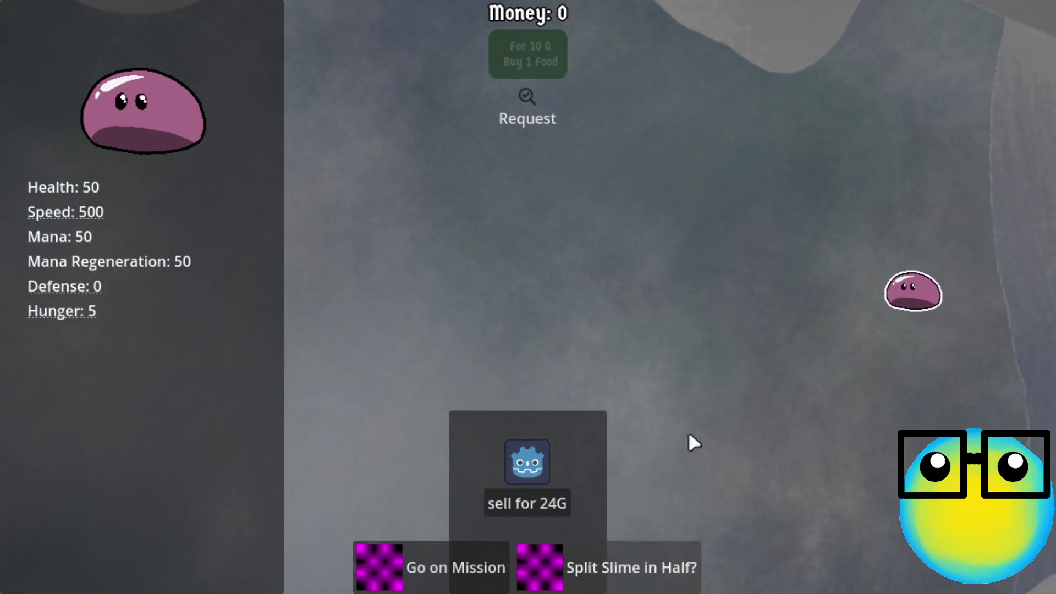
left_click(866, 236)
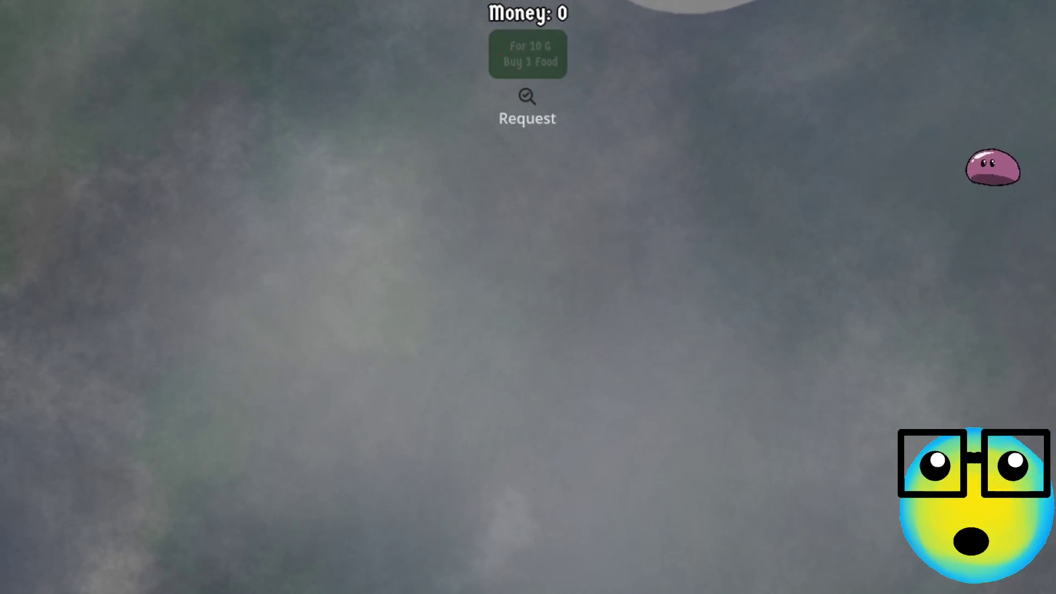
- Split the pink slime in half and select both halves
left_click(830, 193)
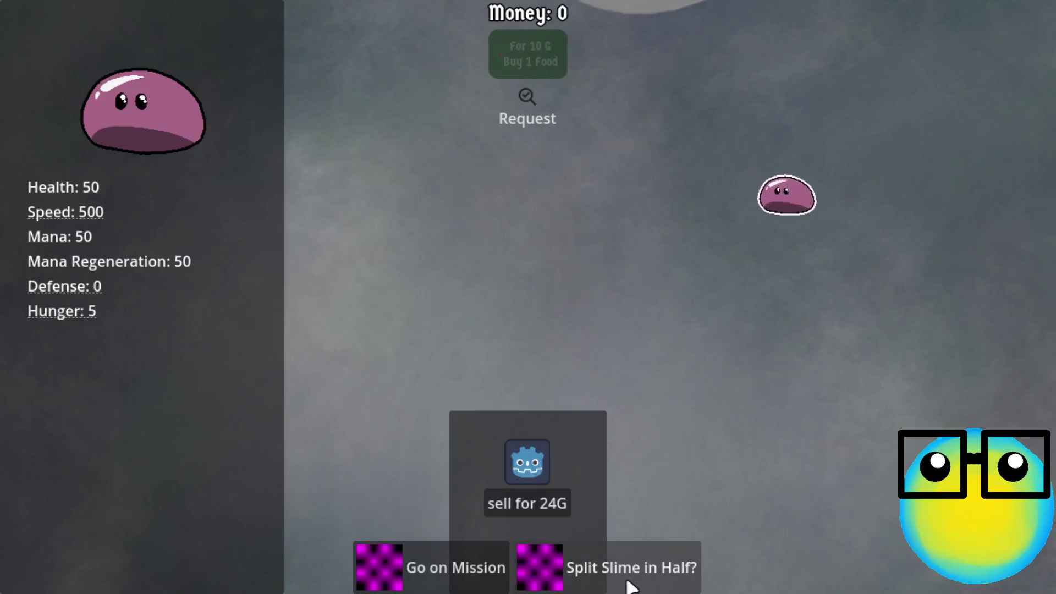
left_click(633, 577)
left_click(478, 264)
left_click(657, 228)
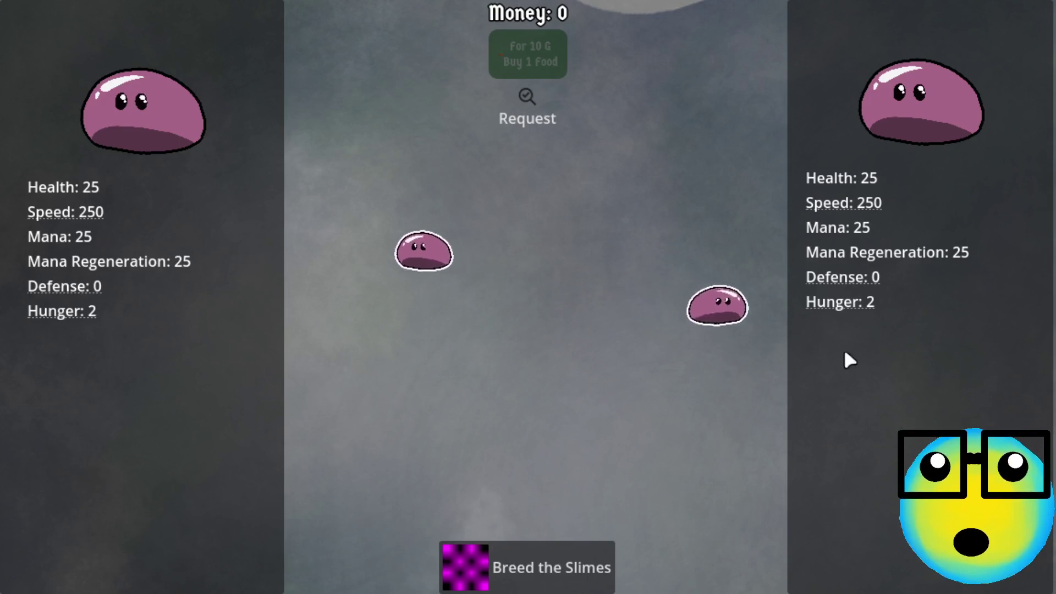
- Toggle selection on the right and left slimes, then stop the game with F8
left_click(872, 328)
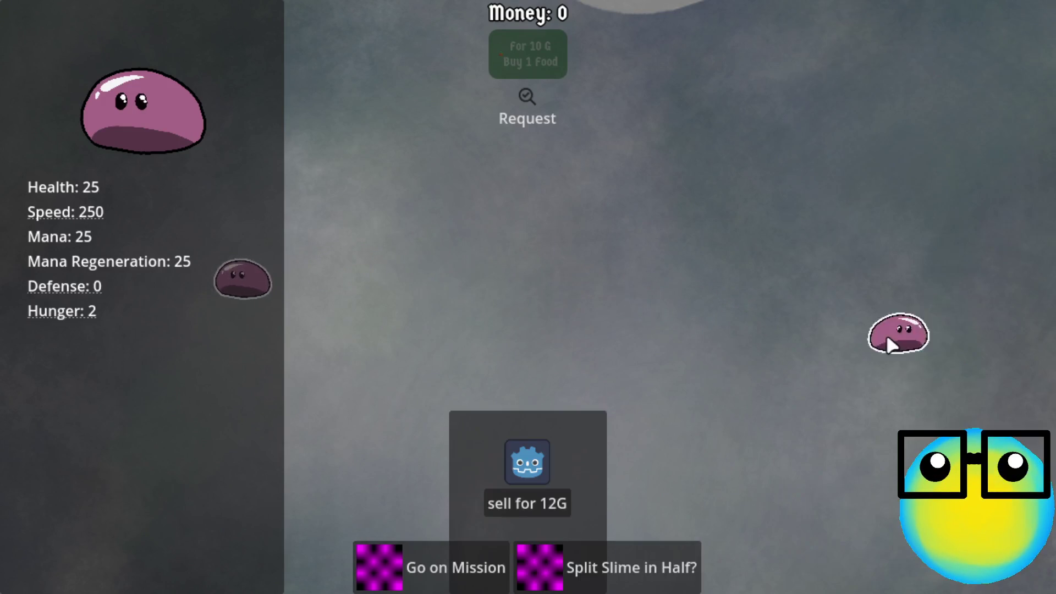
left_click(993, 346)
left_click(996, 352)
left_click(994, 352)
left_click(962, 354)
left_click(913, 360)
left_click(898, 370)
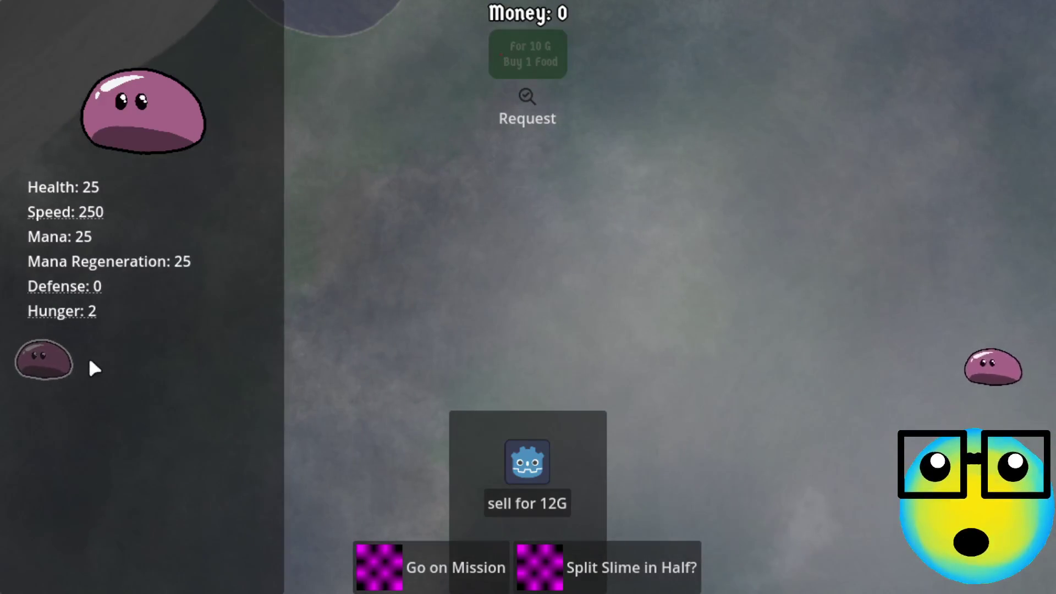
left_click(42, 365)
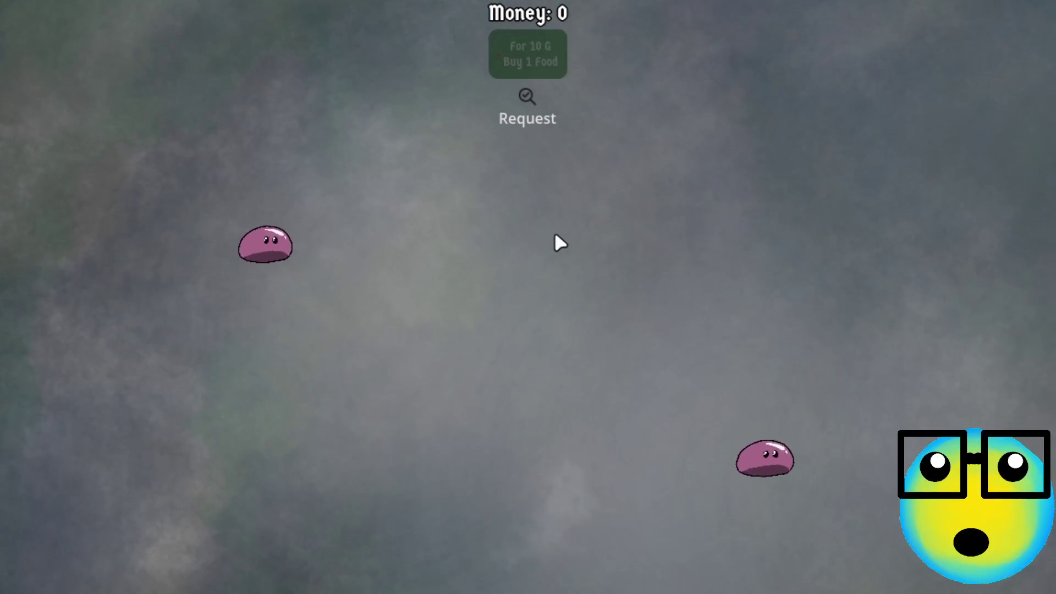
key("F8")
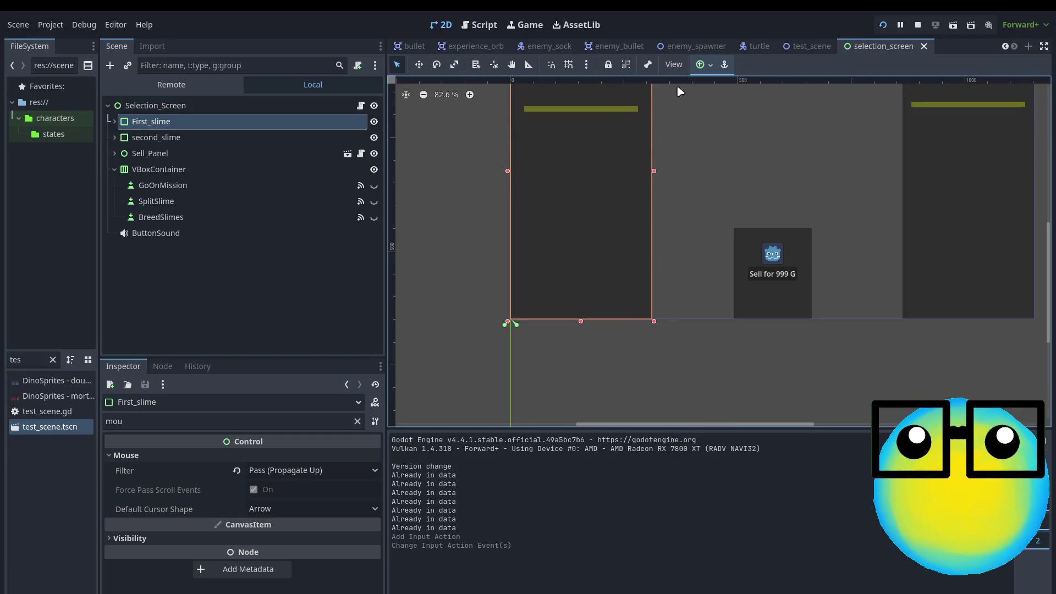
- Zoom around the selection_screen canvas and return to the test_scene tab
scroll(616, 181, "down", 3)
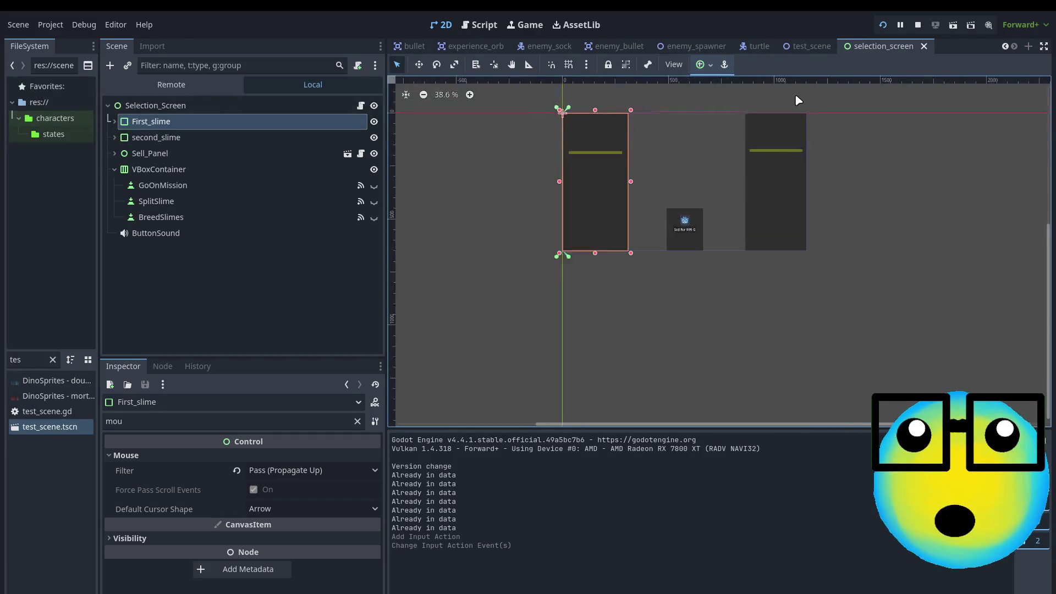
scroll(768, 105, "up", 1)
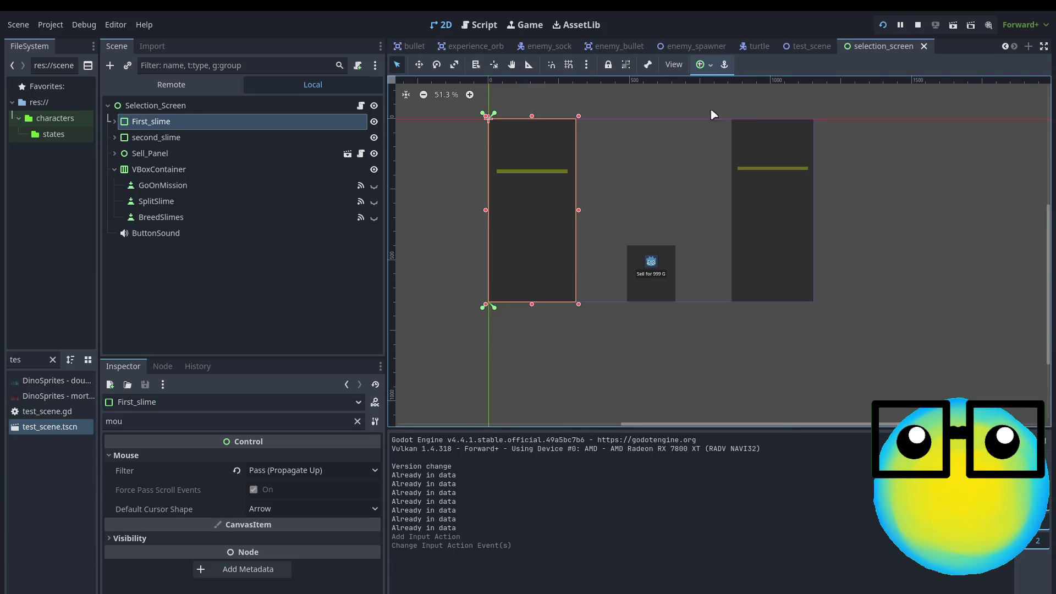
left_click(822, 48)
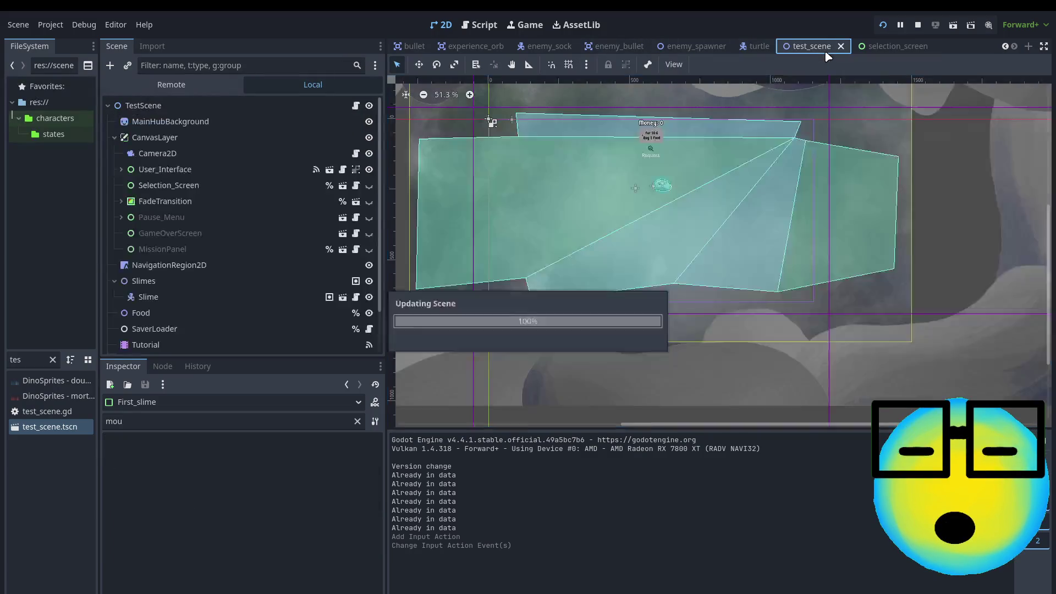
- Inspect TestScene's attached test_scene.gd script, then run the game with F5
left_click(357, 109)
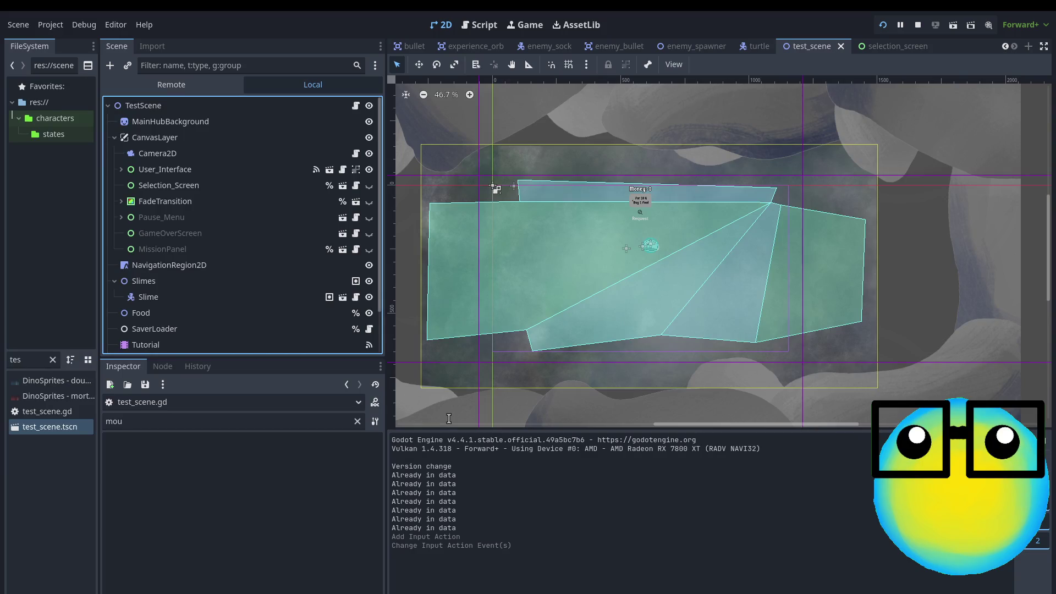
key("F5")
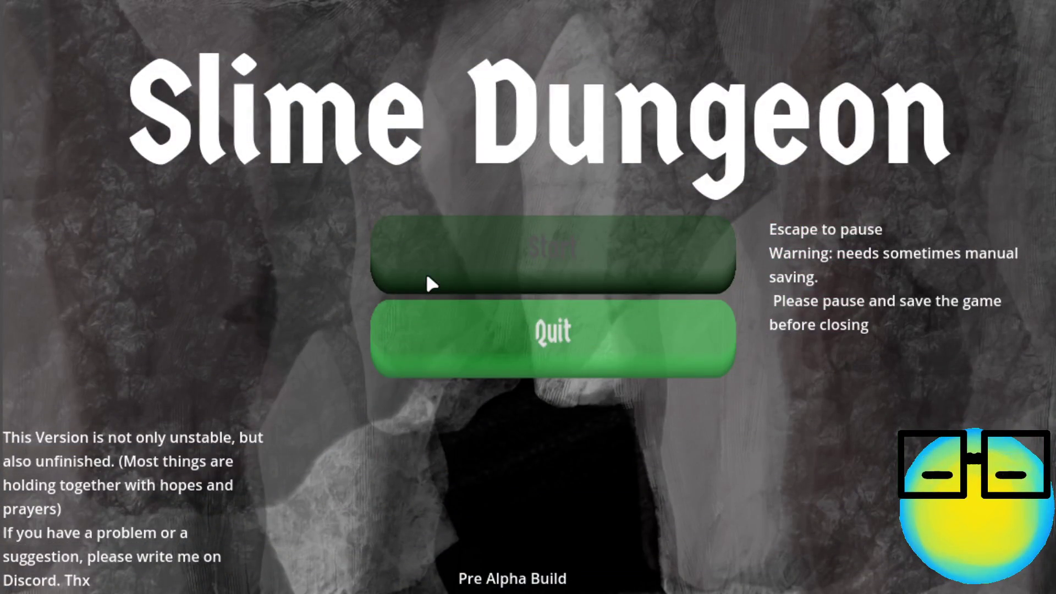
- Start a new game, catch the wandering slime, and split it in half
left_click(517, 244)
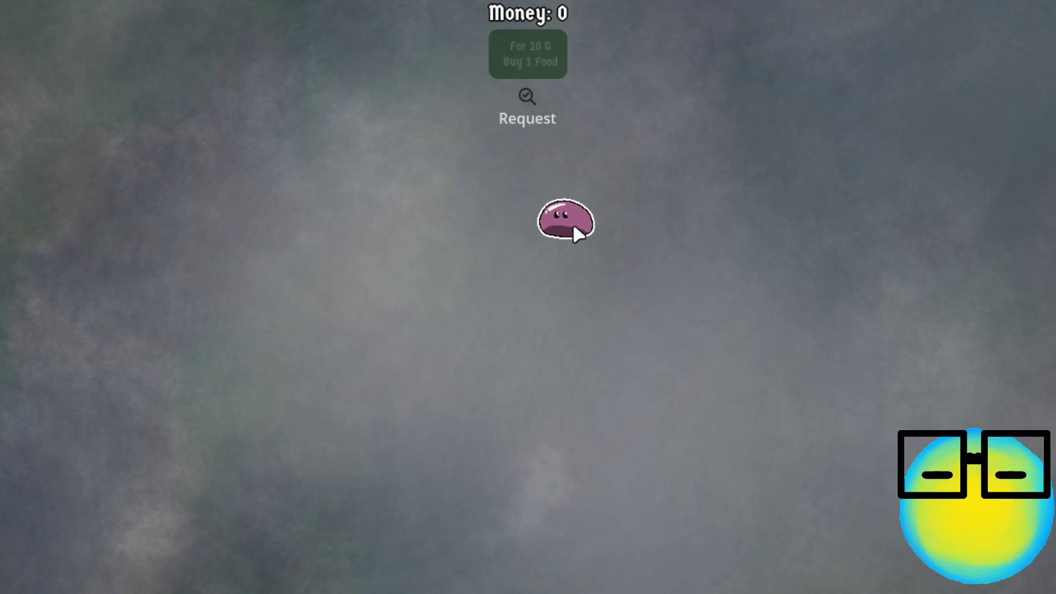
left_click(574, 228)
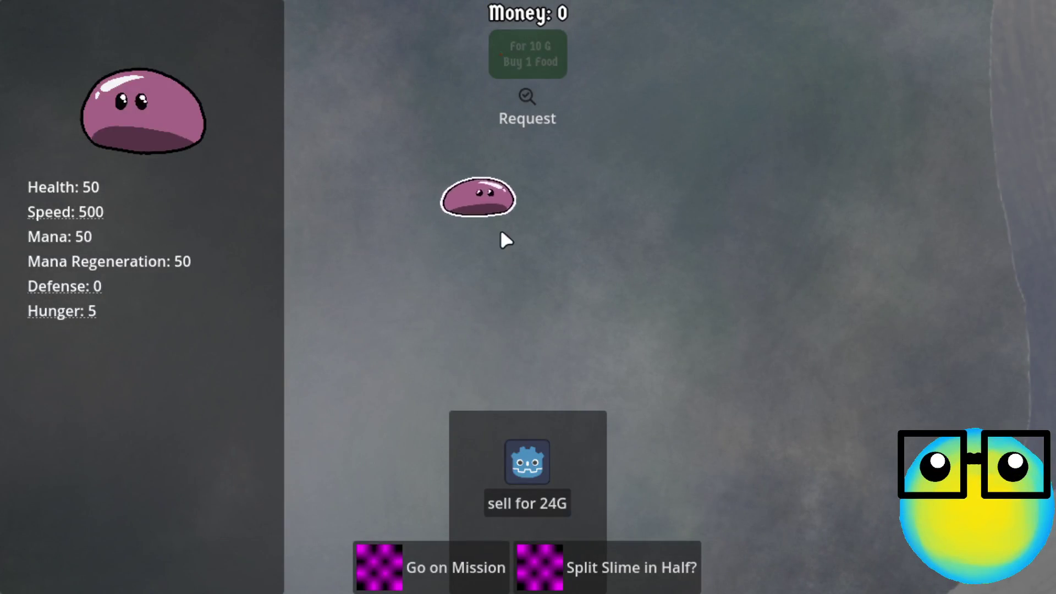
left_click(665, 207)
left_click(691, 224)
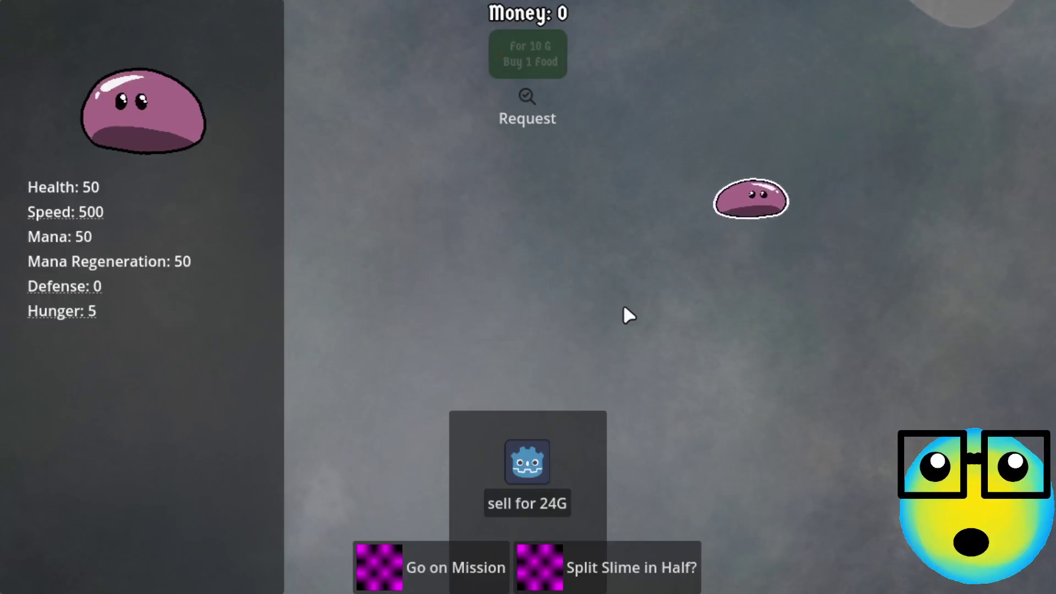
left_click(622, 305)
left_click(864, 189)
left_click(856, 215)
left_click(863, 212)
left_click(586, 566)
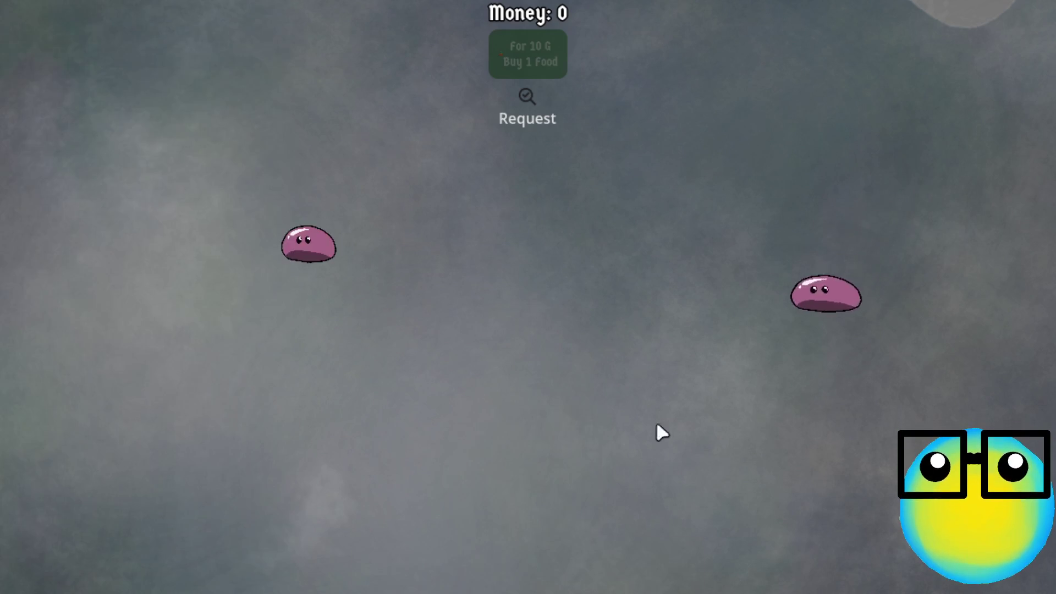
- Select both halves, clear the selection, then pick one slime and split it again
left_click(318, 261)
left_click(739, 409)
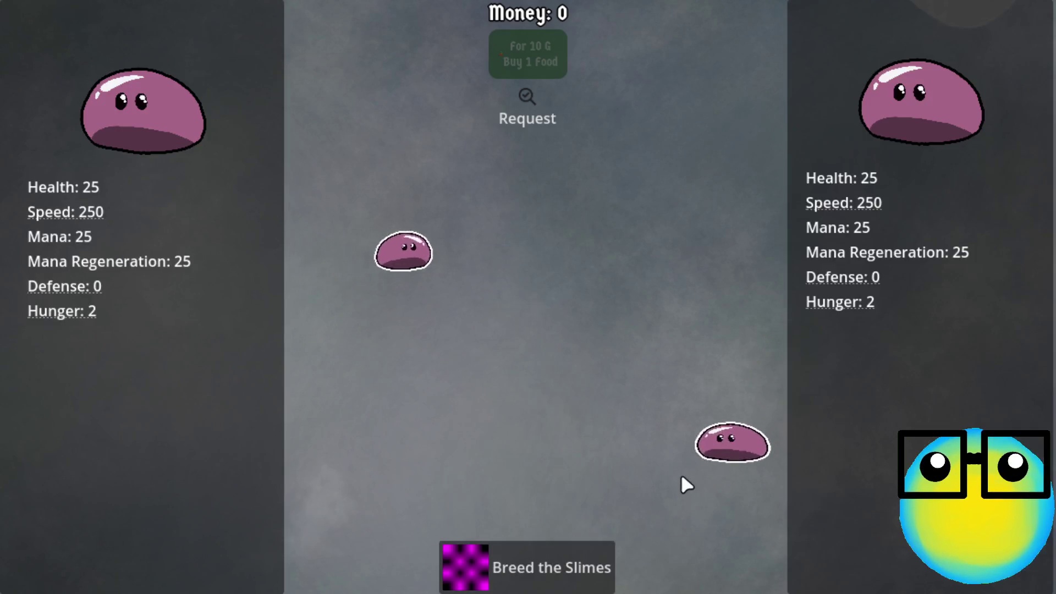
left_click(685, 484)
left_click(724, 456)
left_click(610, 329)
left_click(606, 264)
left_click(569, 558)
- Split the top slime in half, then breed two of the small slimes
left_click(333, 256)
left_click(609, 209)
left_click(613, 213)
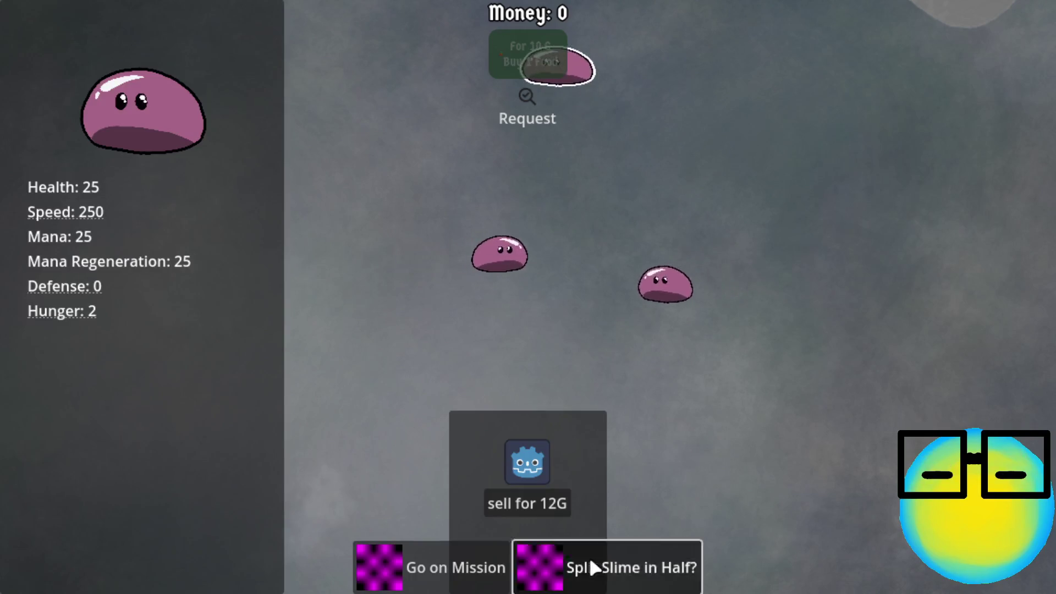
left_click(594, 568)
left_click(543, 251)
left_click(308, 213)
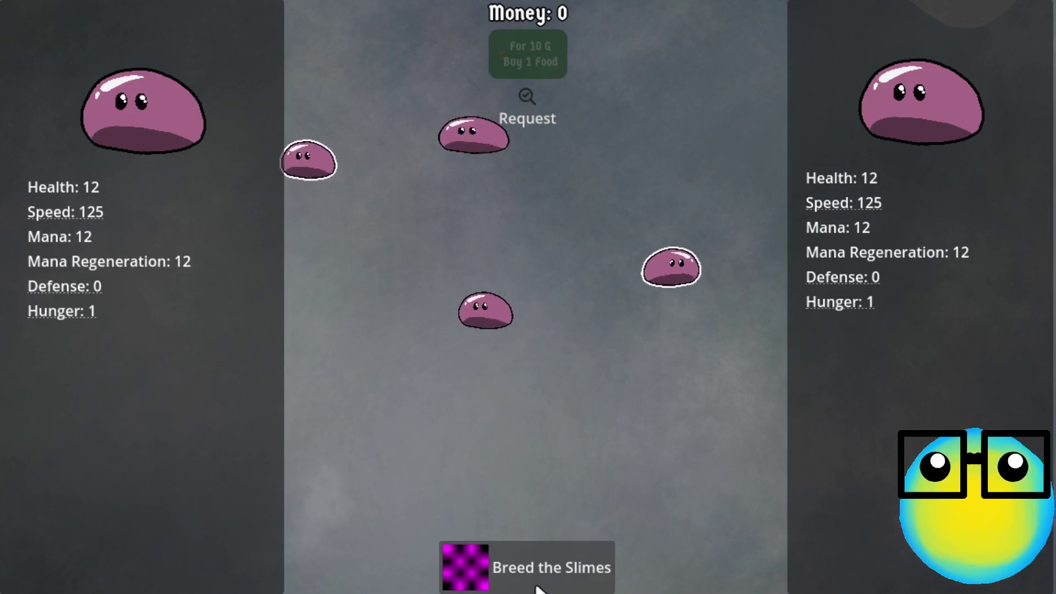
left_click(536, 572)
- Check the new slimes' stats, then select another pair and breed them
left_click(309, 231)
left_click(370, 226)
left_click(521, 420)
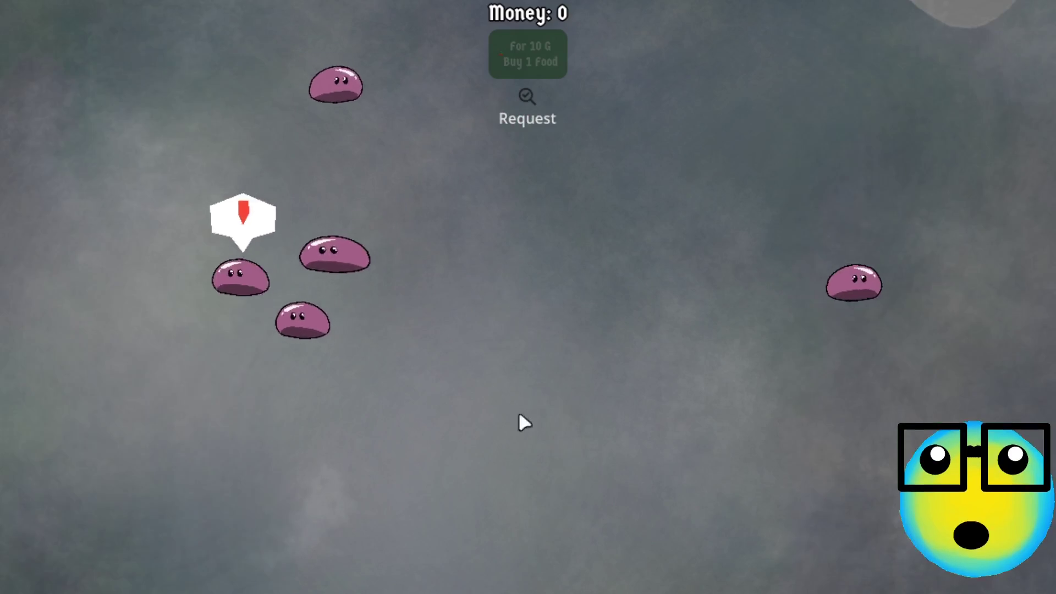
left_click(308, 279)
left_click(370, 142)
left_click(538, 569)
- Select the moving bottom slime and split it in half
left_click(302, 242)
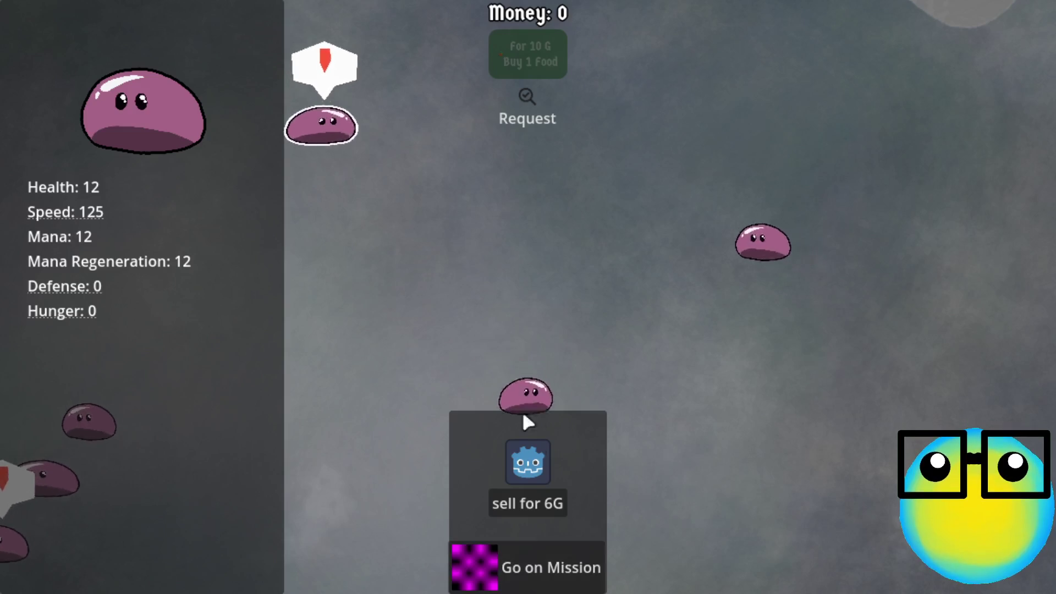
left_click(589, 432)
left_click(603, 429)
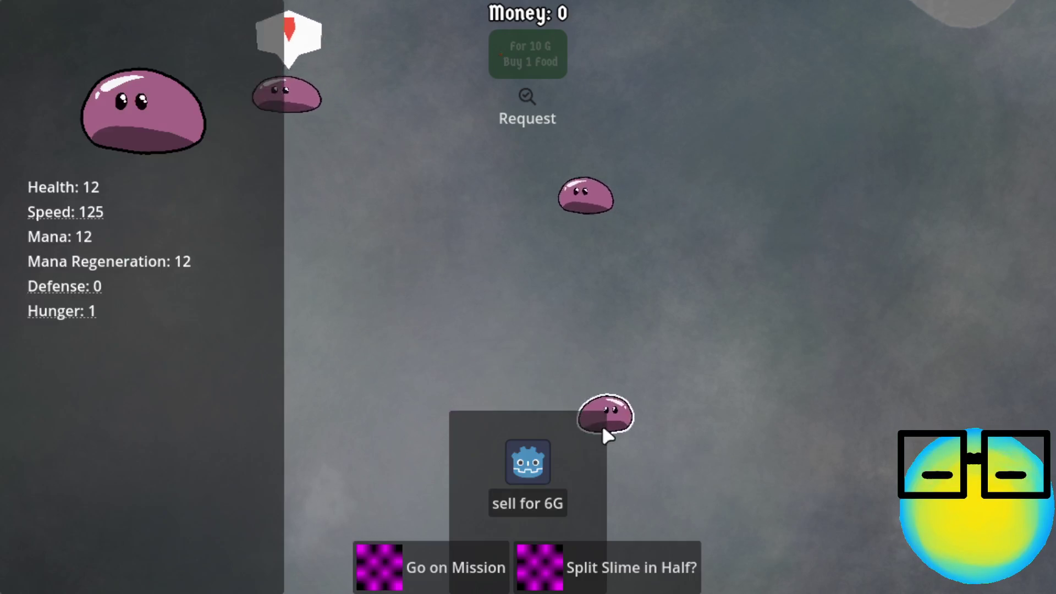
left_click(601, 564)
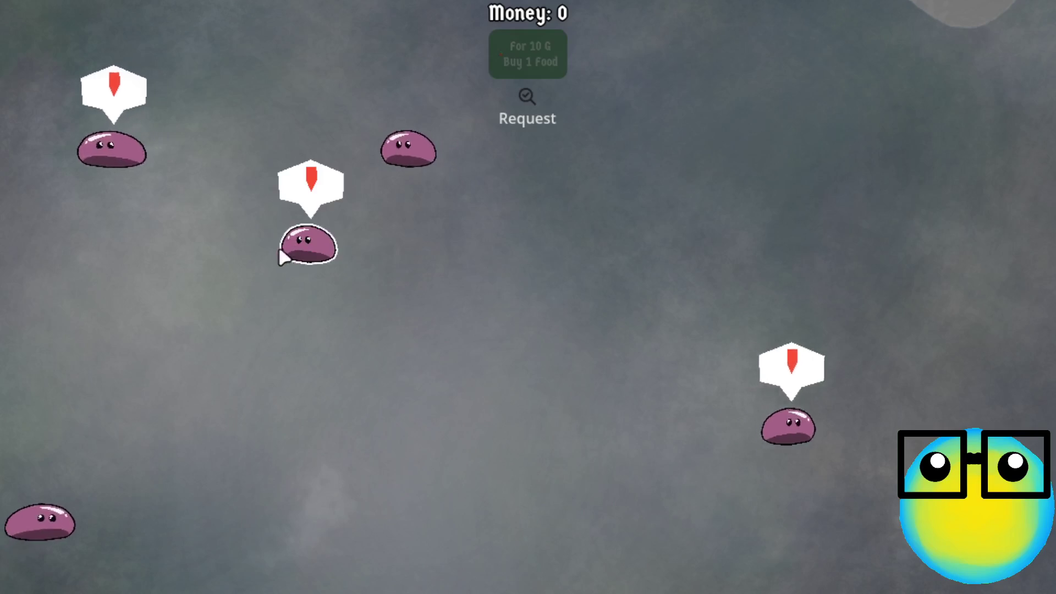
- Try several slime pairs, then select two slimes and breed them, crowding the field
left_click(321, 232)
left_click(525, 442)
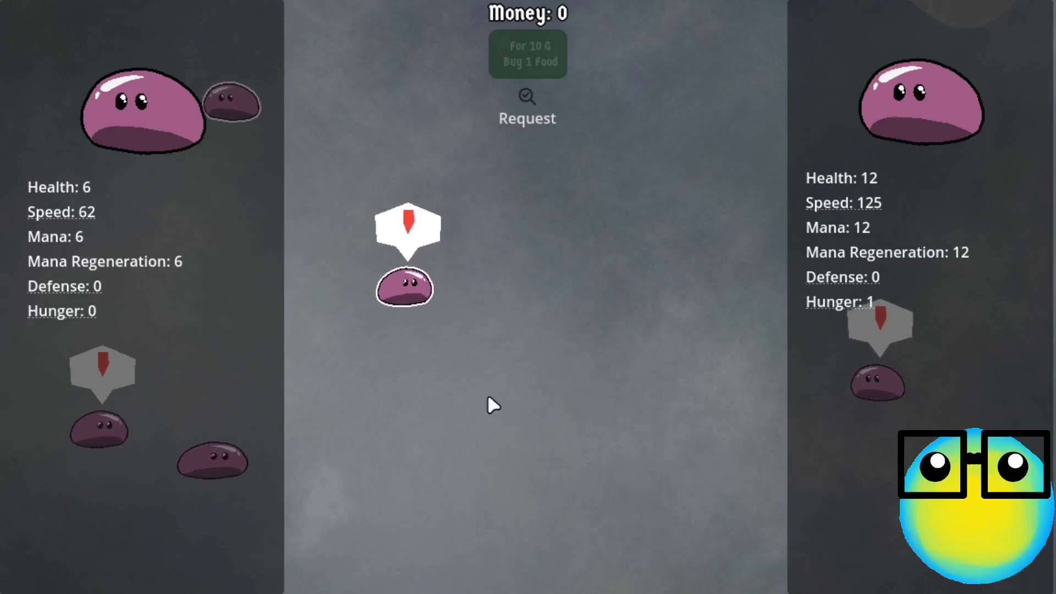
left_click(453, 309)
left_click(690, 390)
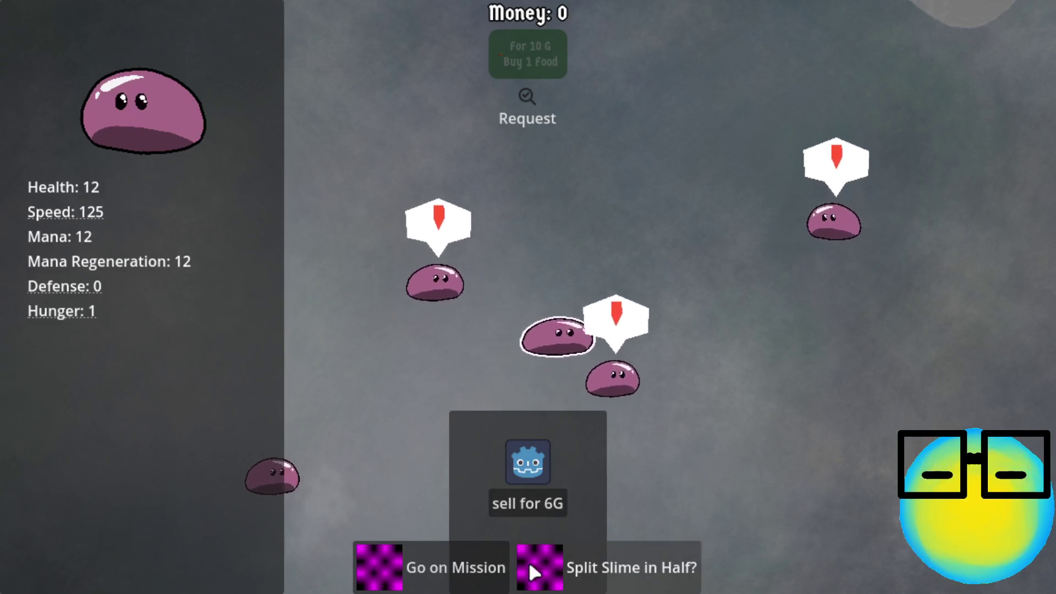
left_click(519, 263)
left_click(682, 269)
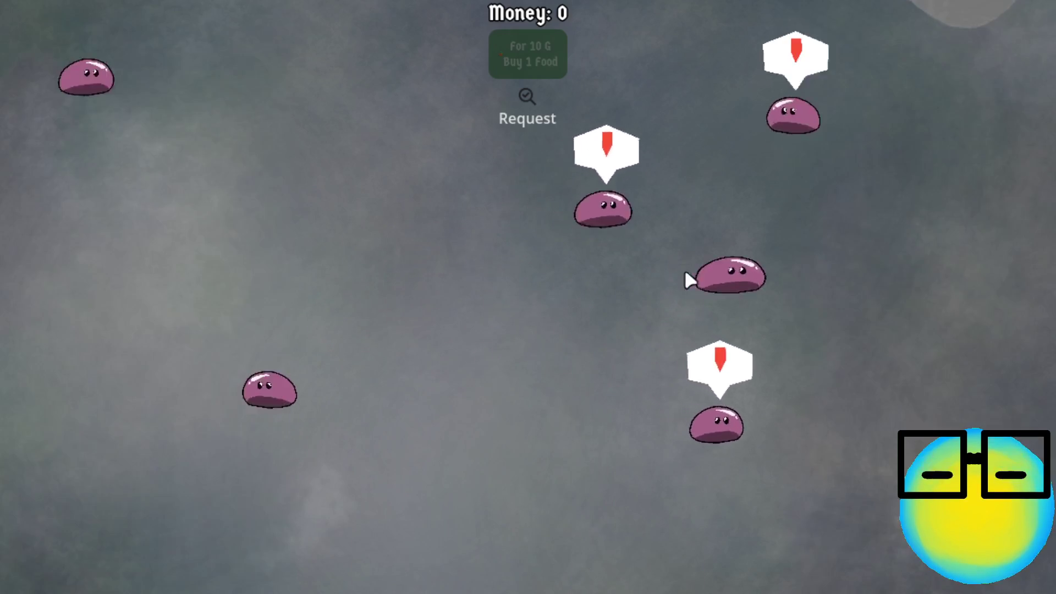
left_click(741, 433)
left_click(775, 332)
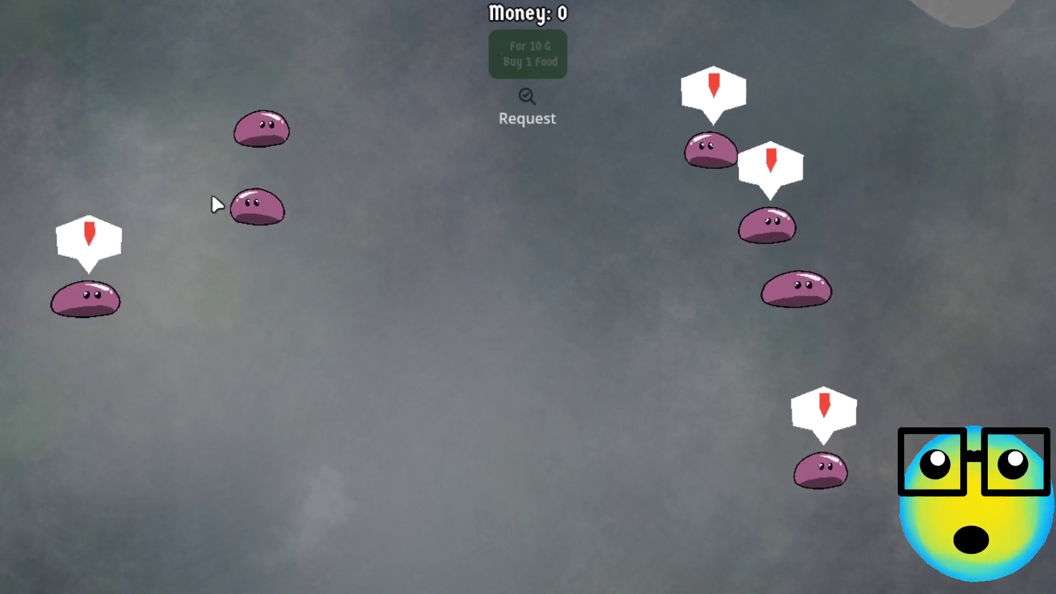
left_click(307, 135)
left_click(349, 153)
left_click(522, 418)
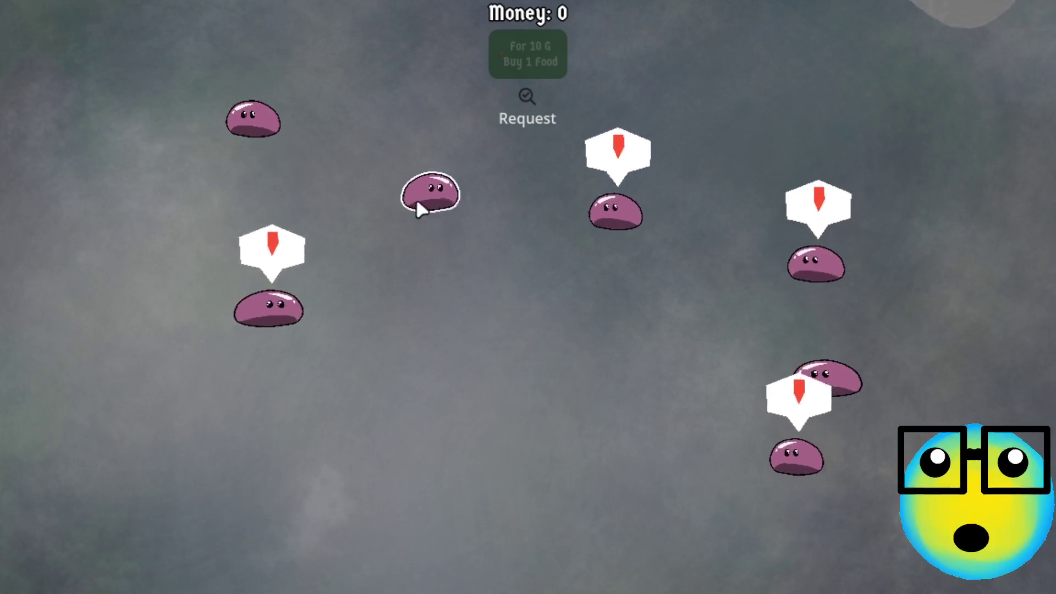
left_click(418, 200)
left_click(245, 135)
left_click(468, 556)
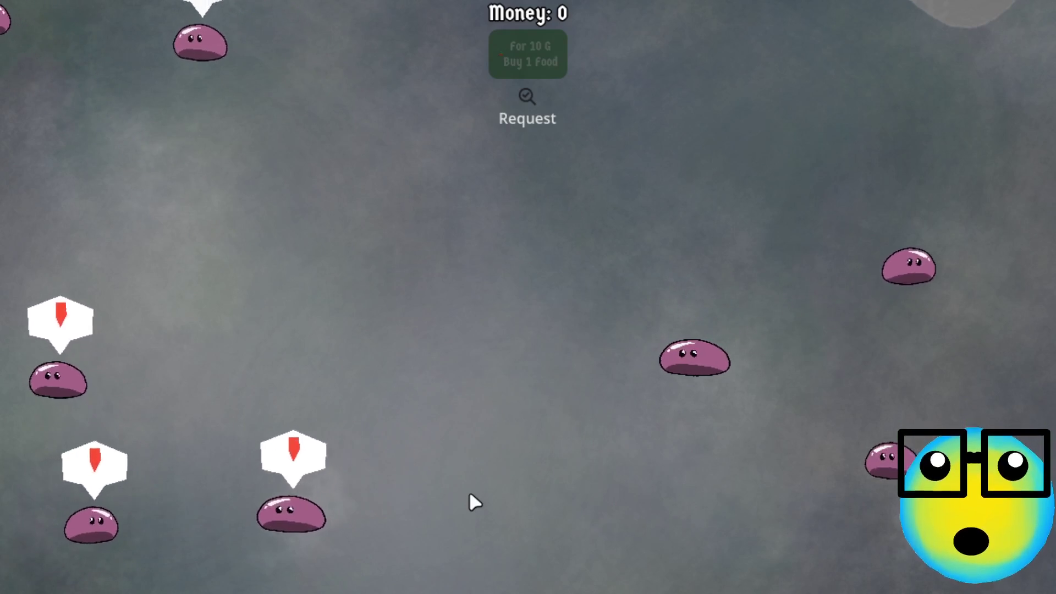
- Pause with Escape and choose Quit from the pause menu
key("Escape")
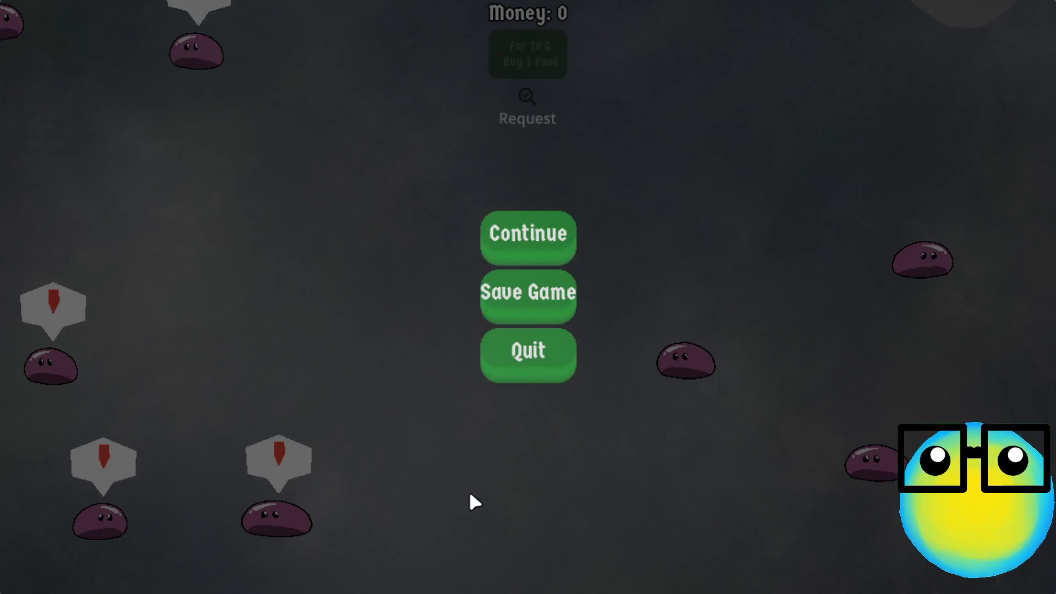
left_click(491, 374)
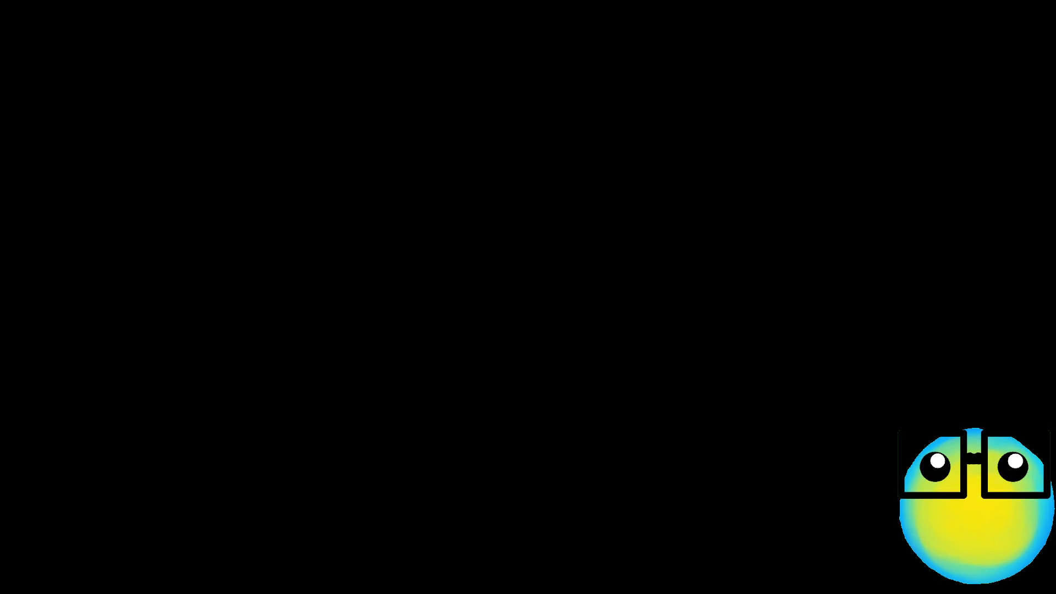